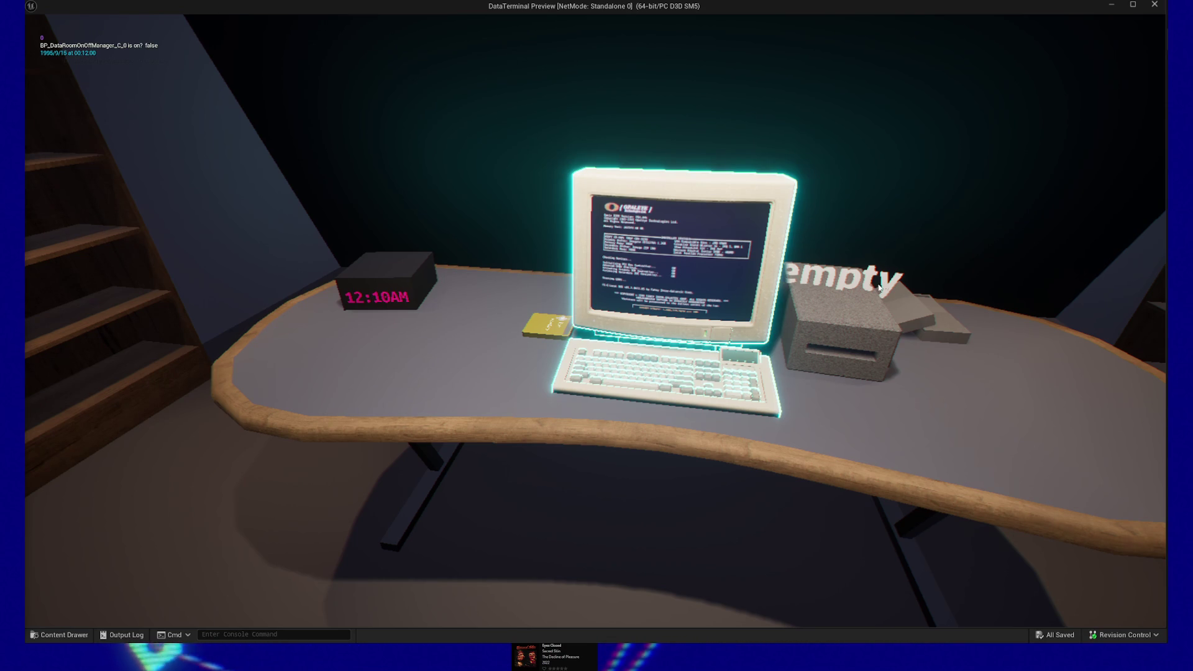
Playtest the message panel and desk terminal, launch E-Mail.exe, then quit the preview.
{"action": "key", "text": "Escape"}
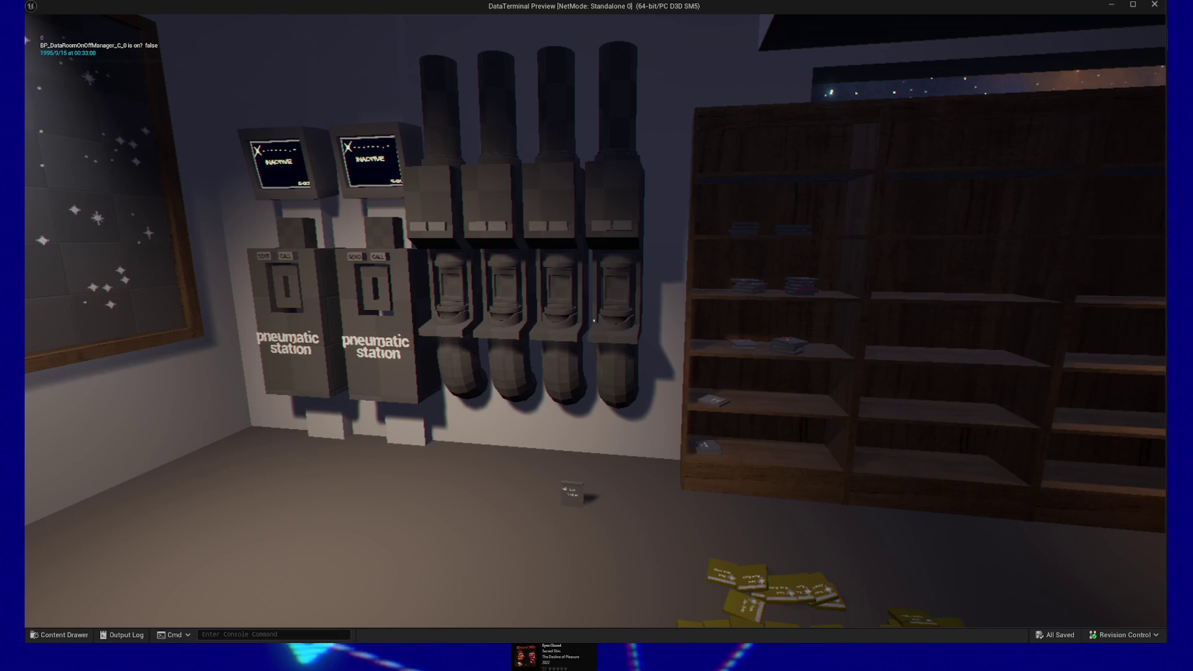
{"action": "left_click", "coordinate": [594, 321]}
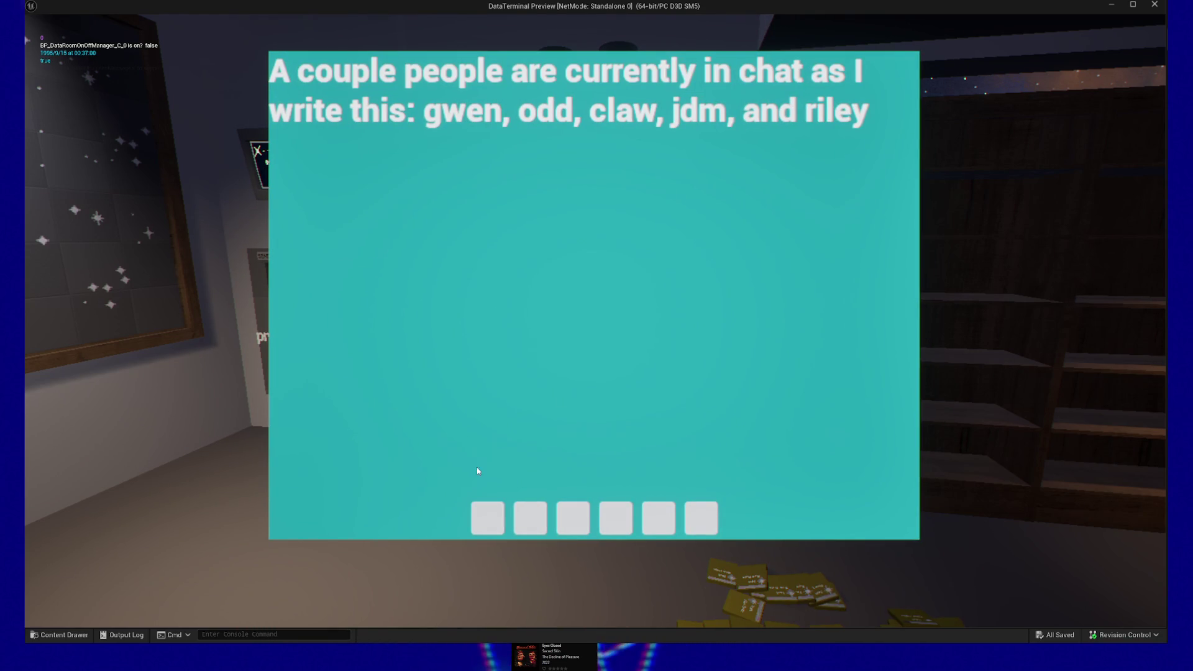
{"action": "key", "text": "Escape"}
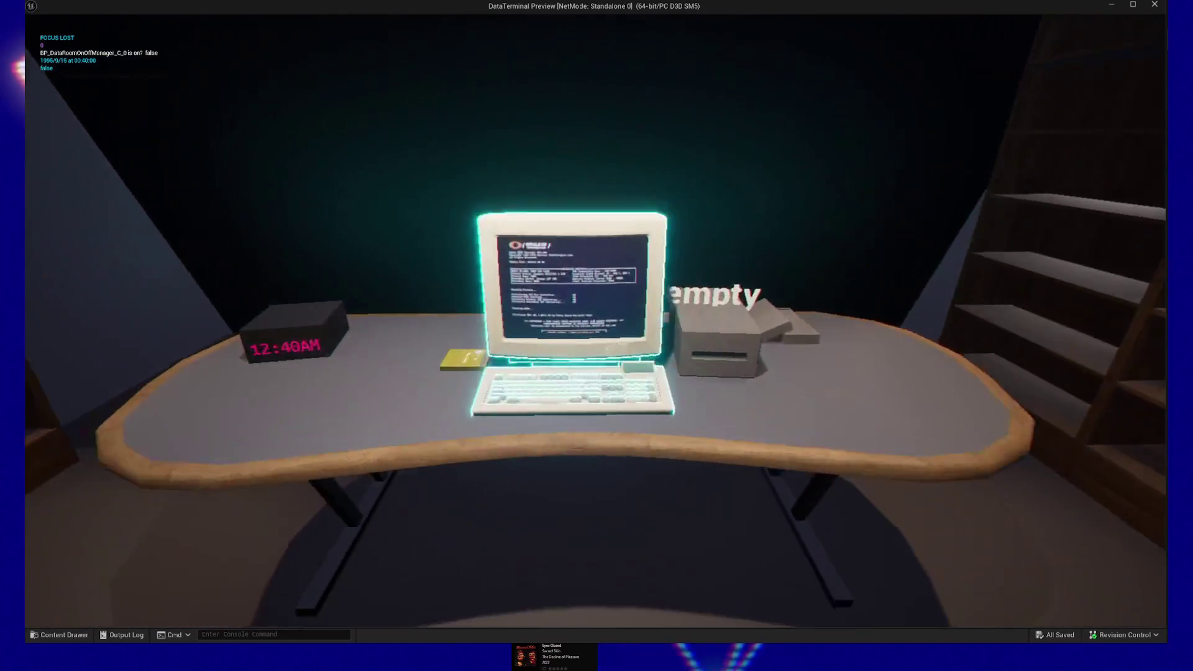
{"action": "left_click", "coordinate": [593, 321]}
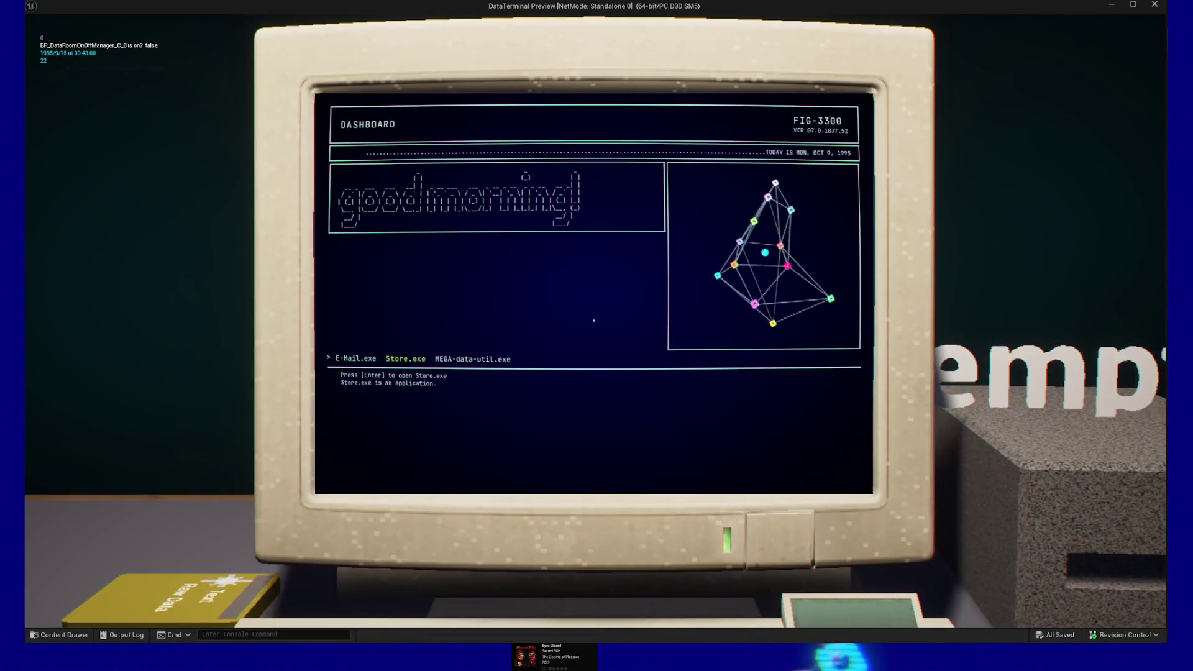
{"action": "key", "text": "Return"}
{"action": "key", "text": "Escape"}
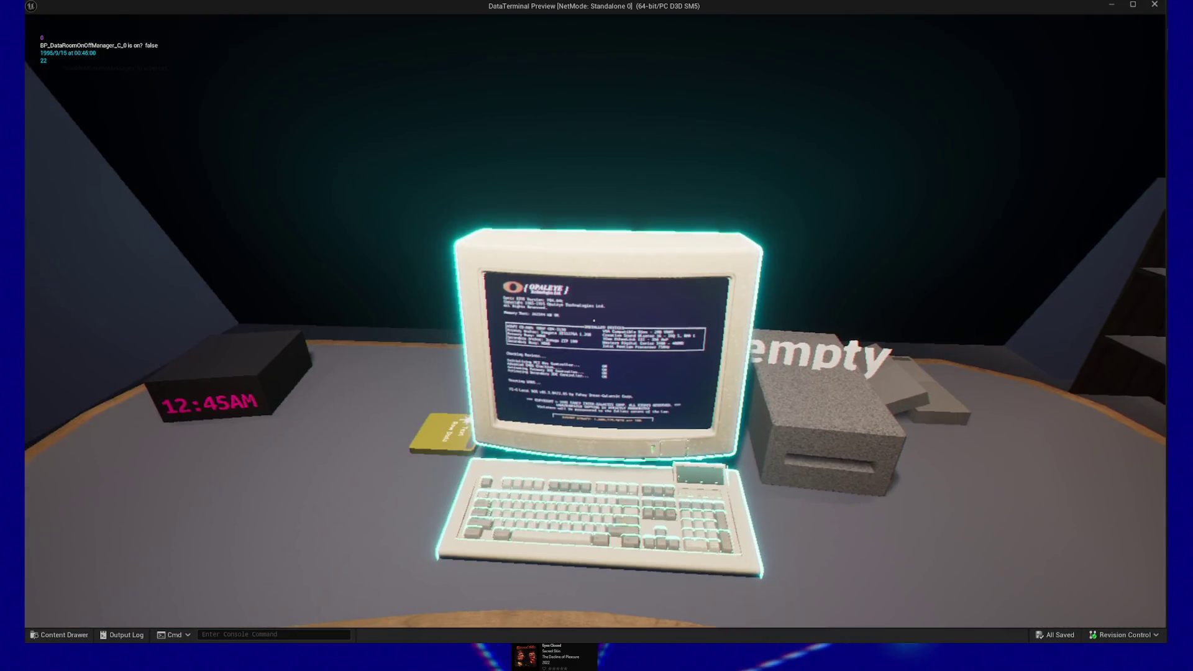
{"action": "key", "text": "Escape"}
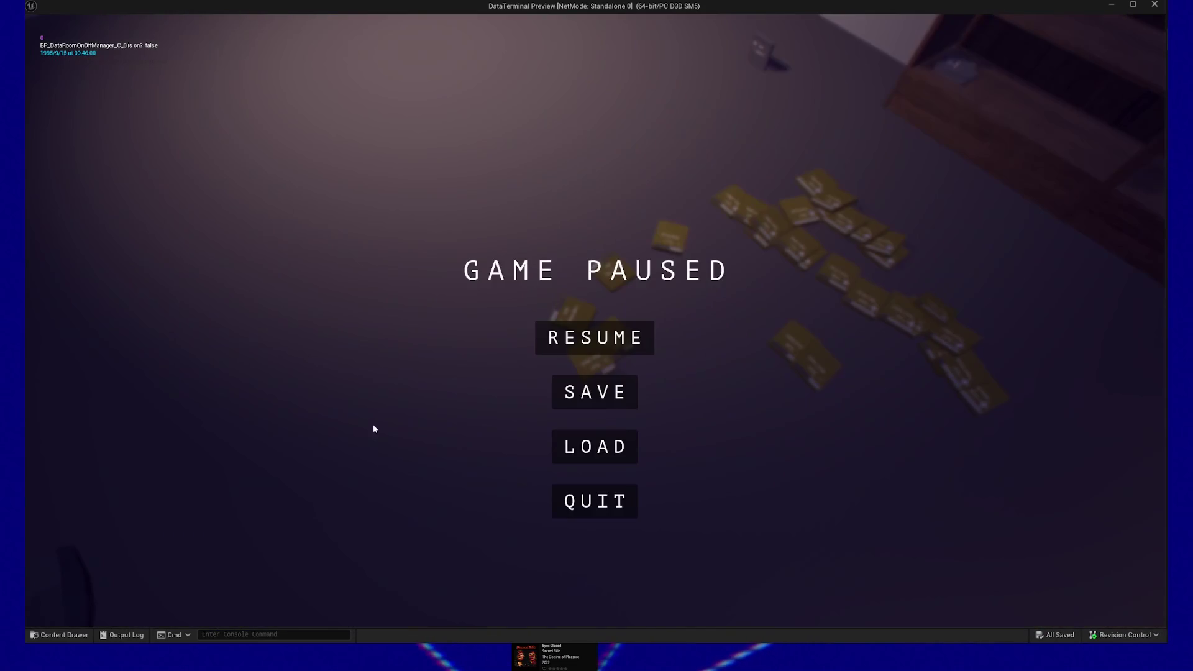
{"action": "left_click", "coordinate": [587, 489]}
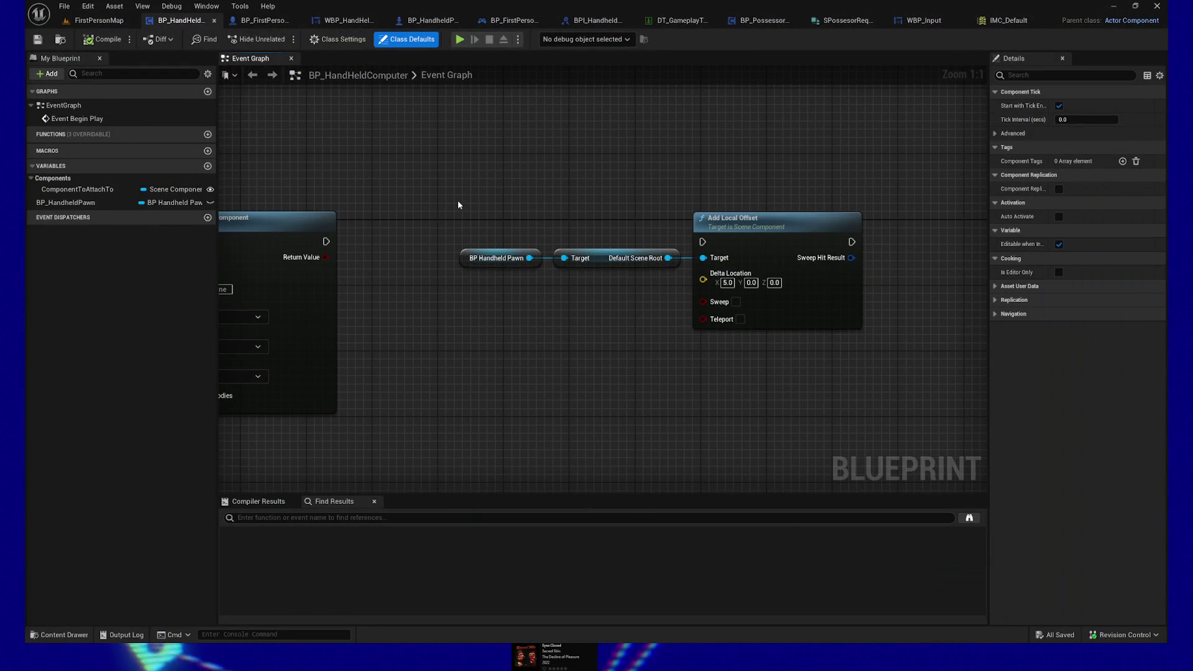
Run a second play-in-editor session, then pause and quit it.
{"action": "left_click", "coordinate": [460, 40]}
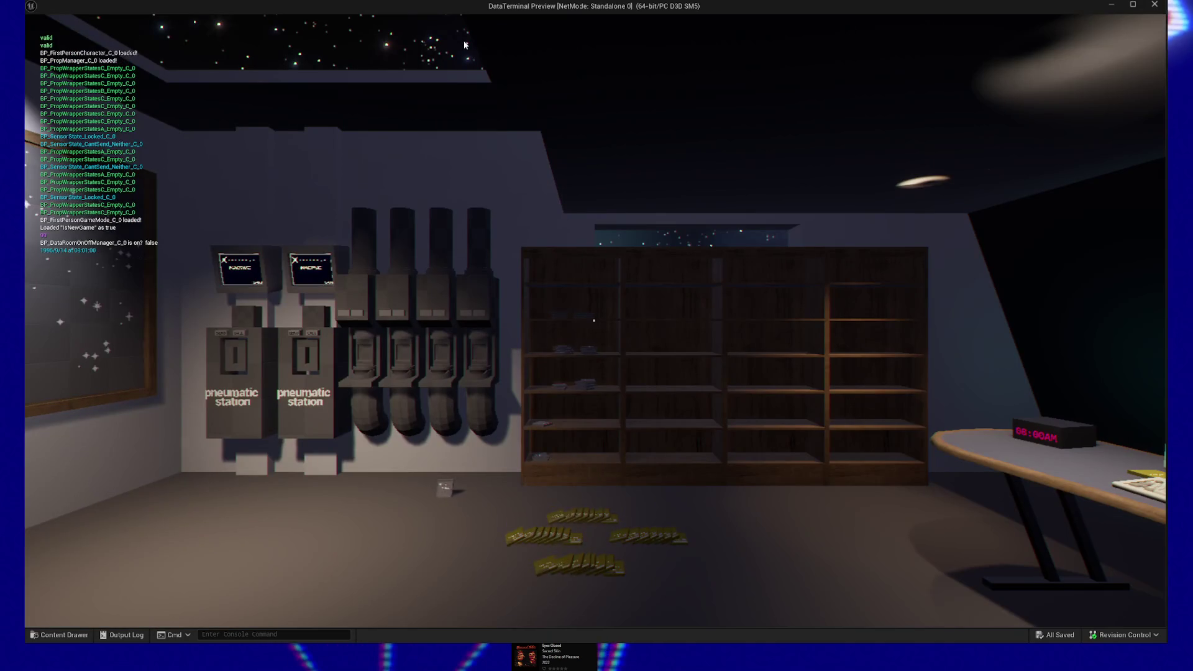
{"action": "key", "text": "Escape"}
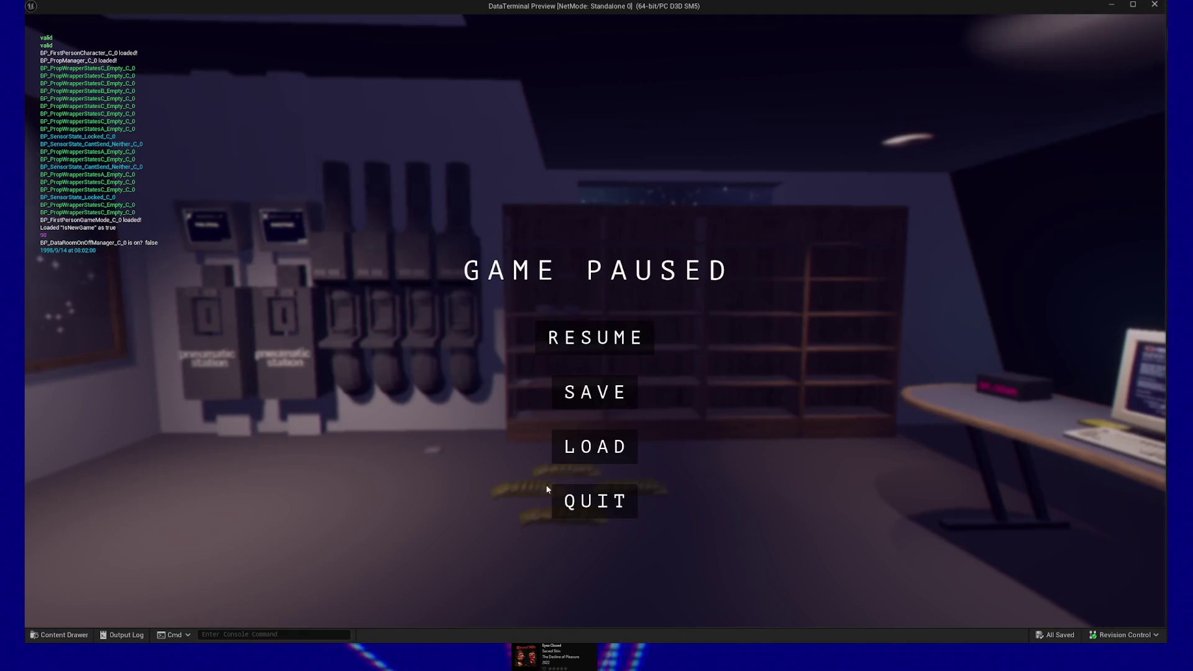
{"action": "left_click", "coordinate": [591, 497]}
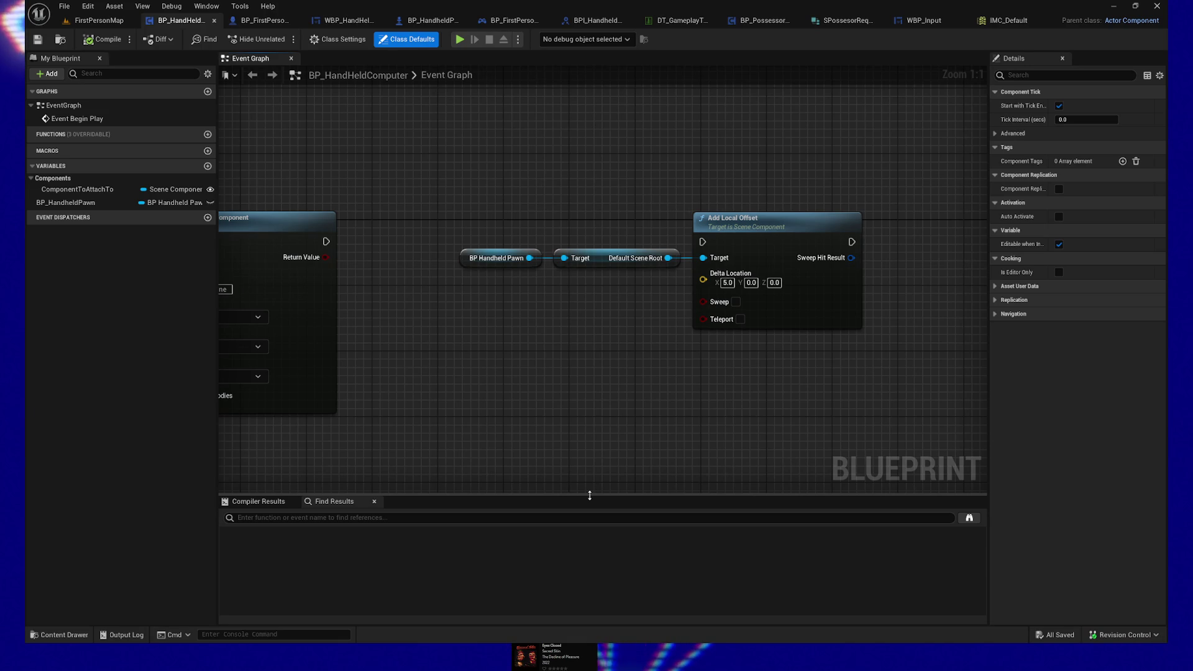
Delete the BP Handheld Pawn, Target and Add Local Offset nodes, then undo the deletion.
{"action": "mouse_move", "coordinate": [453, 179]}
{"action": "left_mouse_down"}
{"action": "mouse_move", "coordinate": [506, 213]}
{"action": "mouse_move", "coordinate": [852, 354]}
{"action": "left_mouse_up"}
{"action": "key", "text": "Delete"}
{"action": "mouse_move", "coordinate": [537, 346]}
{"action": "left_mouse_down"}
{"action": "mouse_move", "coordinate": [833, 298]}
{"action": "mouse_move", "coordinate": [708, 310]}
{"action": "left_mouse_up"}
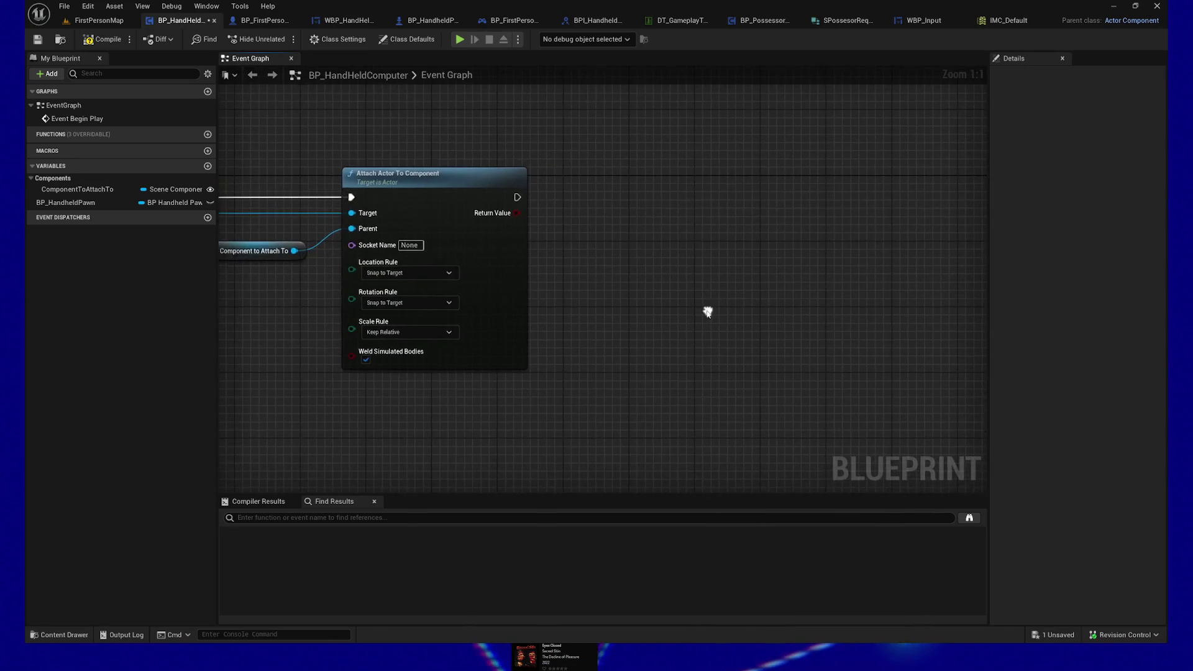
{"action": "key", "text": "ctrl+z"}
Set Delta Location X to -10, run it after Attach Actor To Component, save, and playtest.
{"action": "left_click", "coordinate": [819, 258]}
{"action": "type", "text": "-1"}
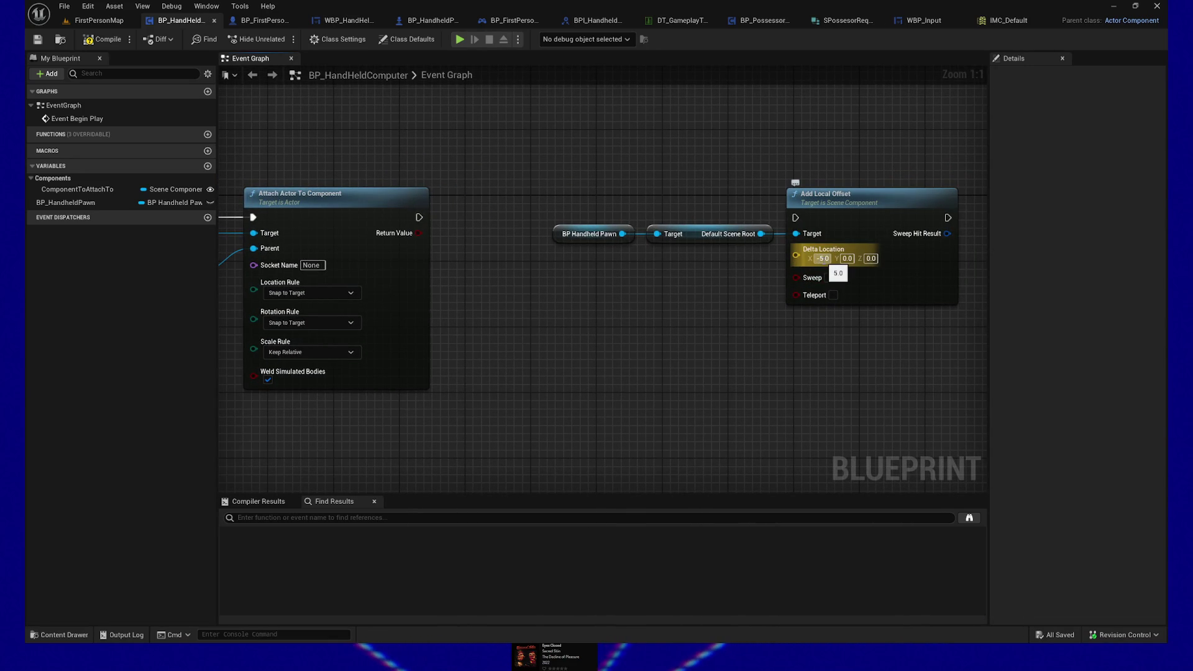
{"action": "type", "text": "0"}
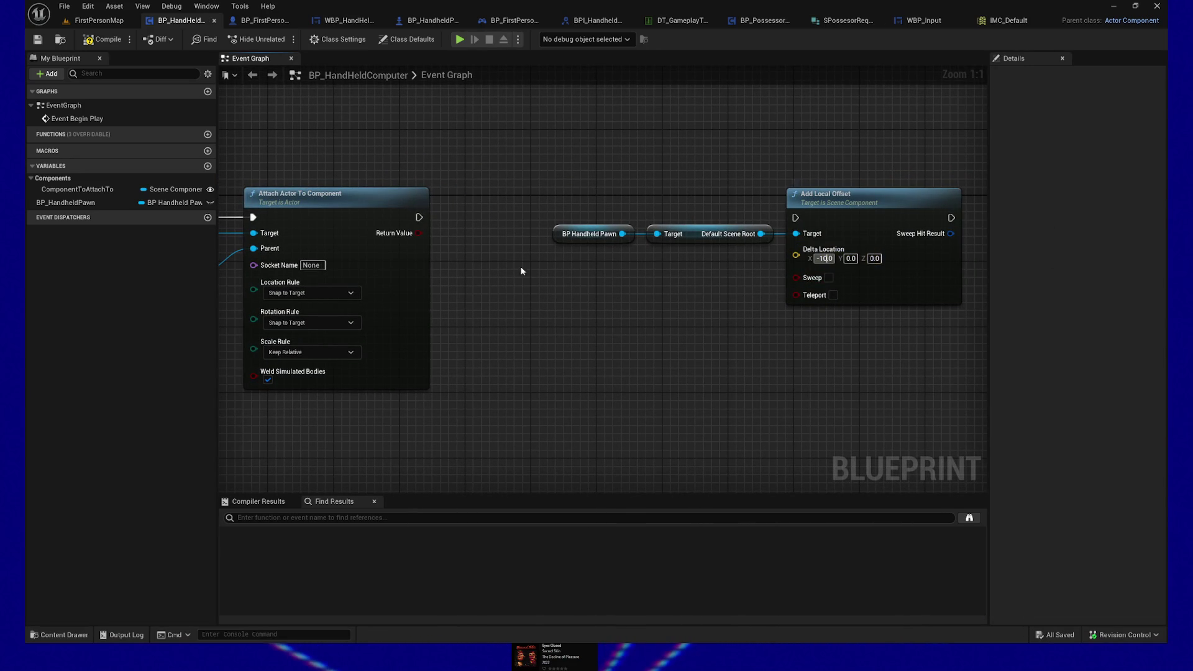
{"action": "left_click_drag", "start_coordinate": [428, 222], "coordinate": [795, 218]}
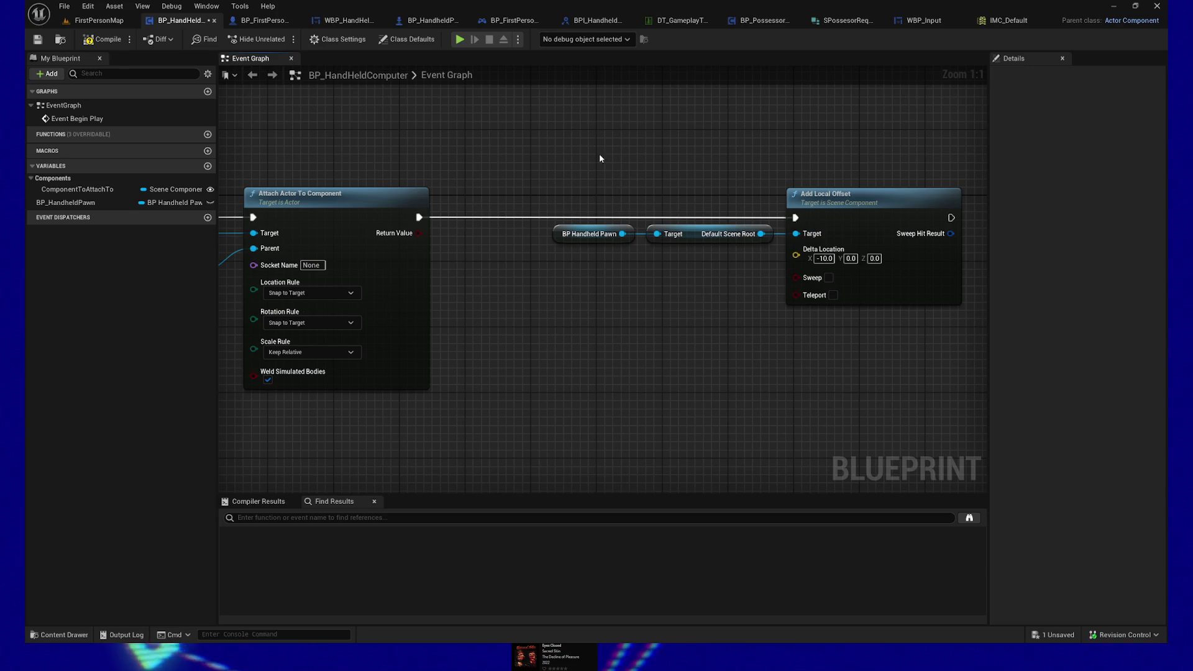
{"action": "left_click", "coordinate": [37, 40]}
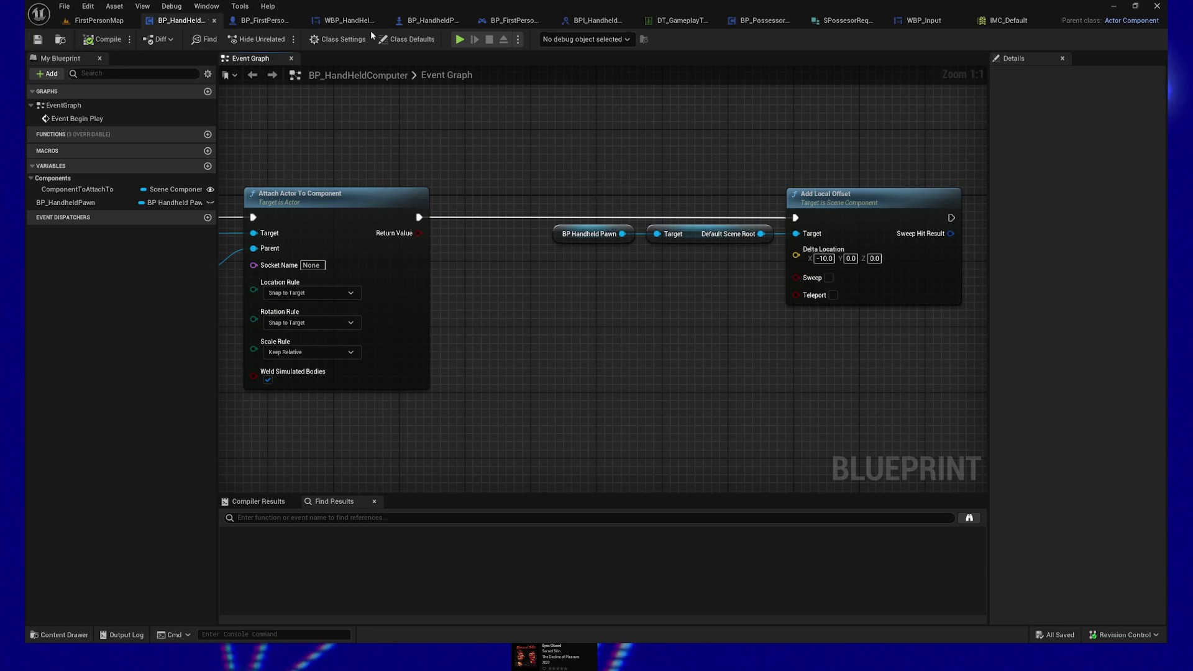
{"action": "left_click", "coordinate": [459, 40]}
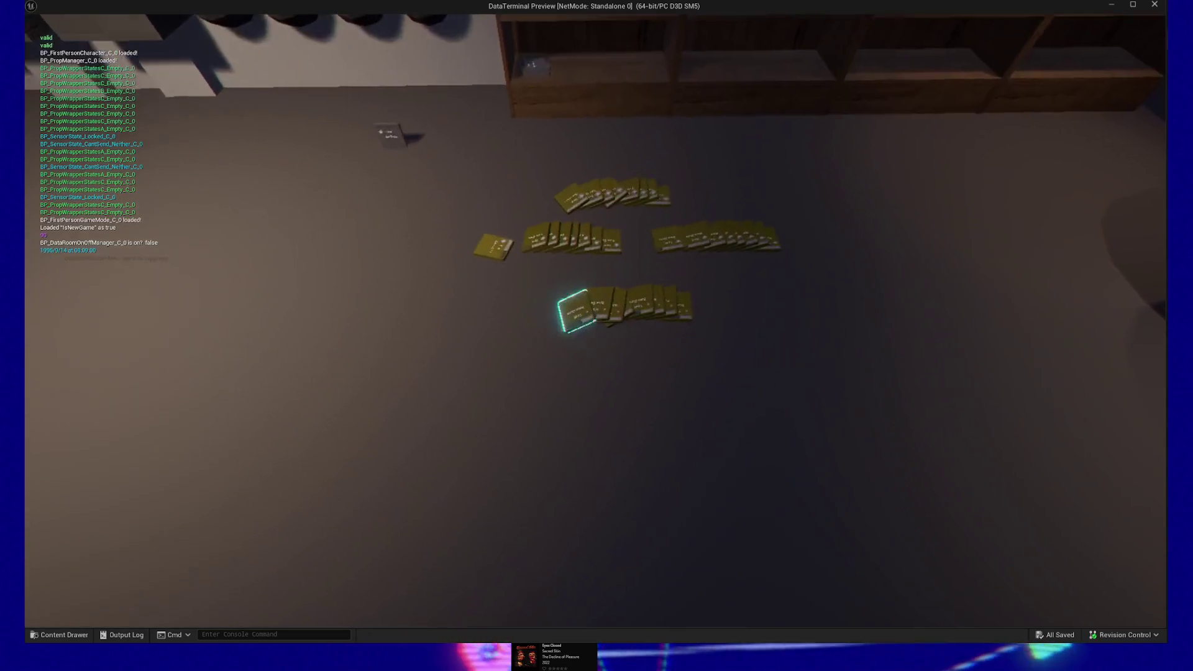
Quit the preview, delete the Add Local Offset node chain, then compile and save the Blueprint.
{"action": "key", "text": "Escape"}
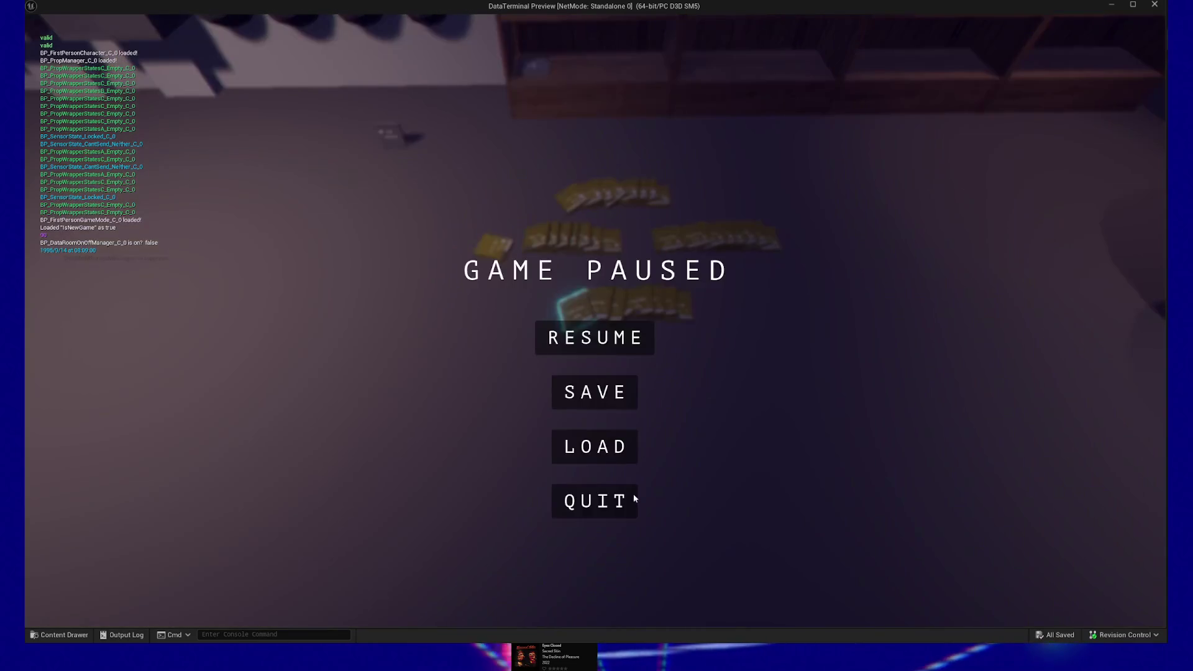
{"action": "left_click", "coordinate": [612, 500]}
{"action": "left_click_drag", "start_coordinate": [592, 156], "coordinate": [949, 341]}
{"action": "key", "text": "Delete"}
{"action": "left_click", "coordinate": [102, 39]}
{"action": "left_click", "coordinate": [37, 40]}
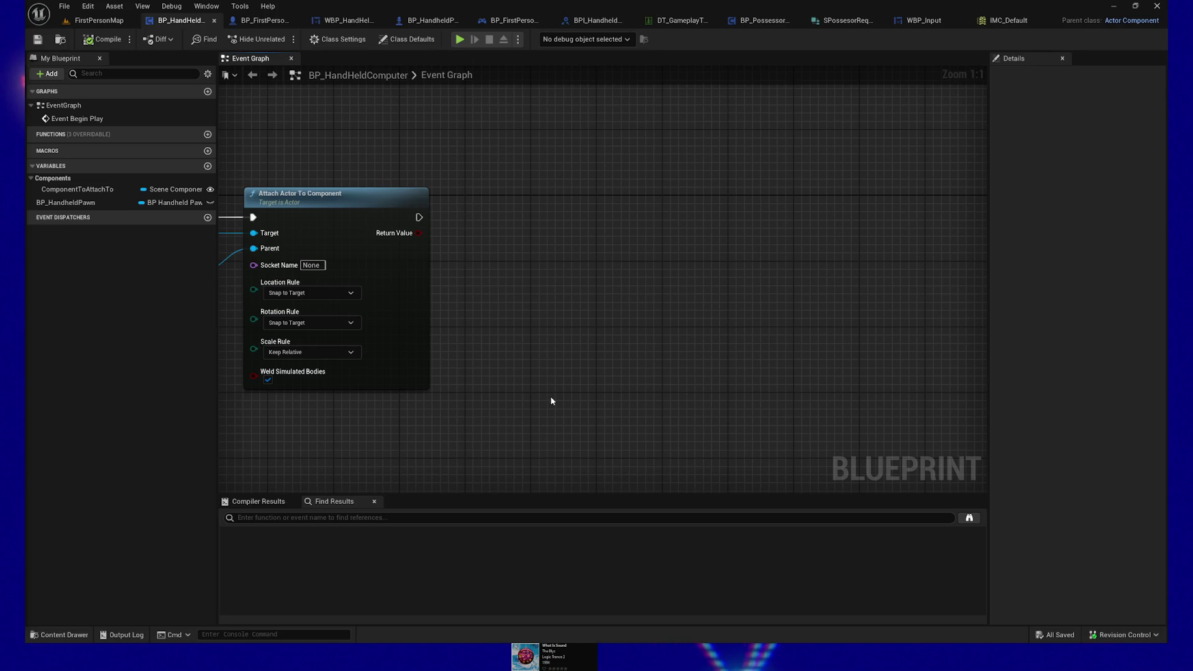
{"action": "left_click_drag", "start_coordinate": [505, 421], "coordinate": [681, 389]}
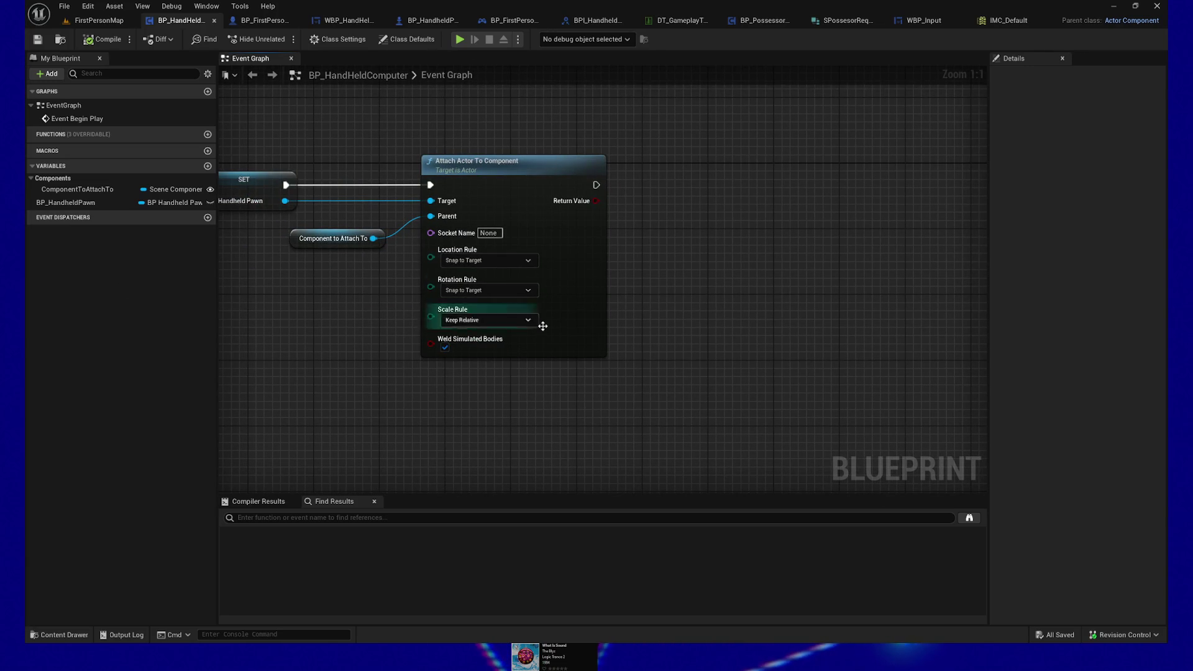
{"action": "left_click_drag", "start_coordinate": [437, 404], "coordinate": [530, 408]}
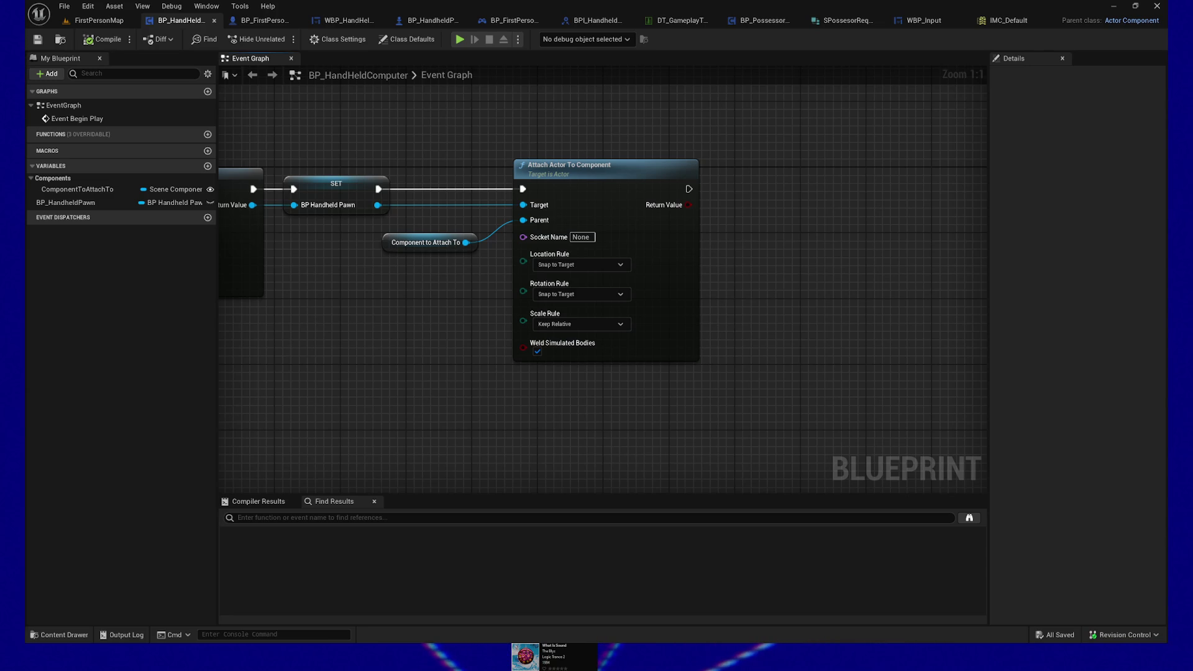
{"action": "key", "text": "alt+Tab"}
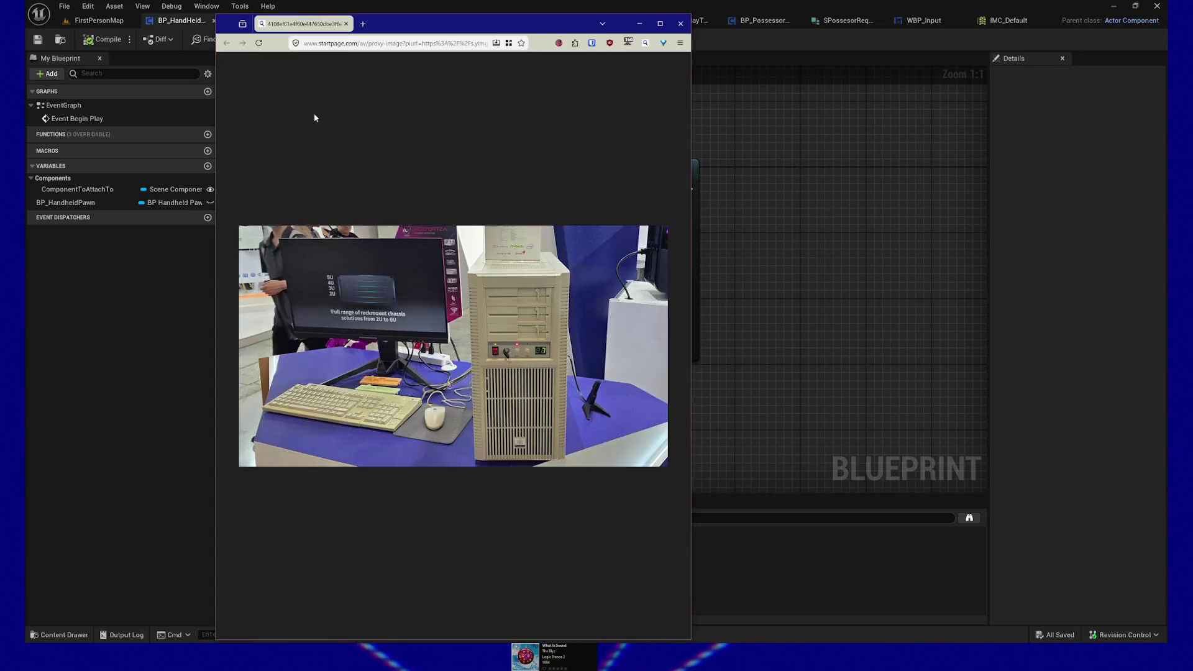
Maximize the browser, view both PC-case image tabs, then close the window and its tabs.
{"action": "left_click", "coordinate": [659, 24]}
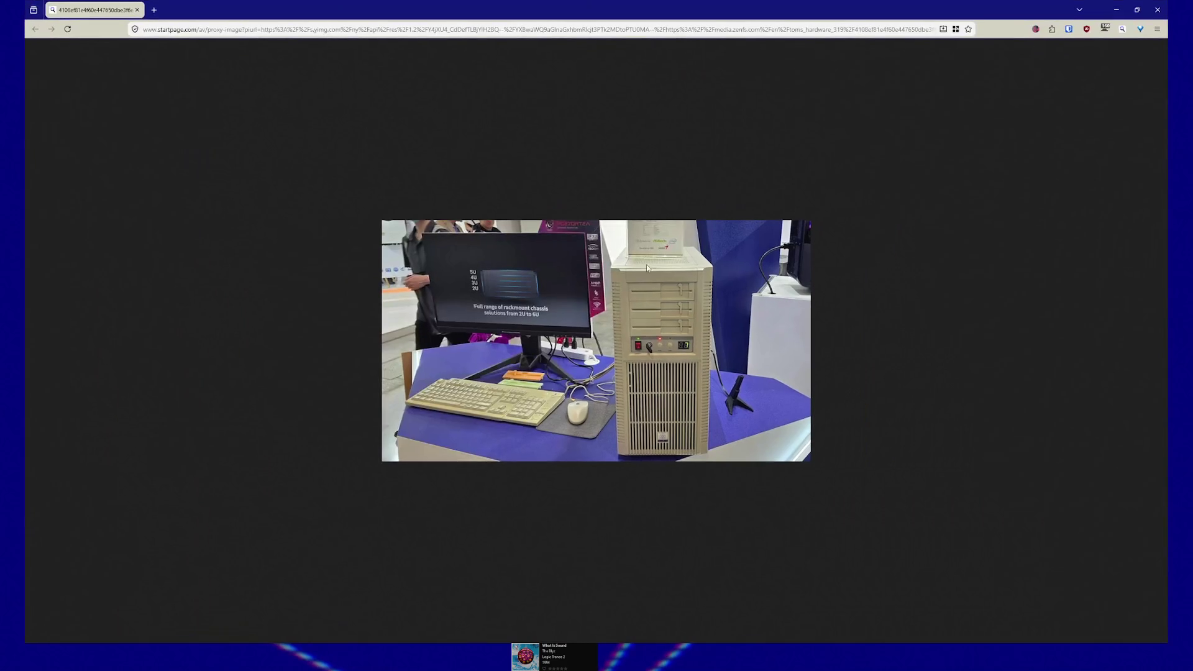
{"action": "scroll", "coordinate": [676, 377], "scroll_direction": "up", "scroll_amount": 6}
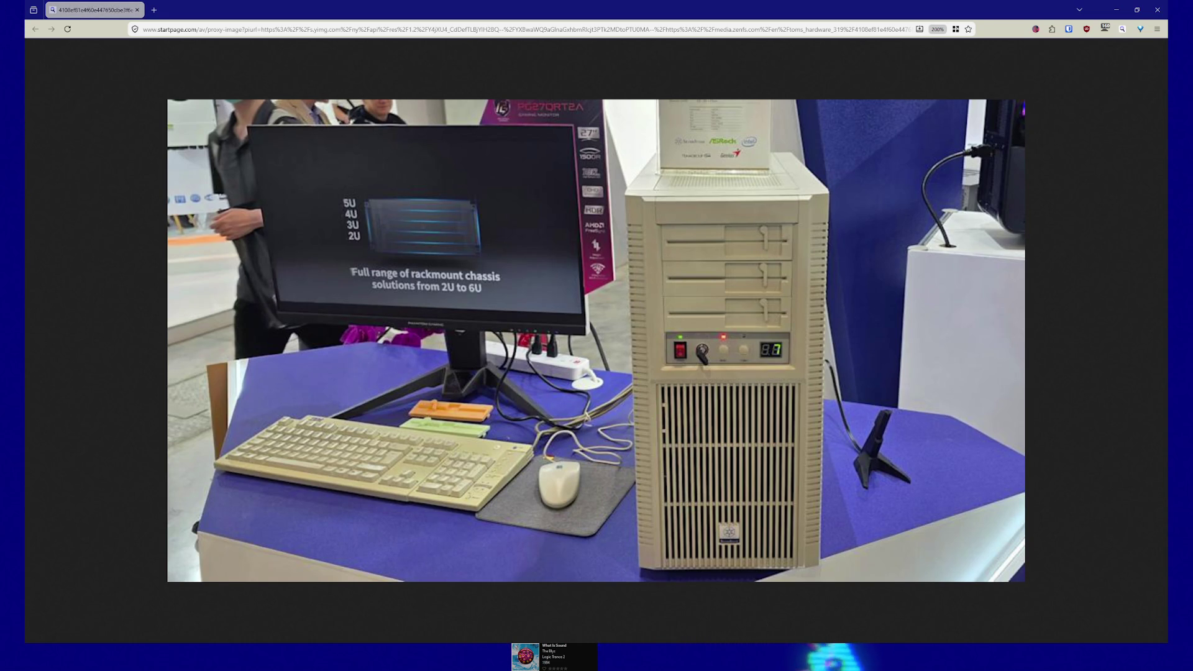
{"action": "mouse_move", "coordinate": [46, 13]}
{"action": "left_click", "coordinate": [191, 12]}
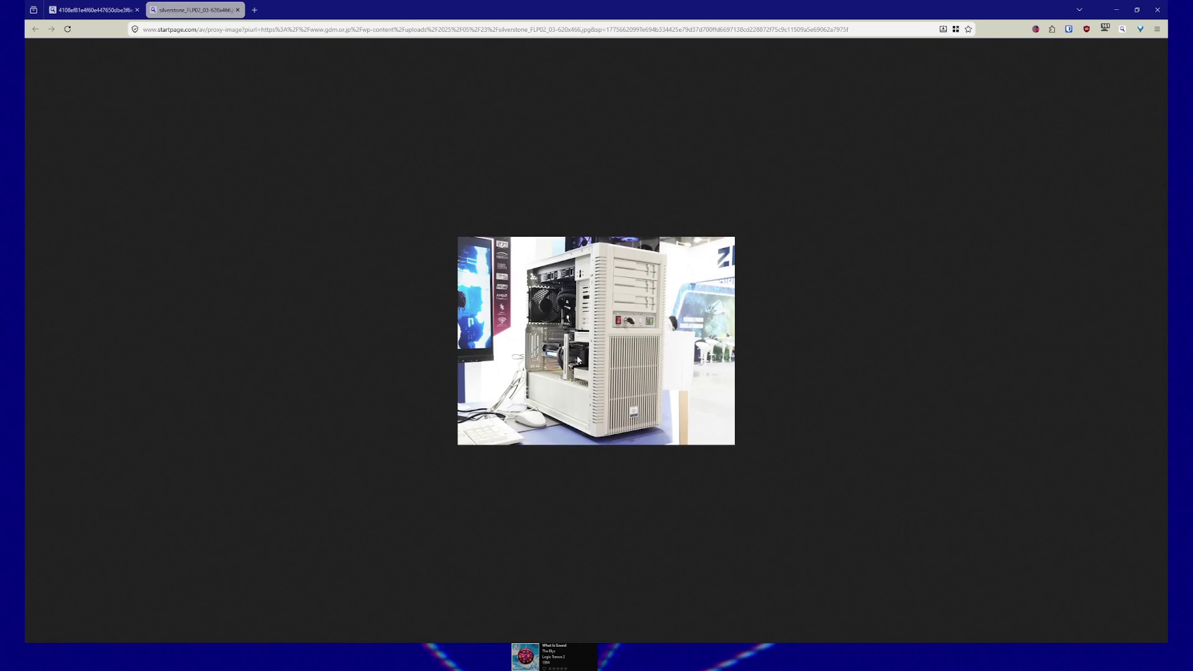
{"action": "scroll", "coordinate": [580, 358], "scroll_direction": "up", "scroll_amount": 8, "text": "ctrl"}
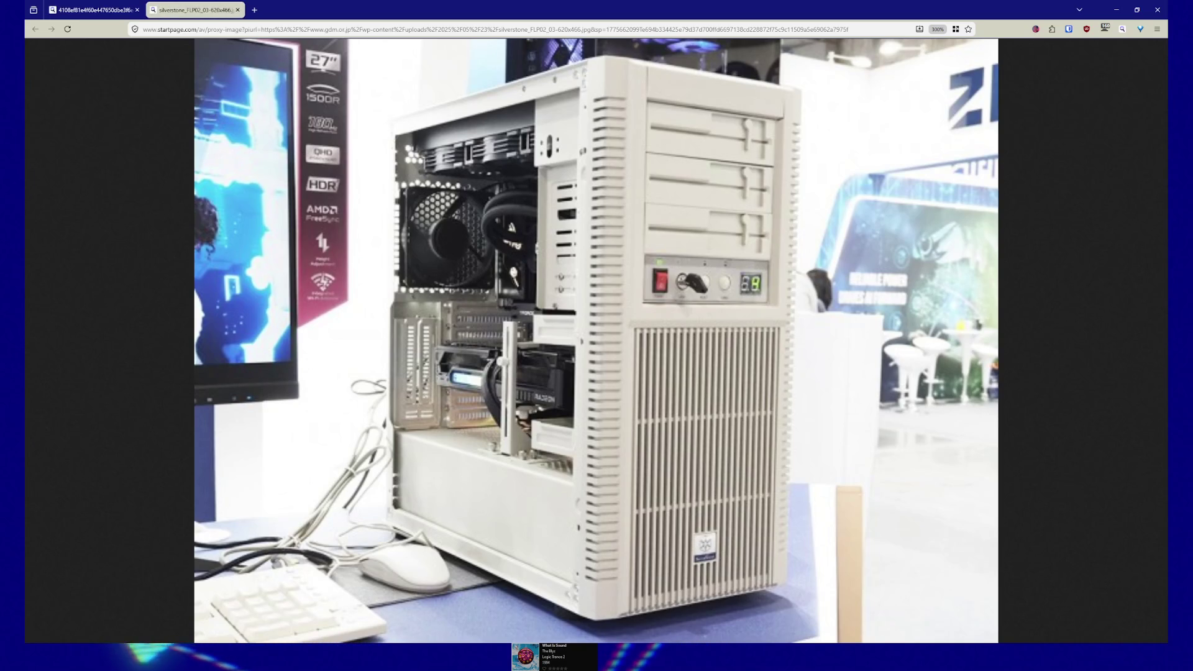
{"action": "left_click", "coordinate": [1157, 10]}
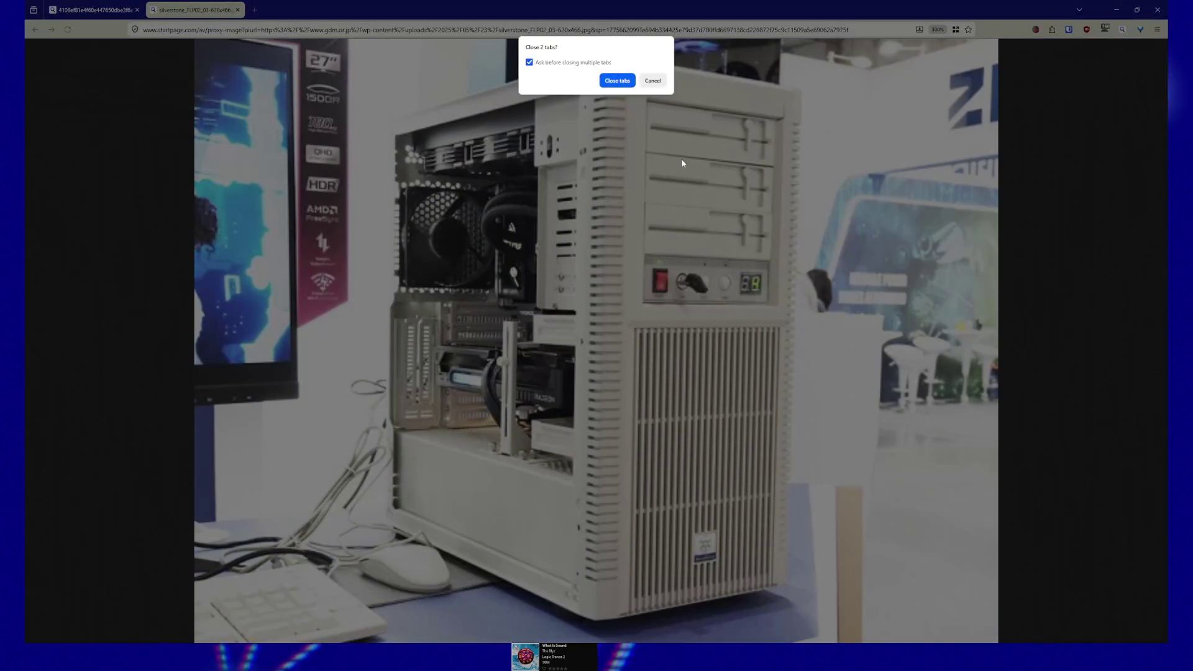
{"action": "left_click", "coordinate": [609, 81]}
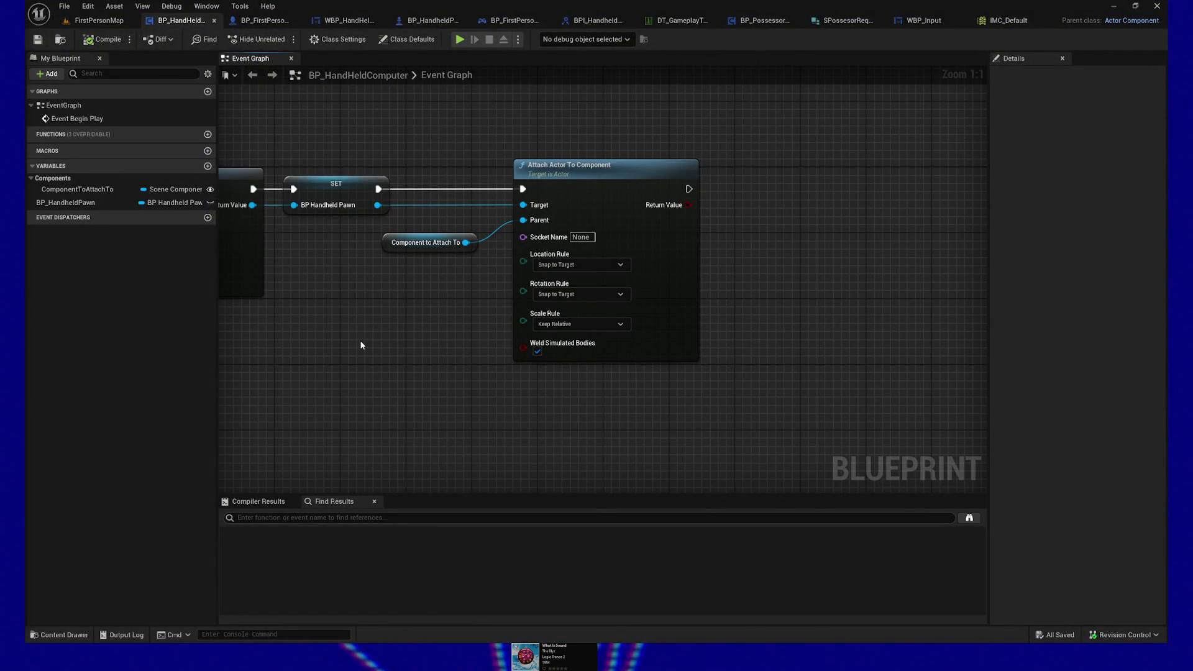
Pan and zoom to show the Begin Play chain from Get Owner to Attach Actor To Component.
{"action": "left_click_drag", "start_coordinate": [366, 332], "coordinate": [416, 351]}
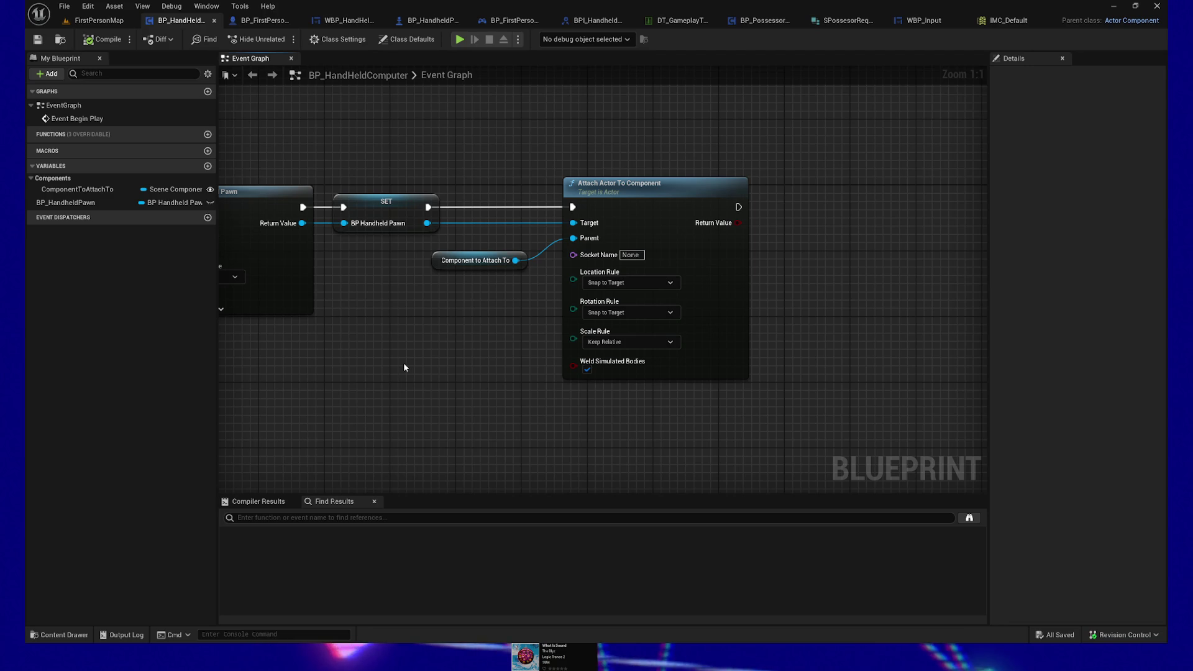
{"action": "scroll", "coordinate": [424, 406], "scroll_direction": "down", "scroll_amount": 2}
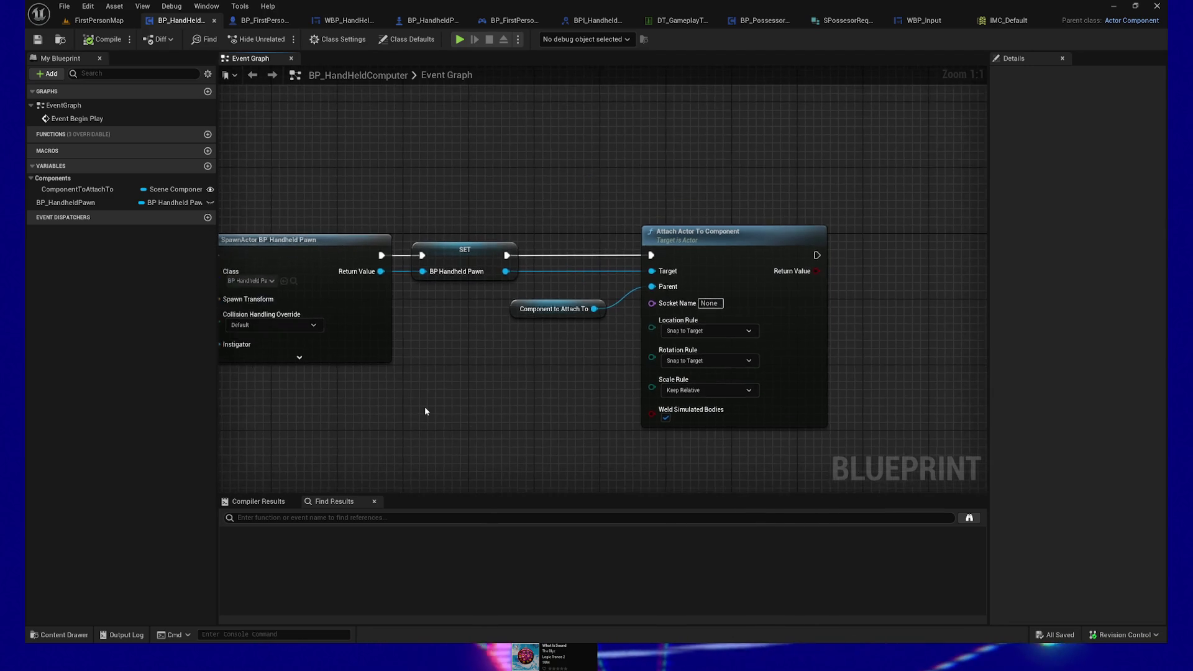
{"action": "mouse_move", "coordinate": [424, 406]}
{"action": "left_mouse_down"}
{"action": "mouse_move", "coordinate": [445, 394]}
{"action": "mouse_move", "coordinate": [464, 331]}
{"action": "left_mouse_up"}
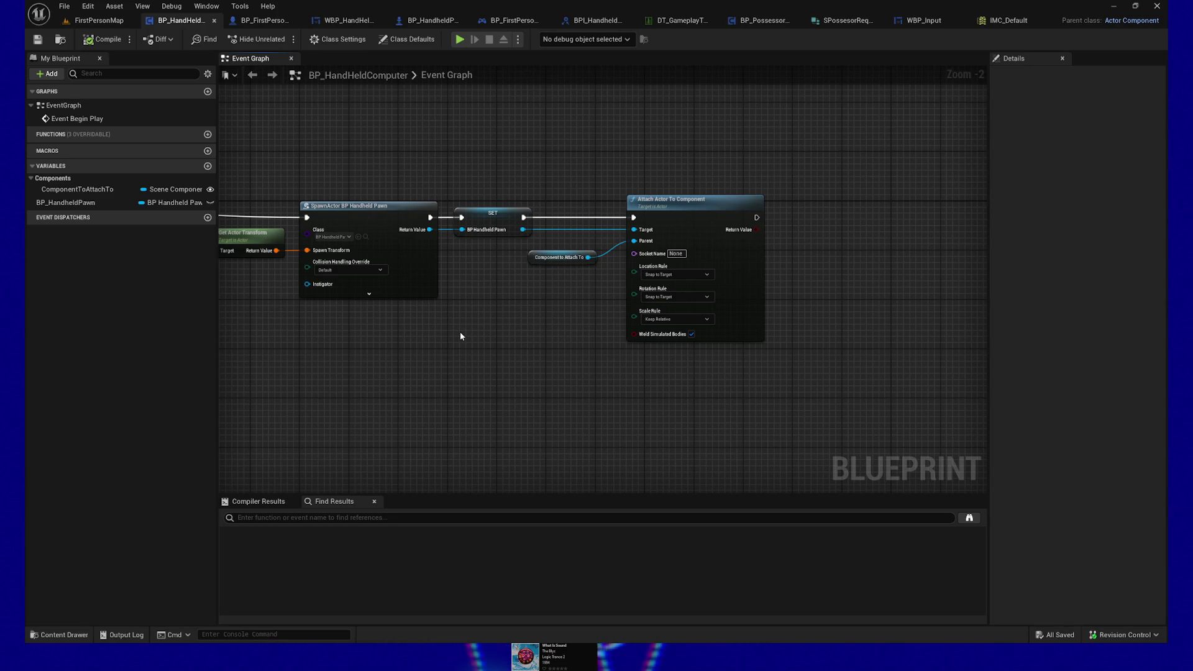
{"action": "mouse_move", "coordinate": [447, 354]}
{"action": "left_mouse_down"}
{"action": "mouse_move", "coordinate": [540, 368]}
{"action": "mouse_move", "coordinate": [721, 344]}
{"action": "mouse_move", "coordinate": [830, 349]}
{"action": "mouse_move", "coordinate": [682, 346]}
{"action": "mouse_move", "coordinate": [602, 325]}
{"action": "mouse_move", "coordinate": [594, 336]}
{"action": "left_mouse_up"}
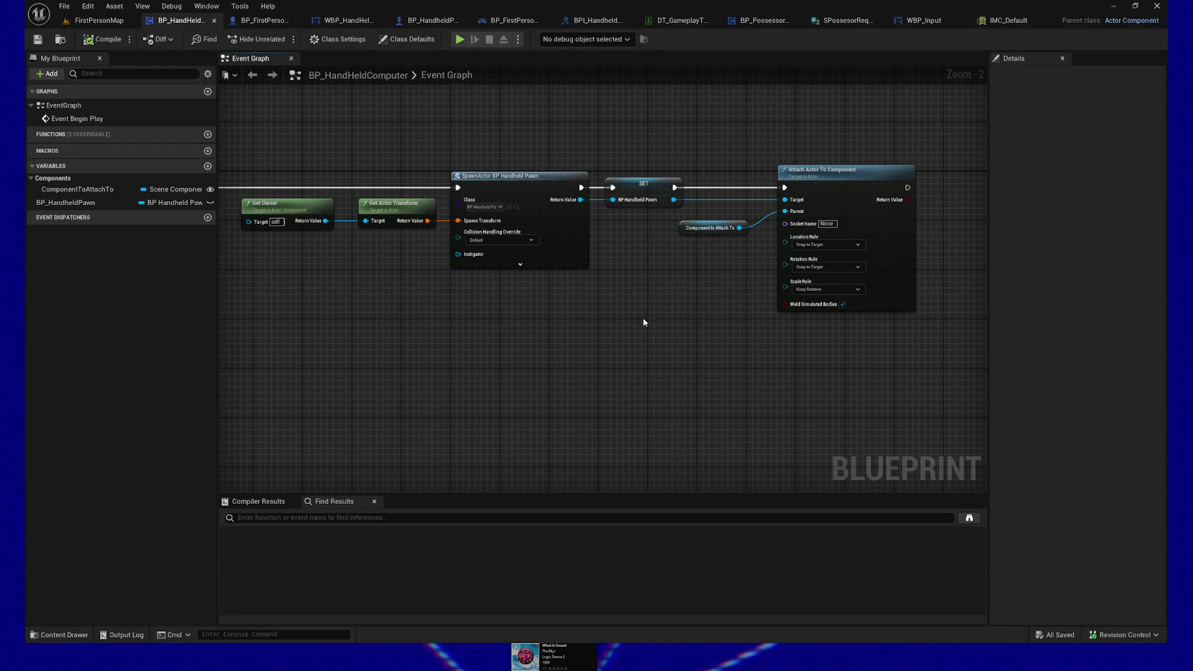
{"action": "left_click_drag", "start_coordinate": [328, 112], "coordinate": [351, 128]}
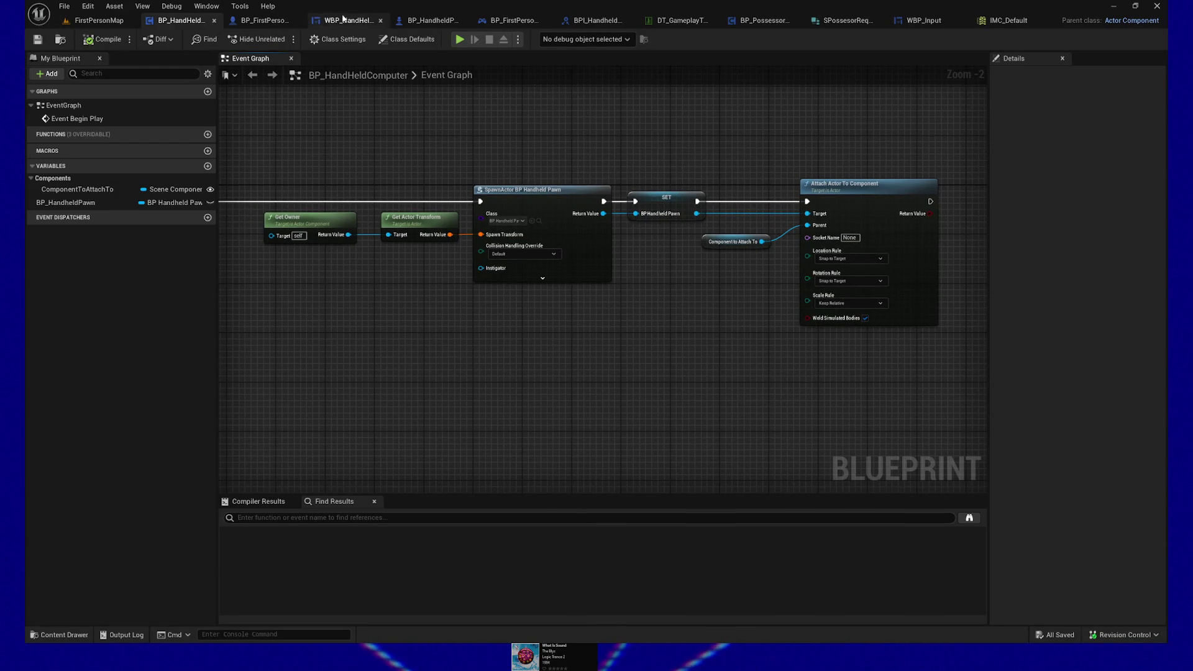
{"action": "left_click", "coordinate": [422, 23]}
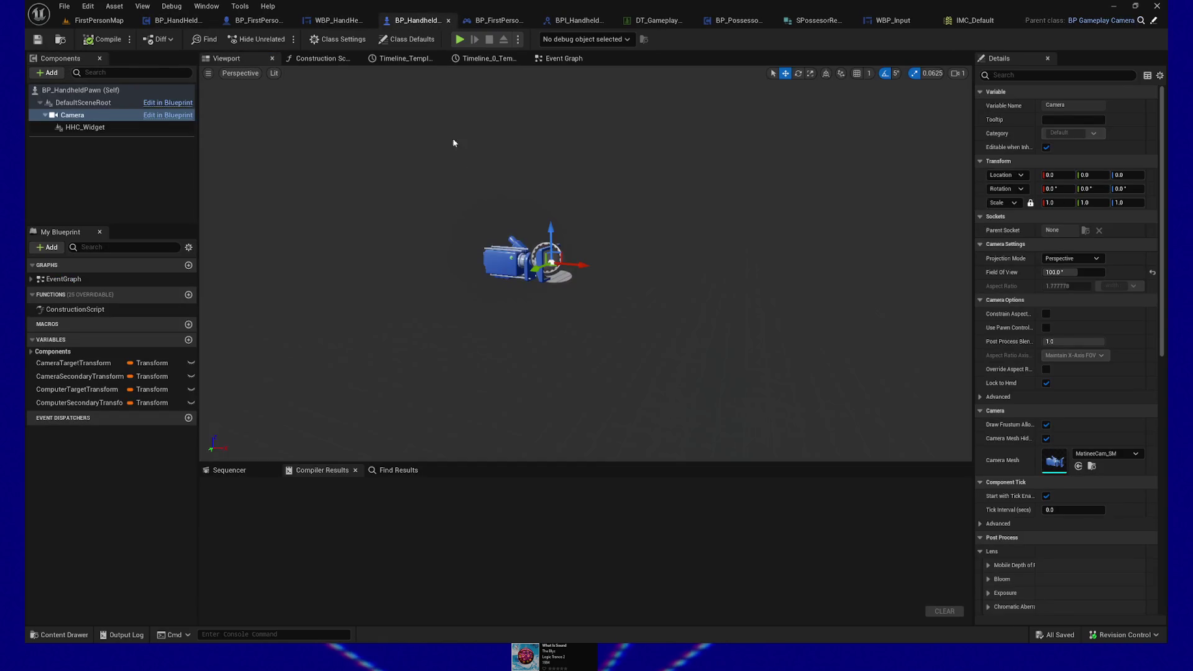
Select the HHC_Widget component and view BP_HandheldPawn's Construction Script graph.
{"action": "left_click", "coordinate": [91, 128]}
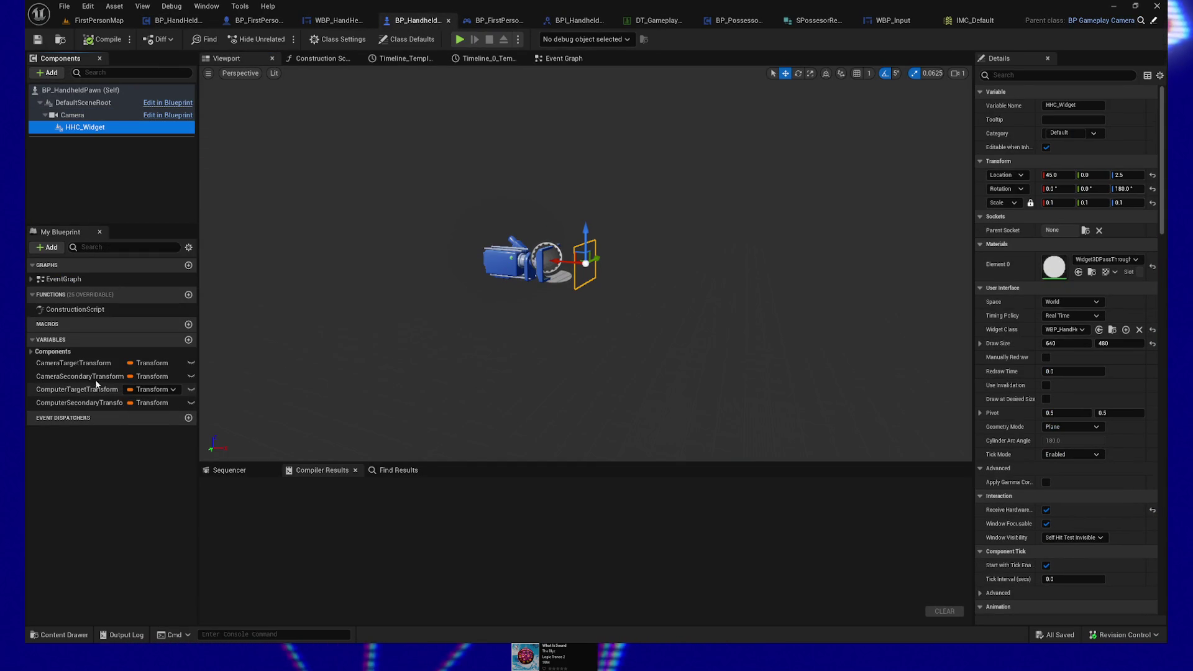
{"action": "left_click", "coordinate": [322, 62]}
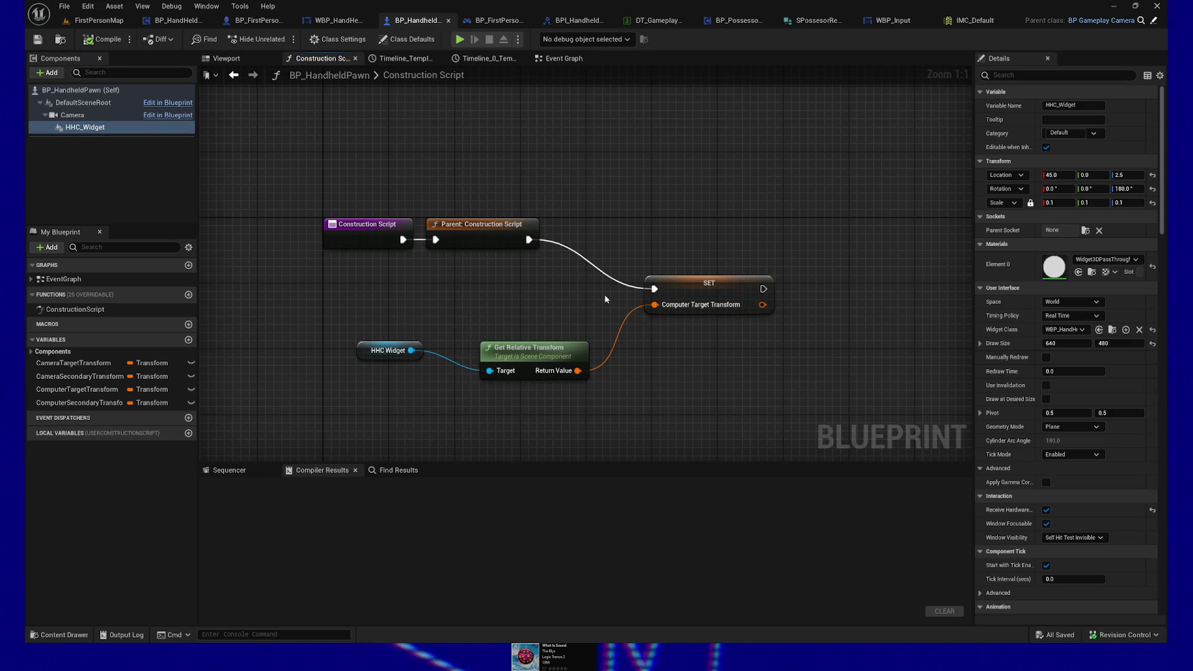
Add a Set Relative Transform node for HHC Widget, running after the SET node.
{"action": "left_click_drag", "start_coordinate": [334, 277], "coordinate": [563, 376]}
{"action": "mouse_move", "coordinate": [728, 297]}
{"action": "left_mouse_down"}
{"action": "mouse_move", "coordinate": [573, 276]}
{"action": "mouse_move", "coordinate": [647, 269]}
{"action": "left_mouse_up"}
{"action": "mouse_move", "coordinate": [85, 128]}
{"action": "left_mouse_down"}
{"action": "mouse_move", "coordinate": [700, 277]}
{"action": "mouse_move", "coordinate": [636, 293]}
{"action": "mouse_move", "coordinate": [769, 261]}
{"action": "left_mouse_up"}
{"action": "type", "text": "set relative transform"}
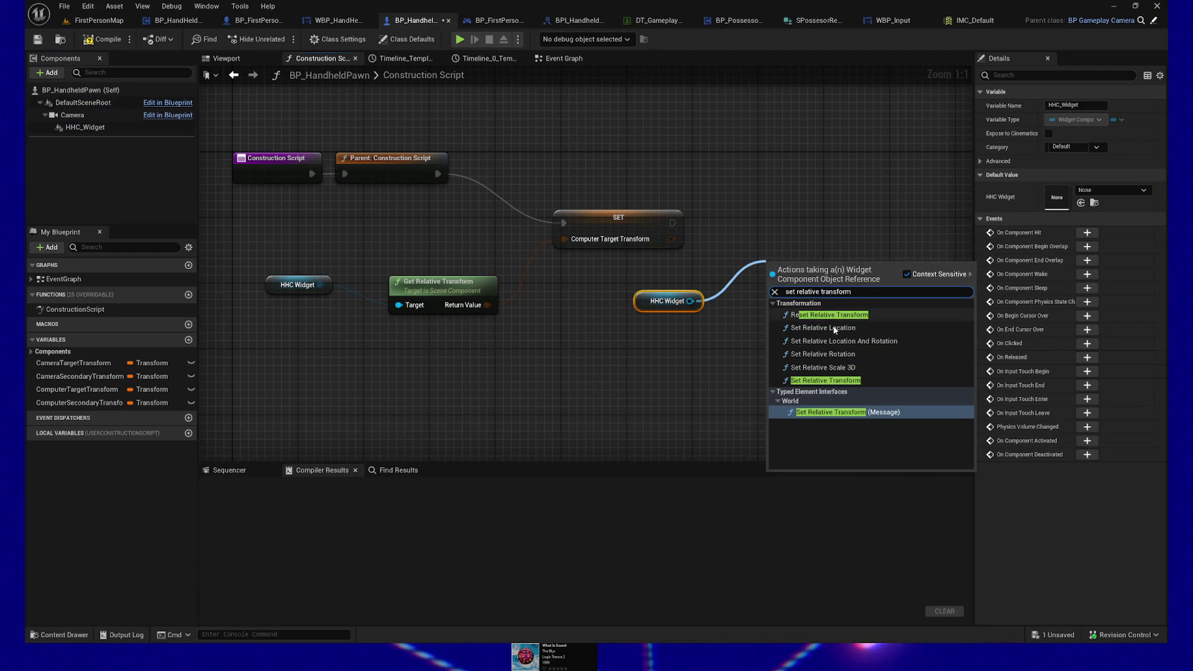
{"action": "left_click", "coordinate": [824, 380]}
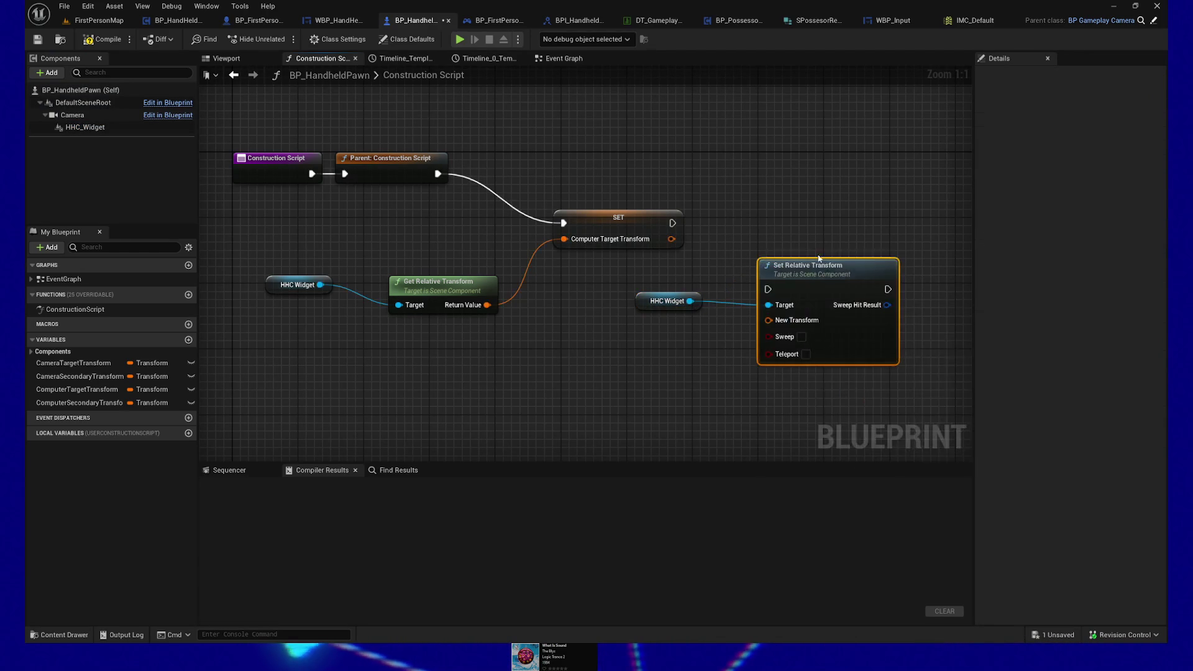
{"action": "mouse_move", "coordinate": [557, 222]}
{"action": "left_mouse_down"}
{"action": "mouse_move", "coordinate": [654, 288]}
{"action": "mouse_move", "coordinate": [719, 256]}
{"action": "left_mouse_up"}
Feed Computer Secondary Transform into New Transform, compile, save, and test in standalone preview.
{"action": "mouse_move", "coordinate": [143, 403]}
{"action": "left_mouse_down"}
{"action": "mouse_move", "coordinate": [538, 375]}
{"action": "mouse_move", "coordinate": [522, 345]}
{"action": "left_mouse_up"}
{"action": "left_click_drag", "start_coordinate": [618, 341], "coordinate": [671, 311]}
{"action": "left_click_drag", "start_coordinate": [474, 338], "coordinate": [564, 314]}
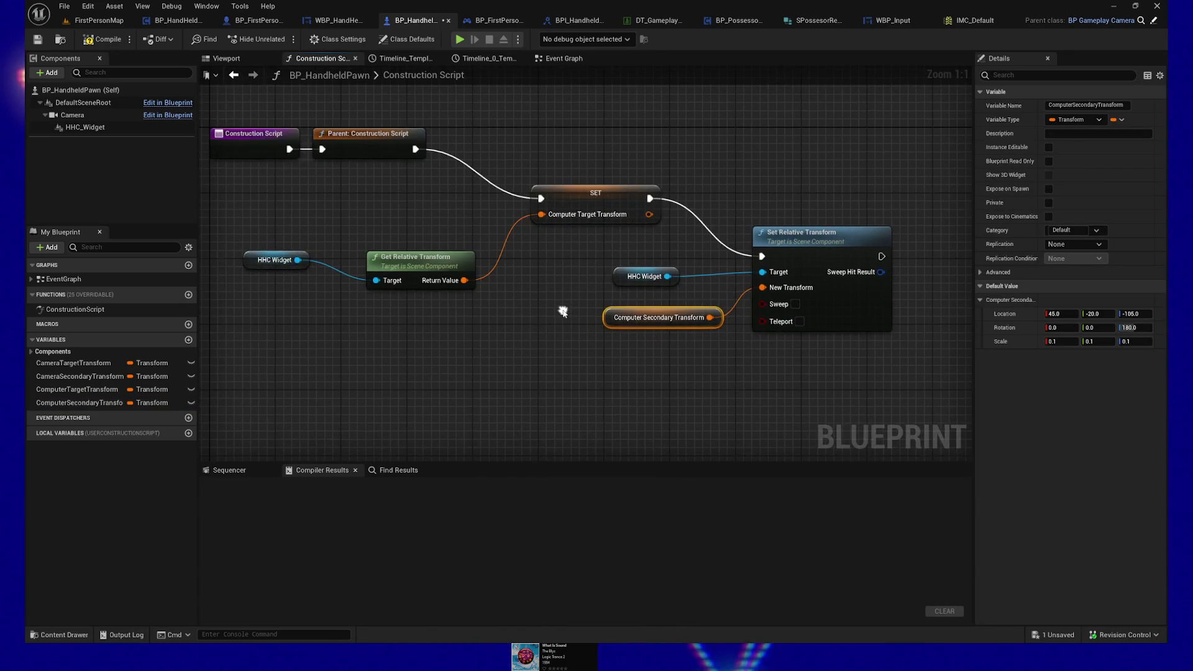
{"action": "left_click", "coordinate": [102, 39]}
{"action": "left_click", "coordinate": [38, 41]}
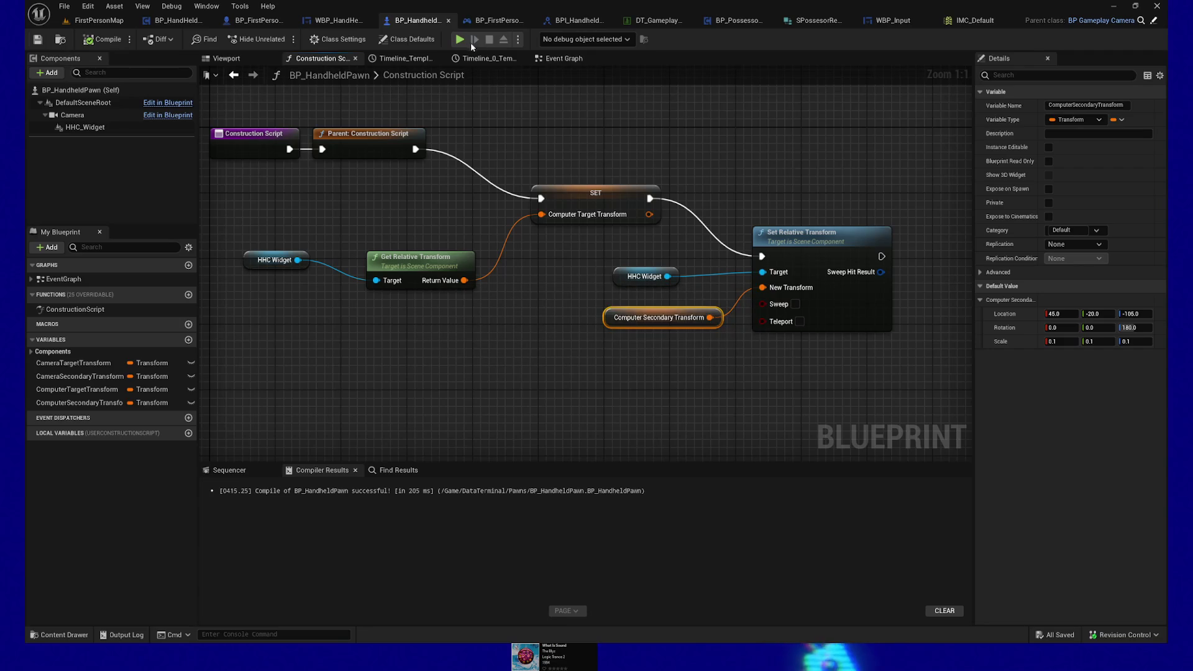
{"action": "left_click", "coordinate": [460, 40]}
{"action": "key", "text": "w"}
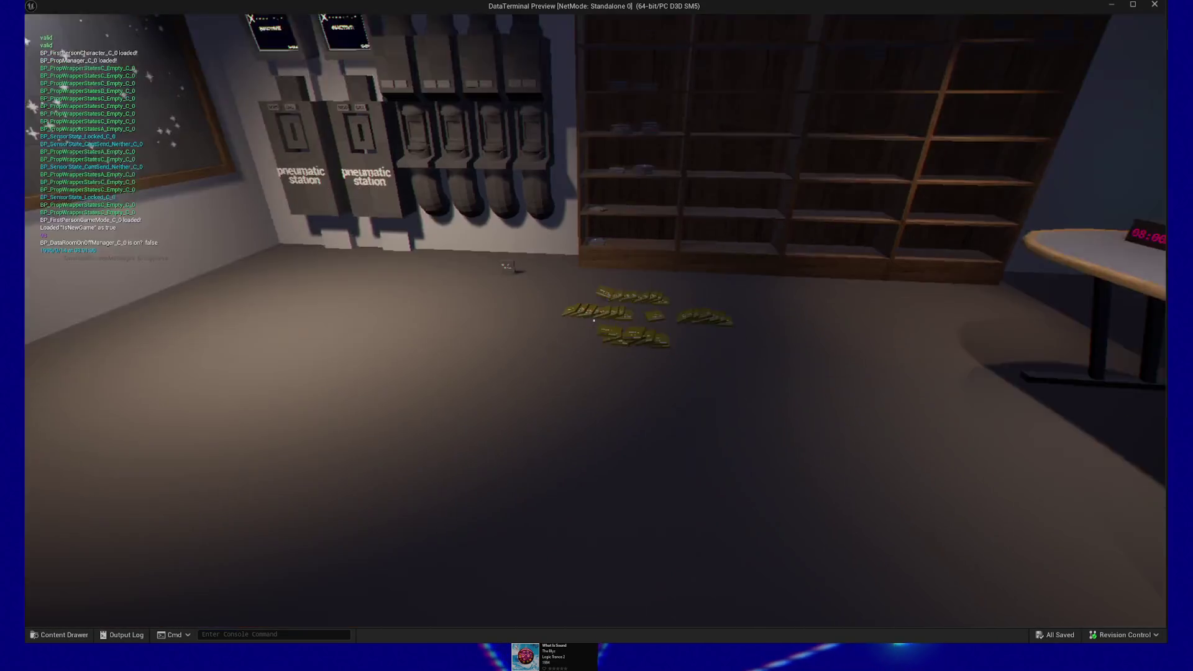
{"action": "key", "text": "a"}
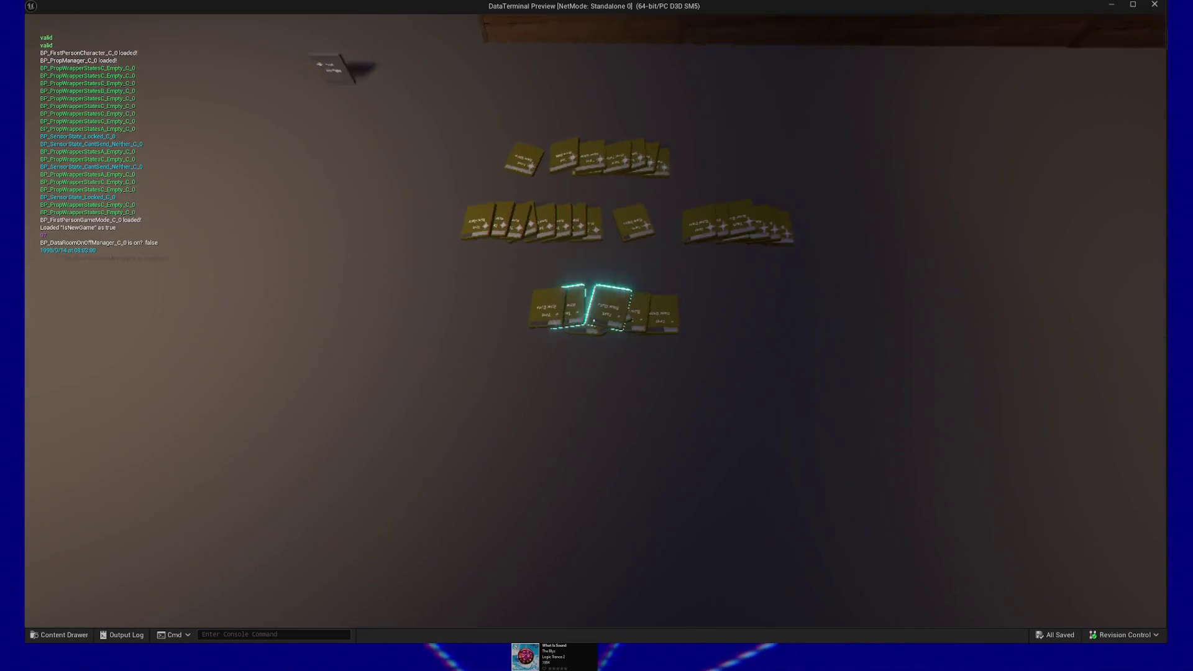
{"action": "key", "text": "w"}
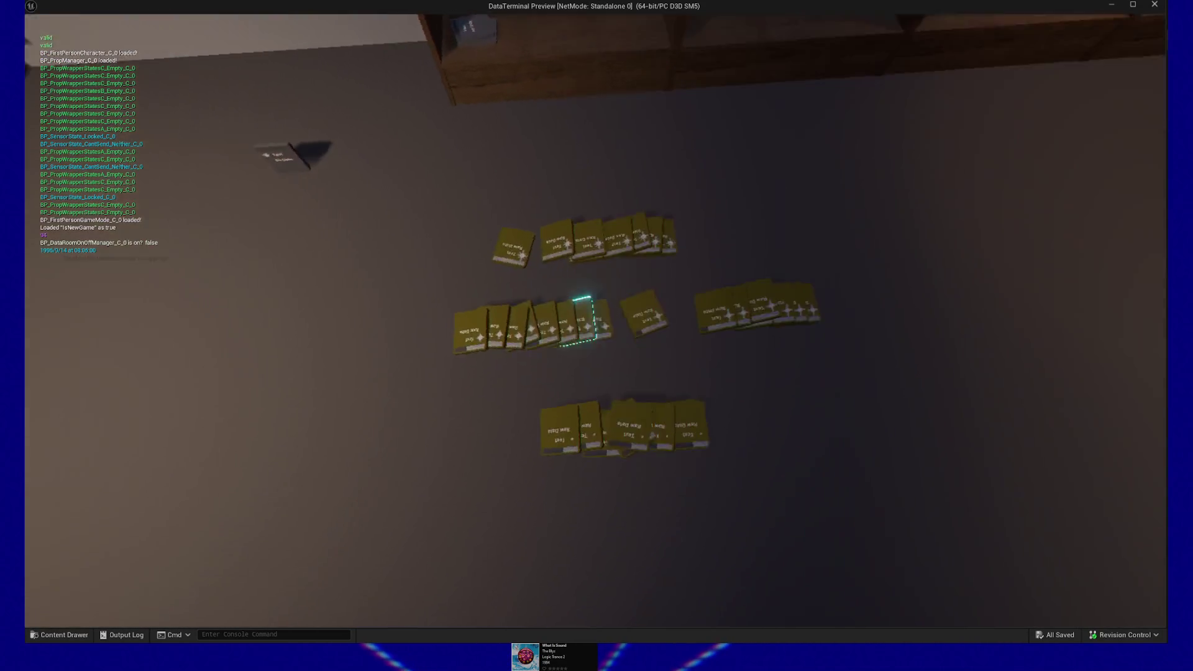
{"action": "key", "text": "w"}
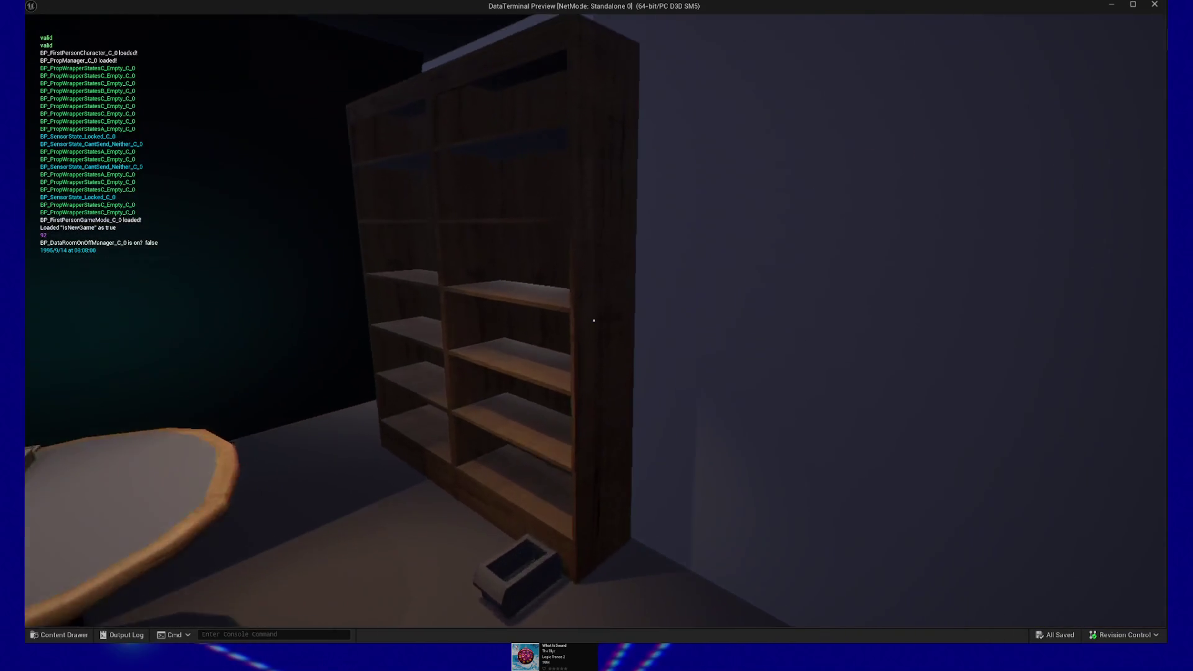
{"action": "key", "text": "w"}
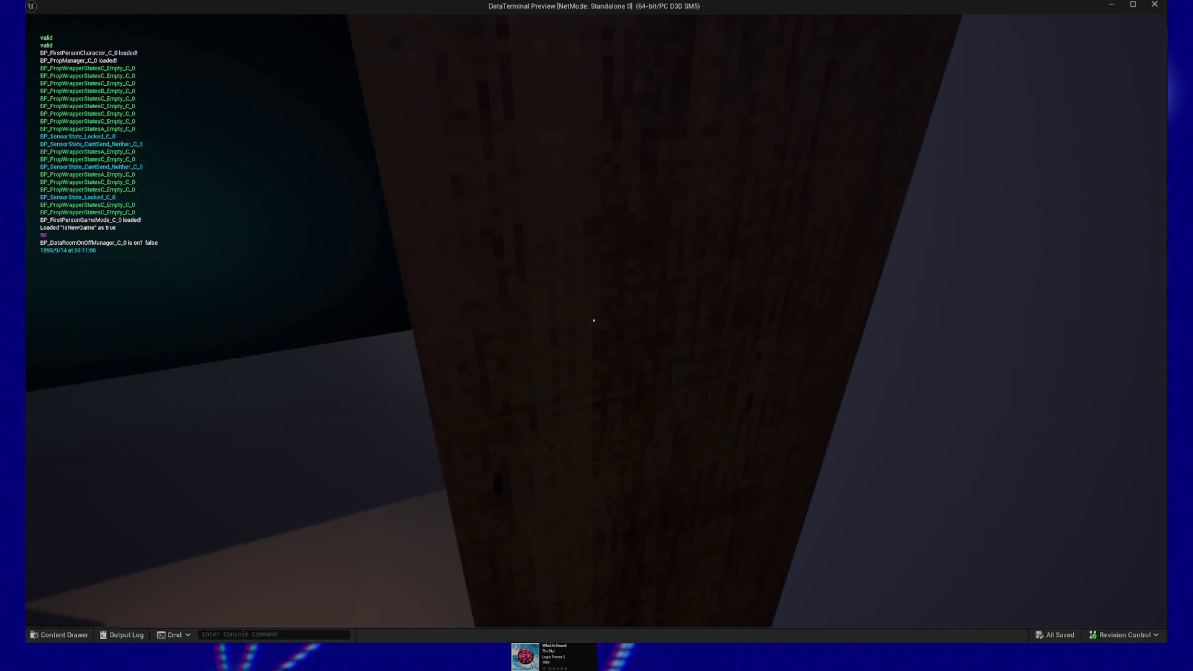
{"action": "key", "text": "e"}
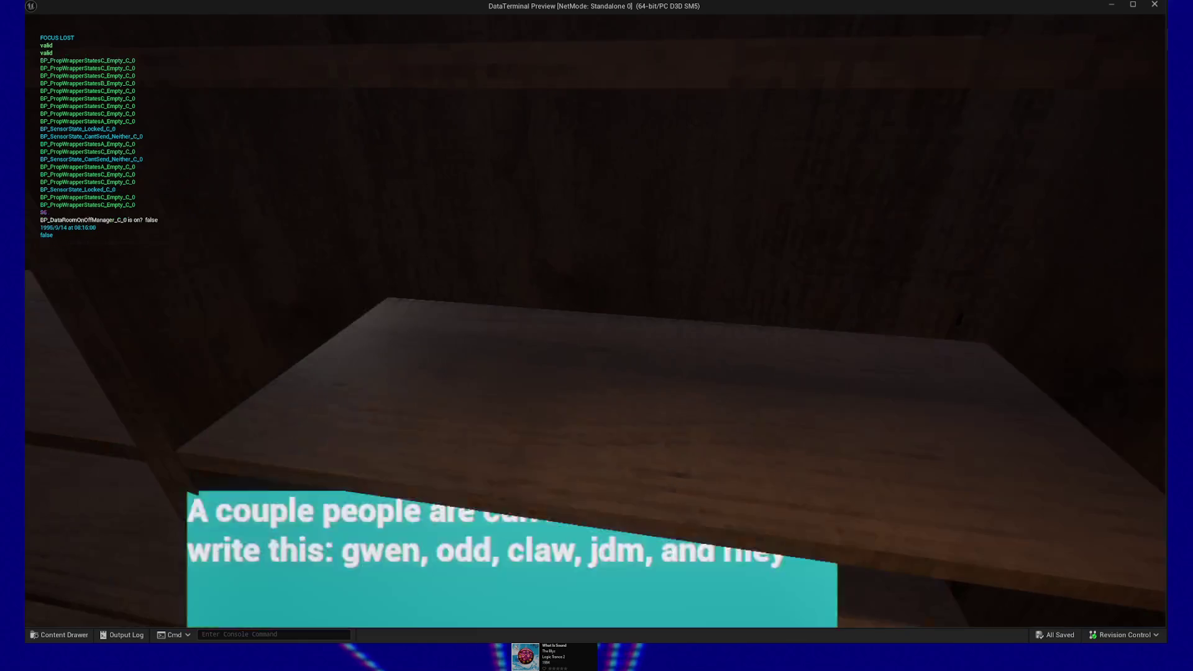
{"action": "key", "text": "e"}
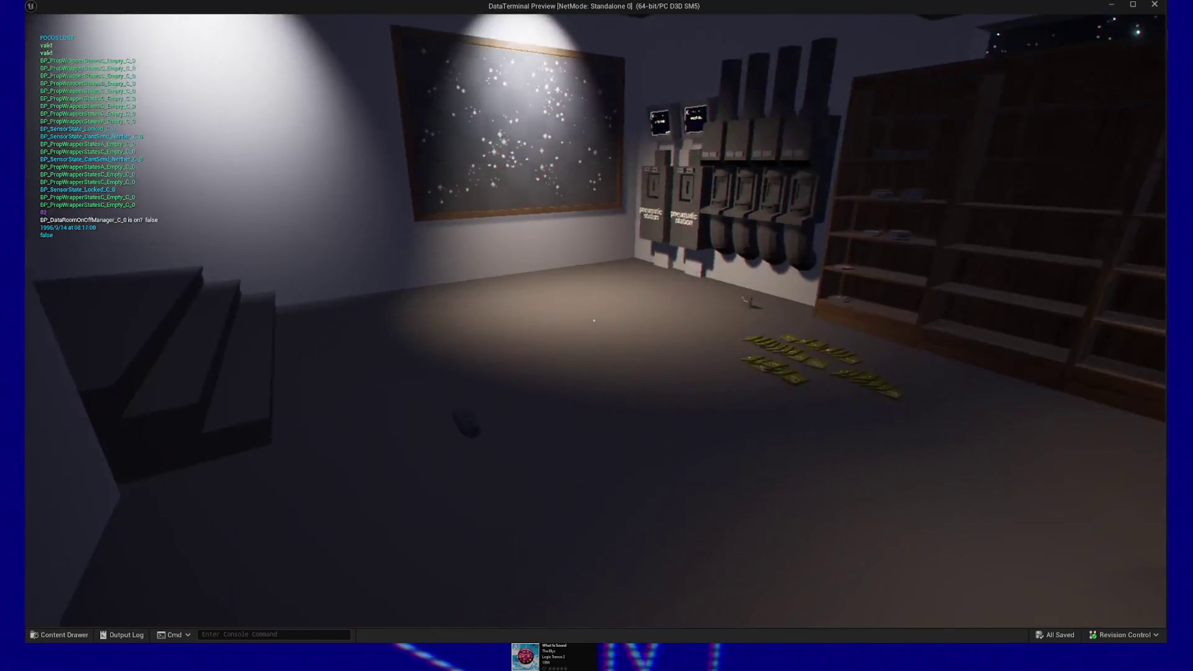
{"action": "key", "text": "e"}
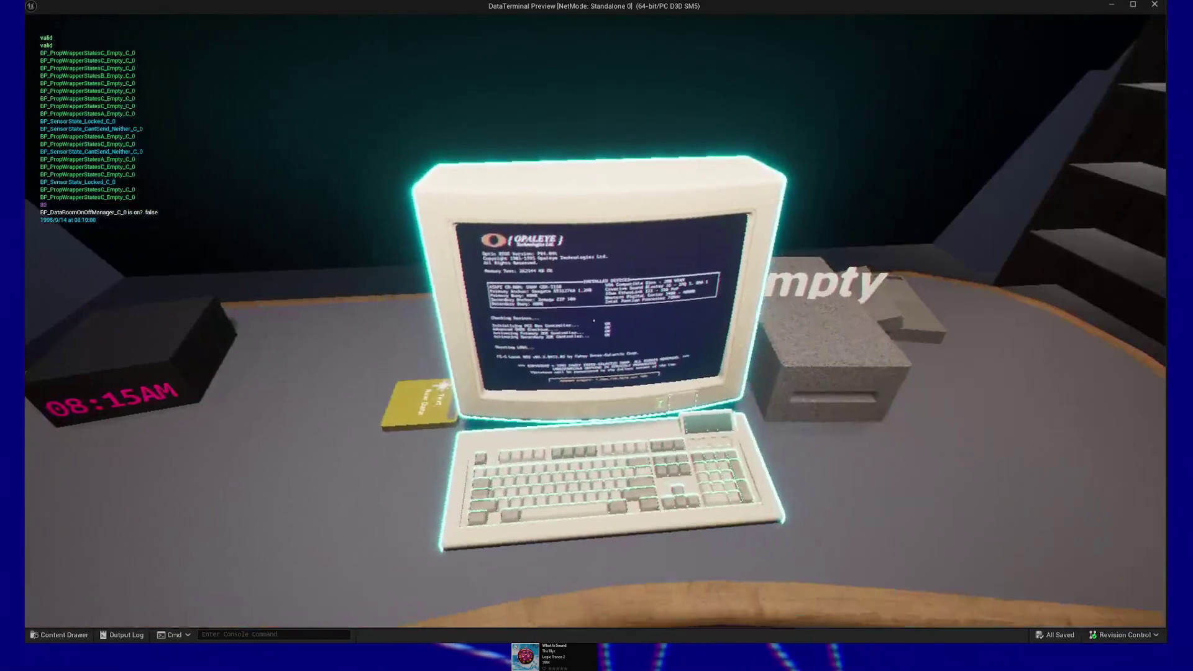
{"action": "key", "text": "e"}
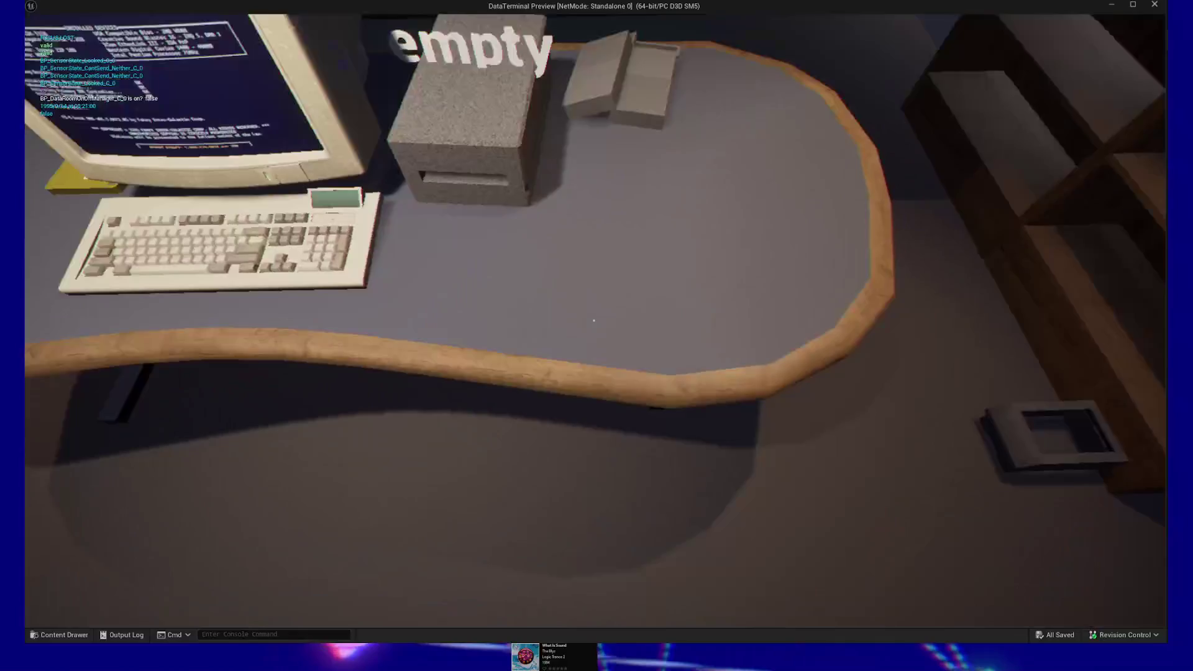
{"action": "key", "text": "w"}
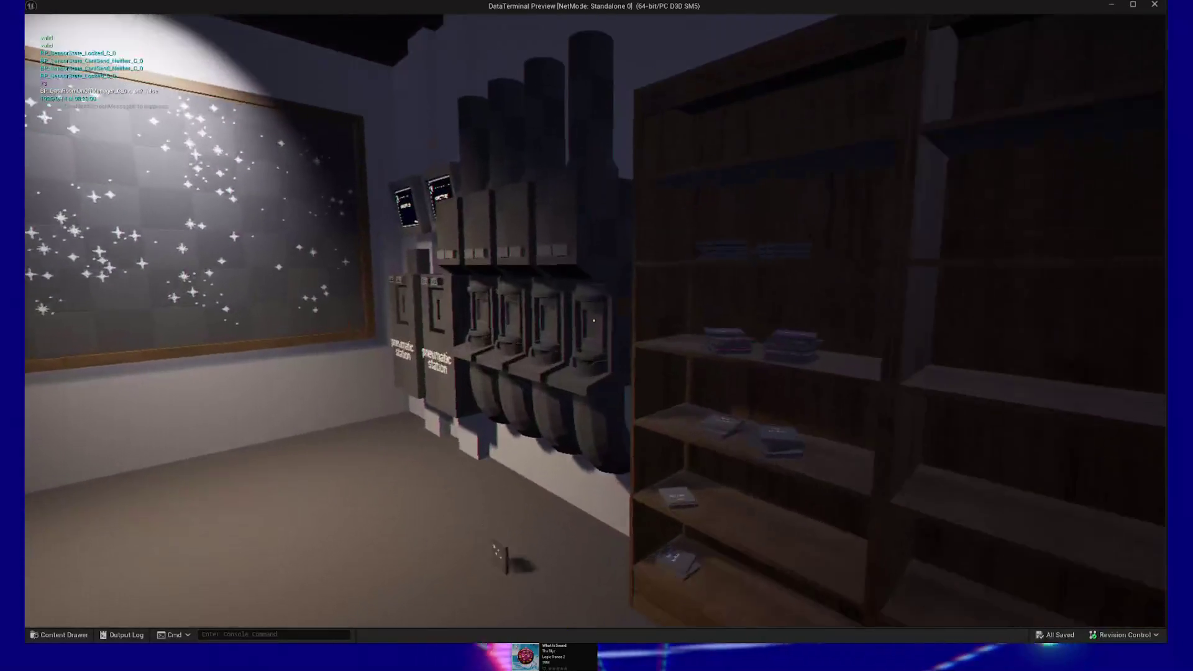
{"action": "key", "text": "e"}
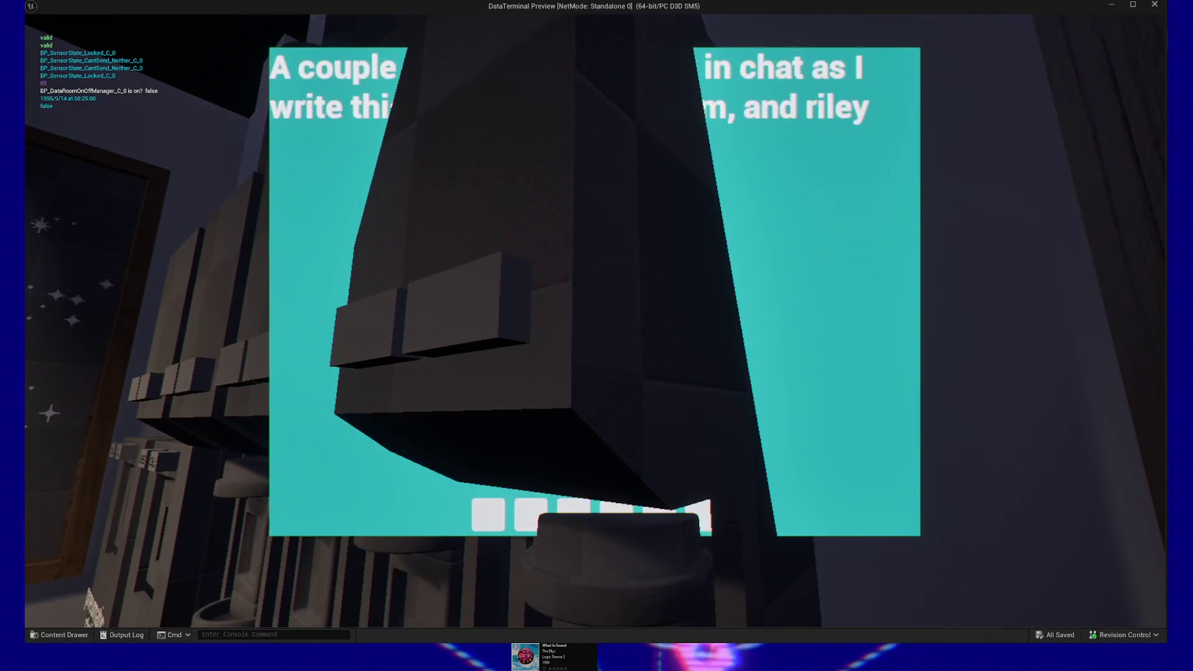
{"action": "key", "text": "e"}
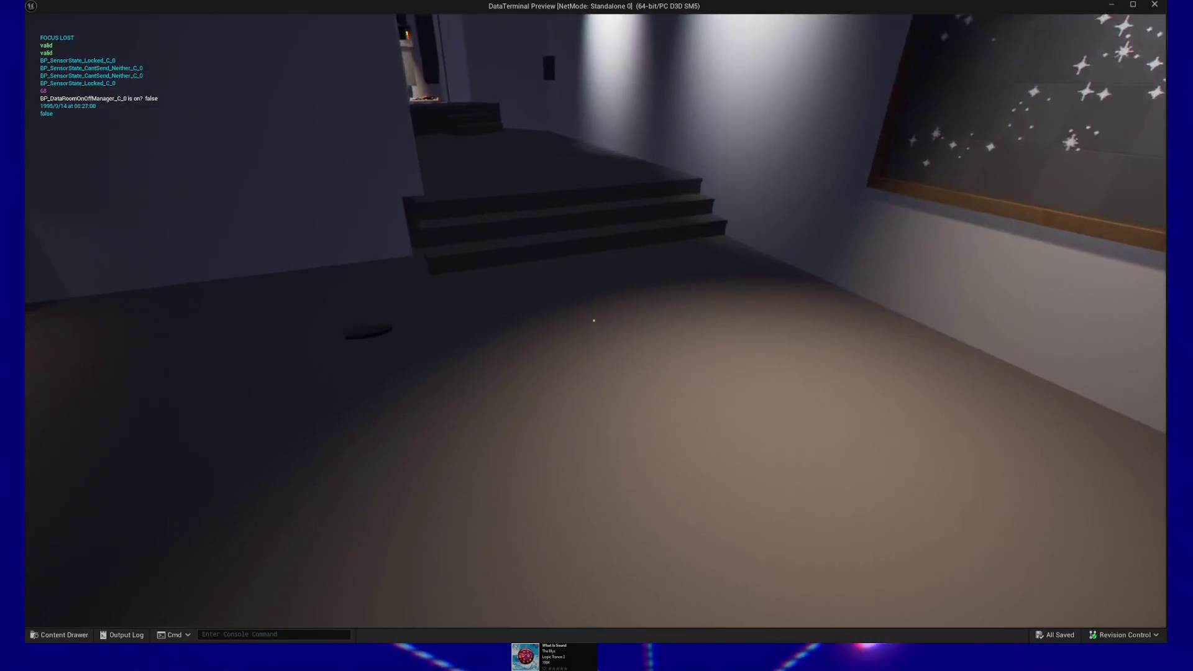
{"action": "key", "text": "w"}
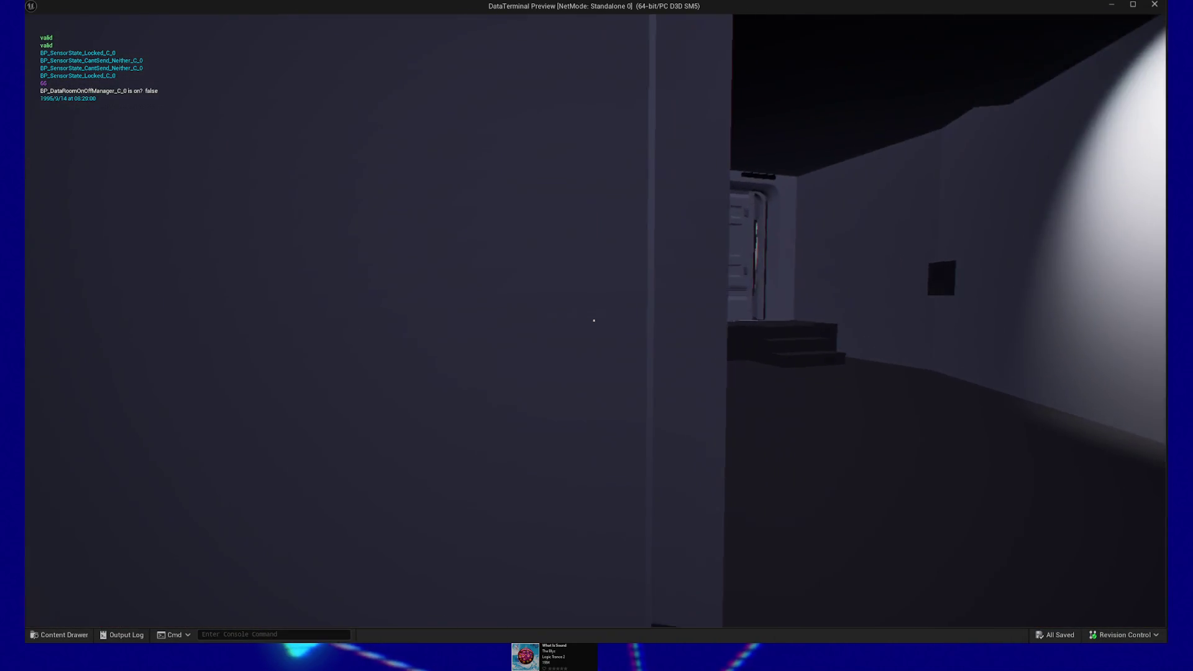
{"action": "left_click", "coordinate": [594, 324]}
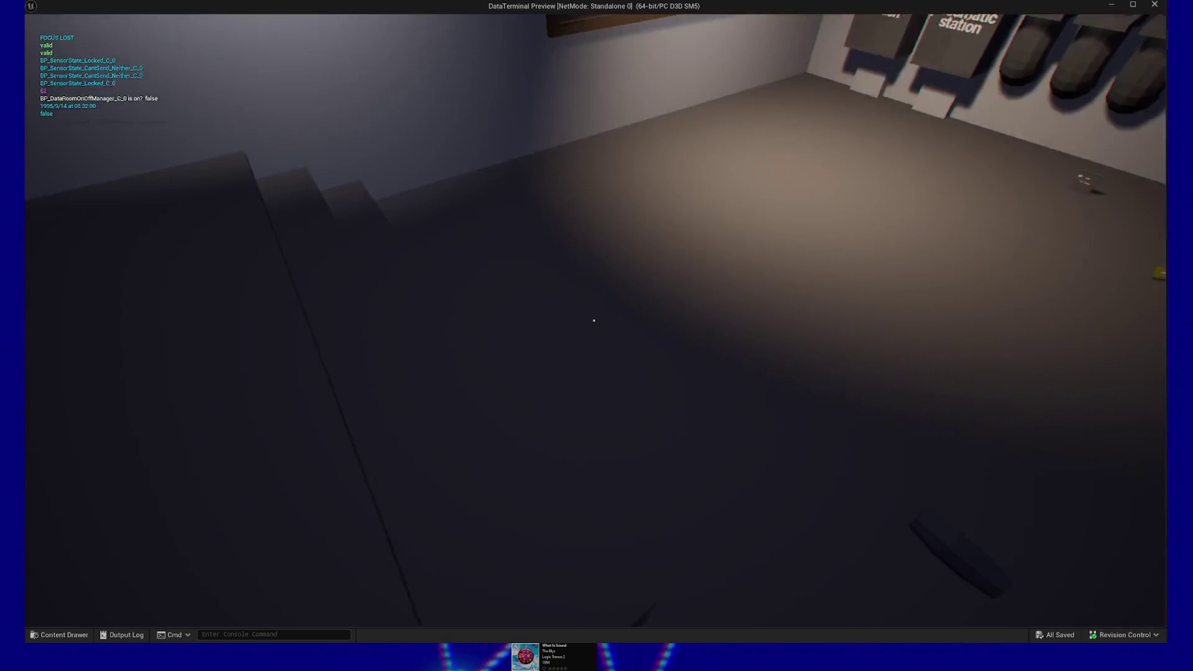
{"action": "mouse_move", "coordinate": [594, 320]}
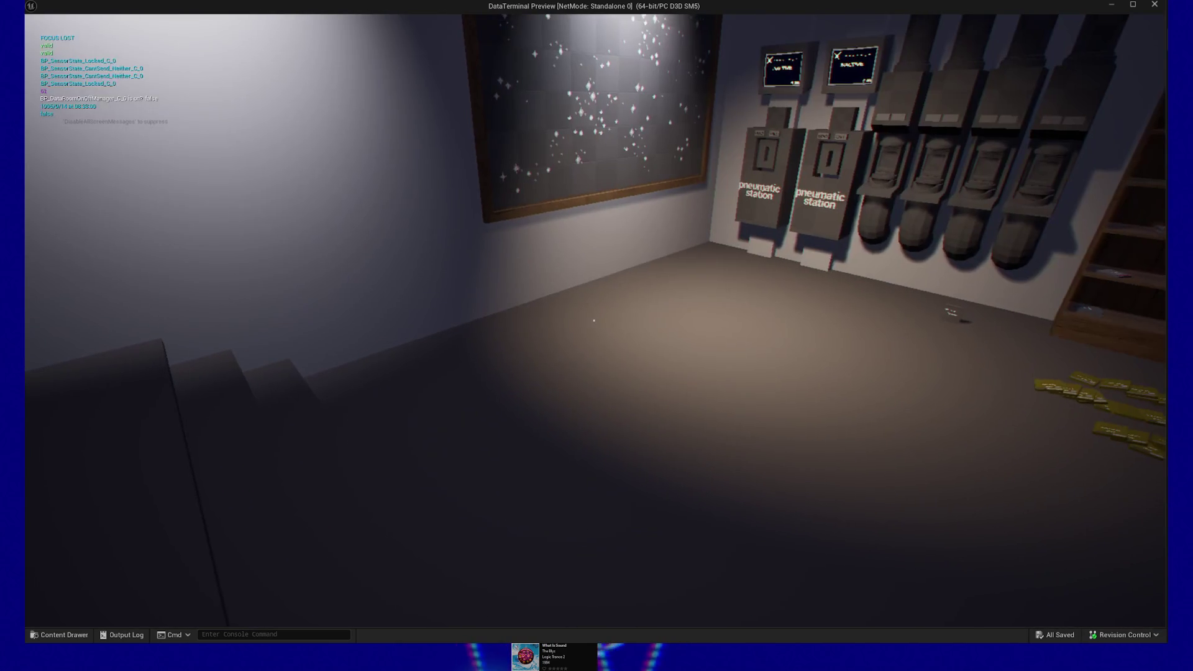
{"action": "key", "text": "w"}
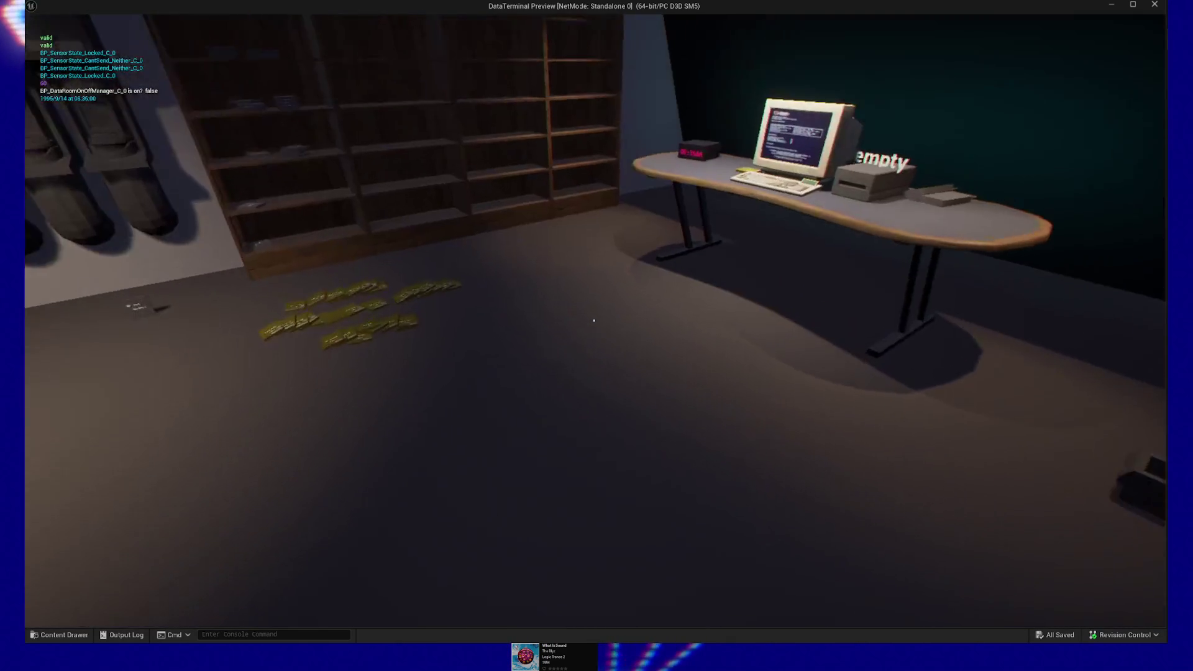
Walk to the desk and zoom in and out of the terminal dashboard six times.
{"action": "key", "text": "w"}
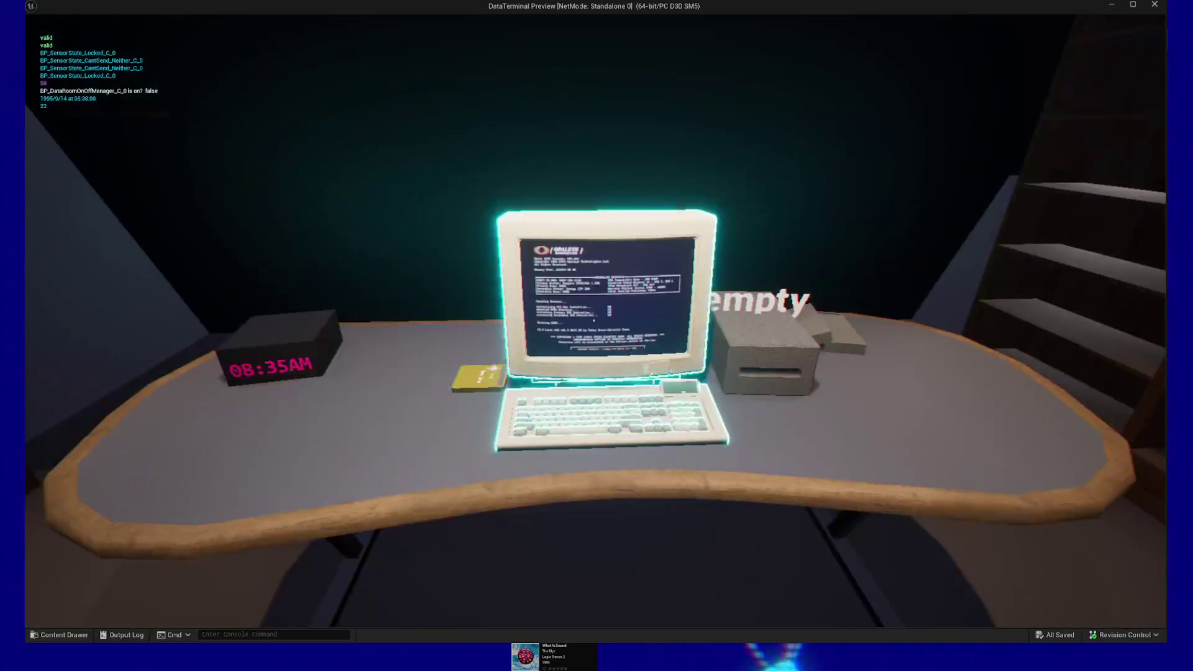
{"action": "left_click", "coordinate": [593, 320]}
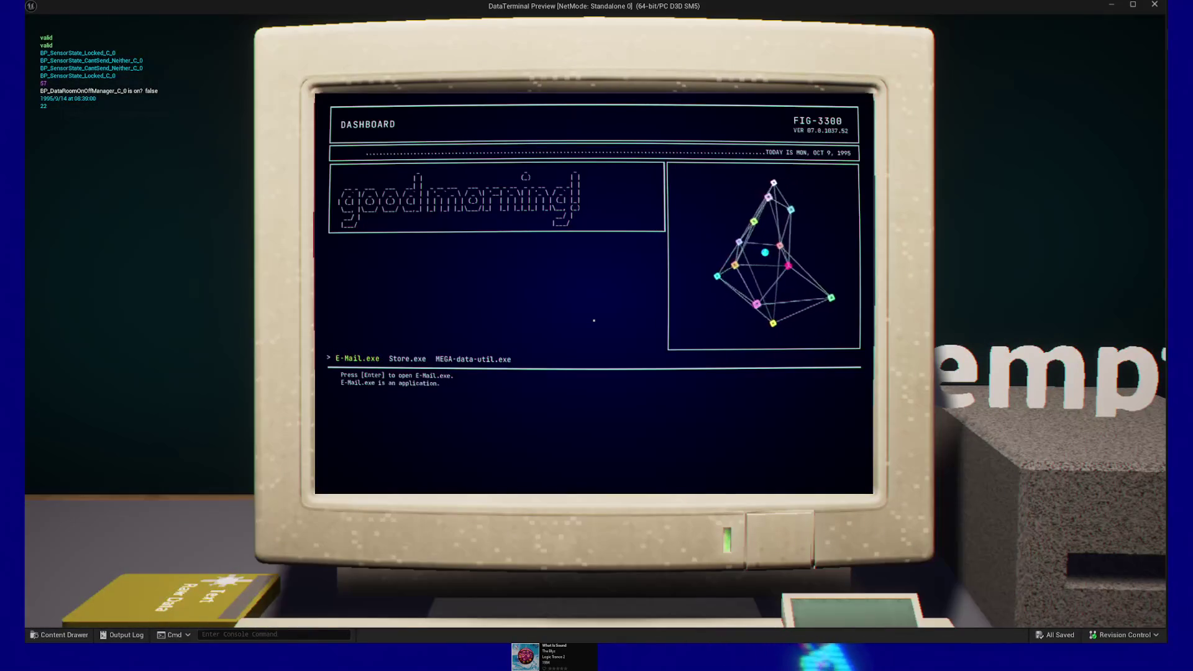
{"action": "key", "text": "Escape"}
{"action": "left_click", "coordinate": [594, 320]}
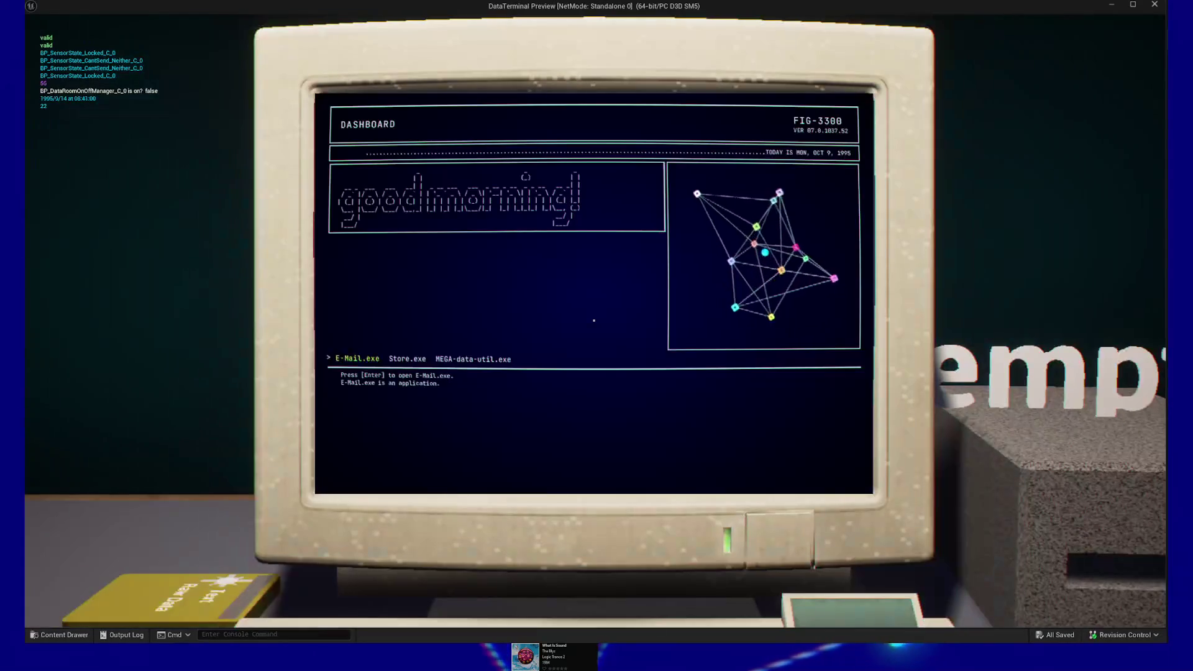
{"action": "key", "text": "Escape"}
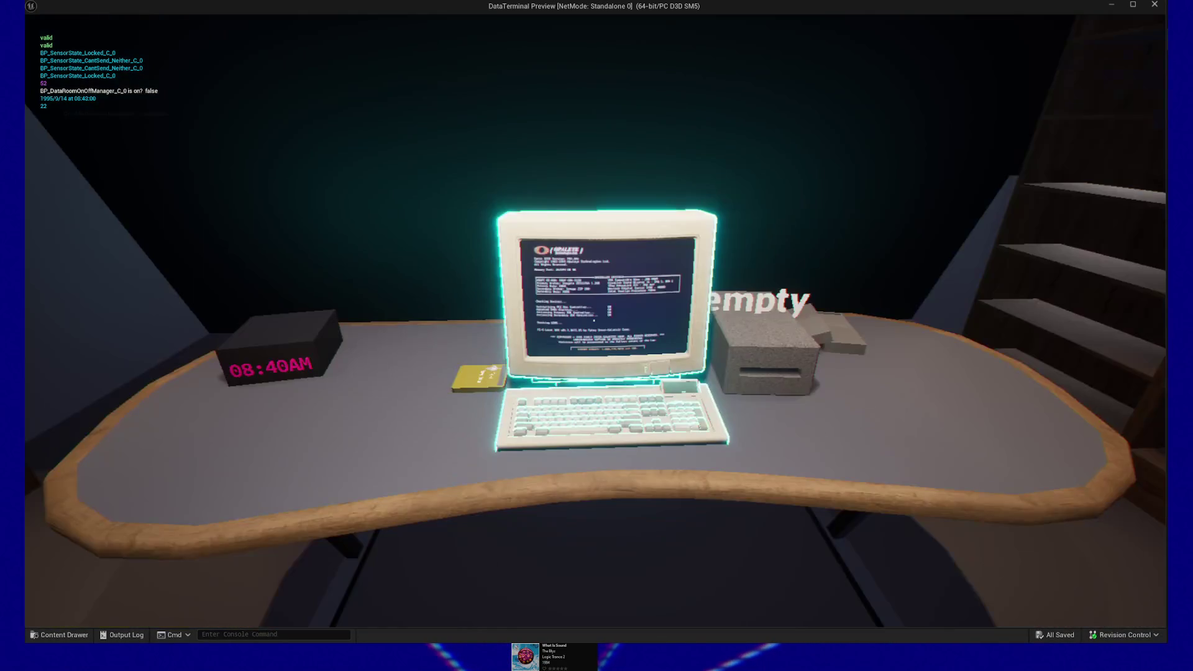
{"action": "left_click", "coordinate": [594, 320]}
{"action": "key", "text": "Escape"}
{"action": "left_click", "coordinate": [594, 321]}
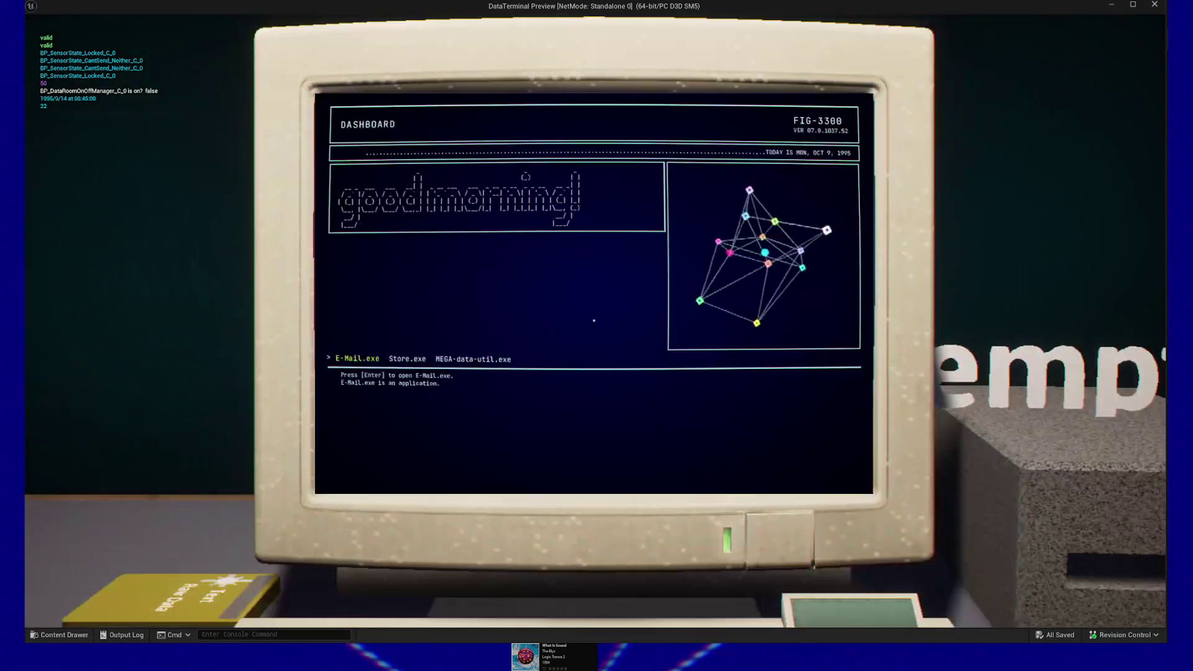
{"action": "key", "text": "Escape"}
{"action": "left_click", "coordinate": [594, 321]}
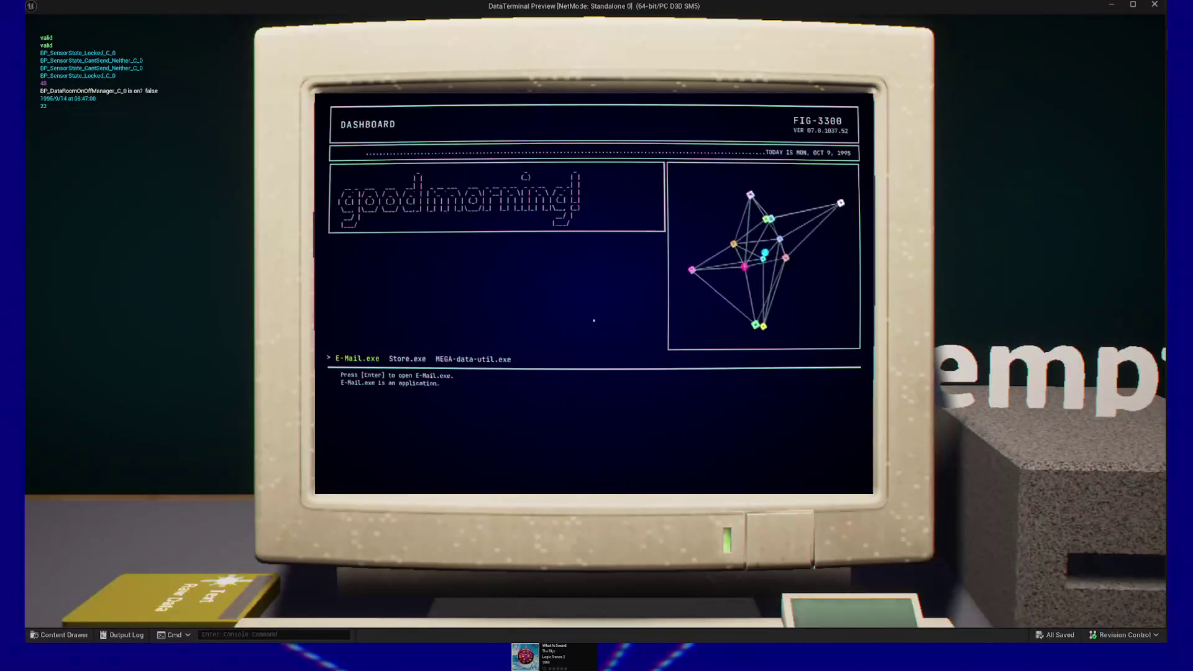
{"action": "key", "text": "Escape"}
{"action": "left_click", "coordinate": [594, 320]}
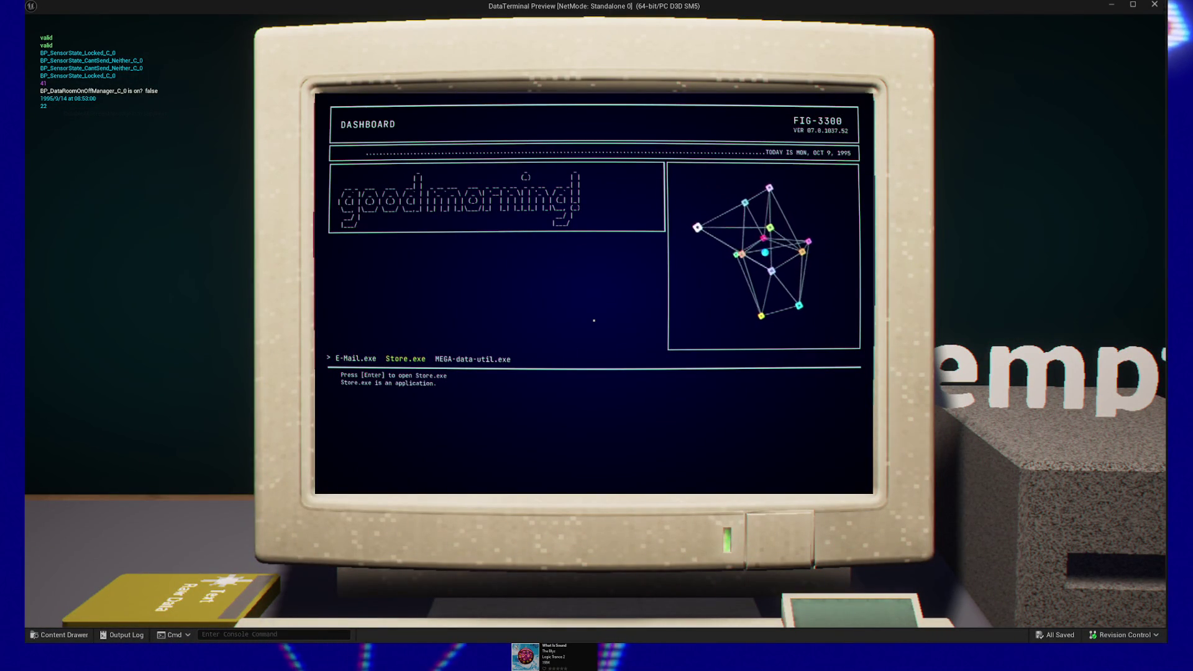
{"action": "key", "text": "Escape"}
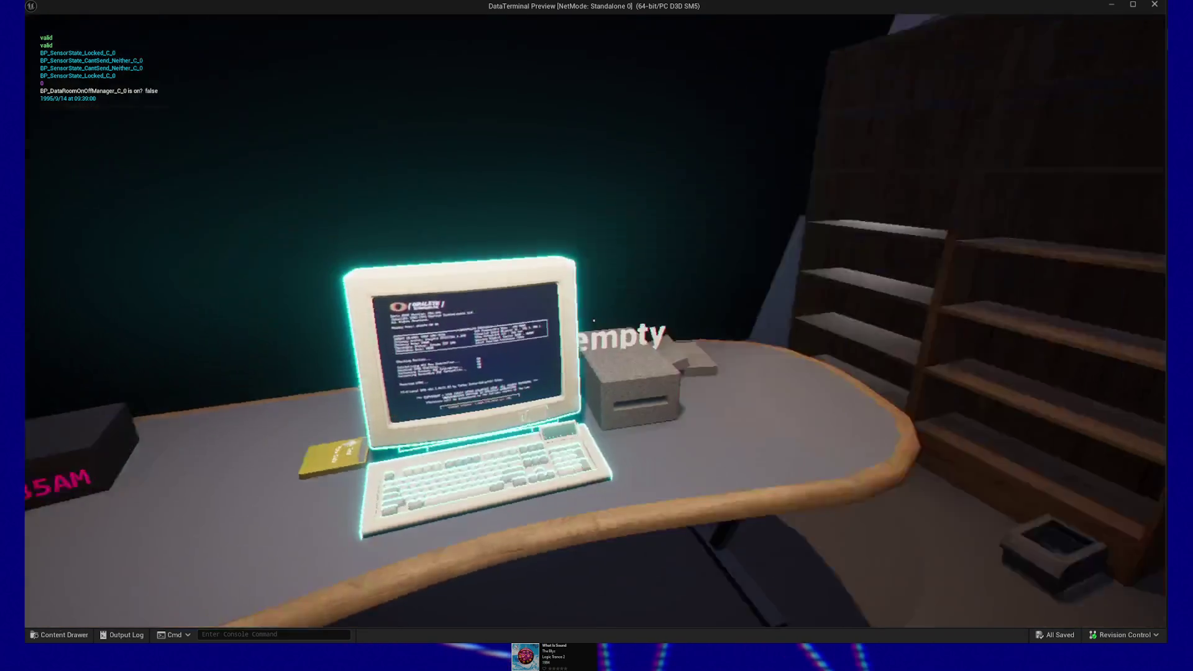
Pause the preview, resume, then pause again and quit back to the editor.
{"action": "key", "text": "Escape"}
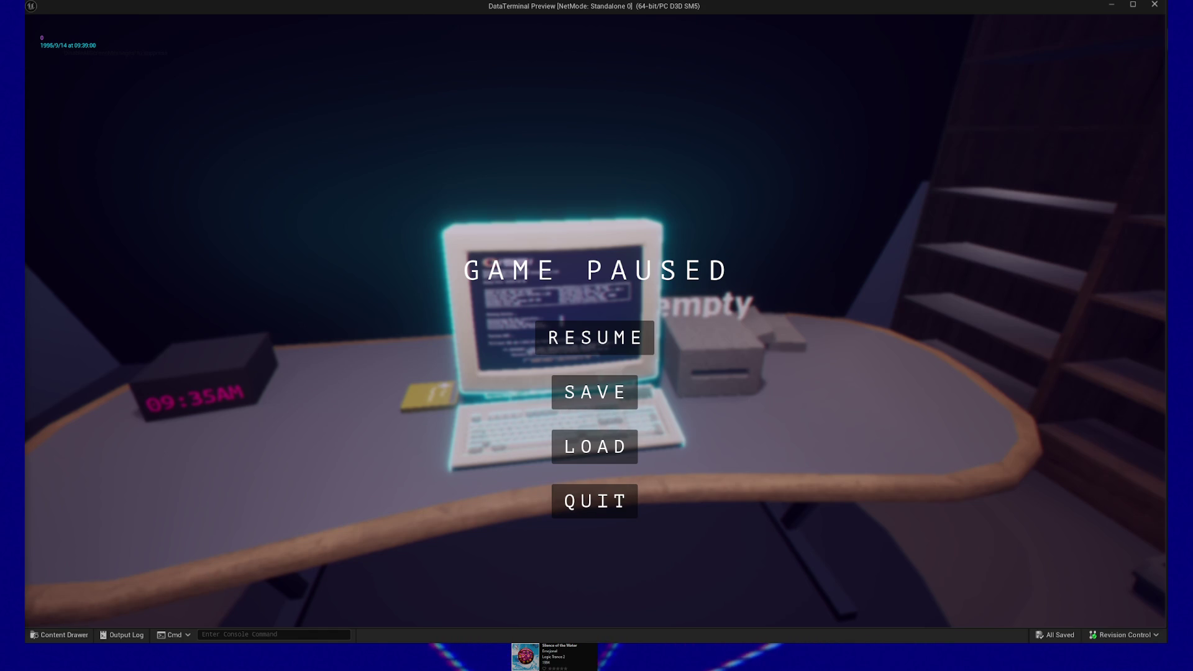
{"action": "left_click", "coordinate": [569, 342]}
{"action": "key", "text": "Escape"}
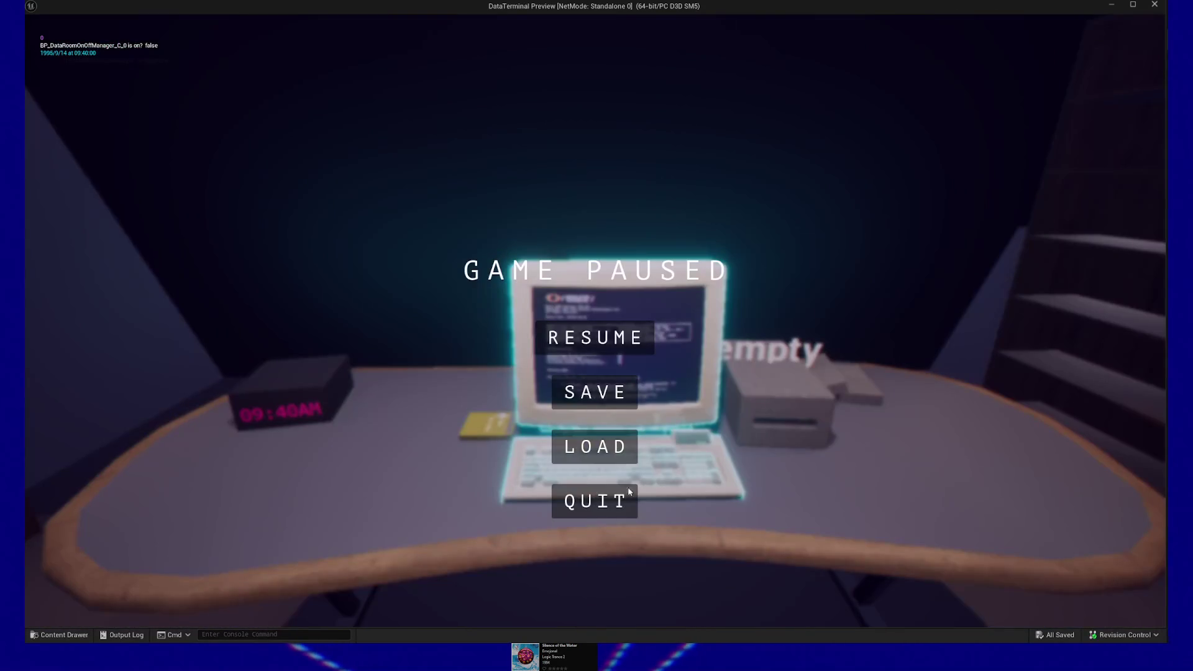
{"action": "left_click", "coordinate": [621, 497]}
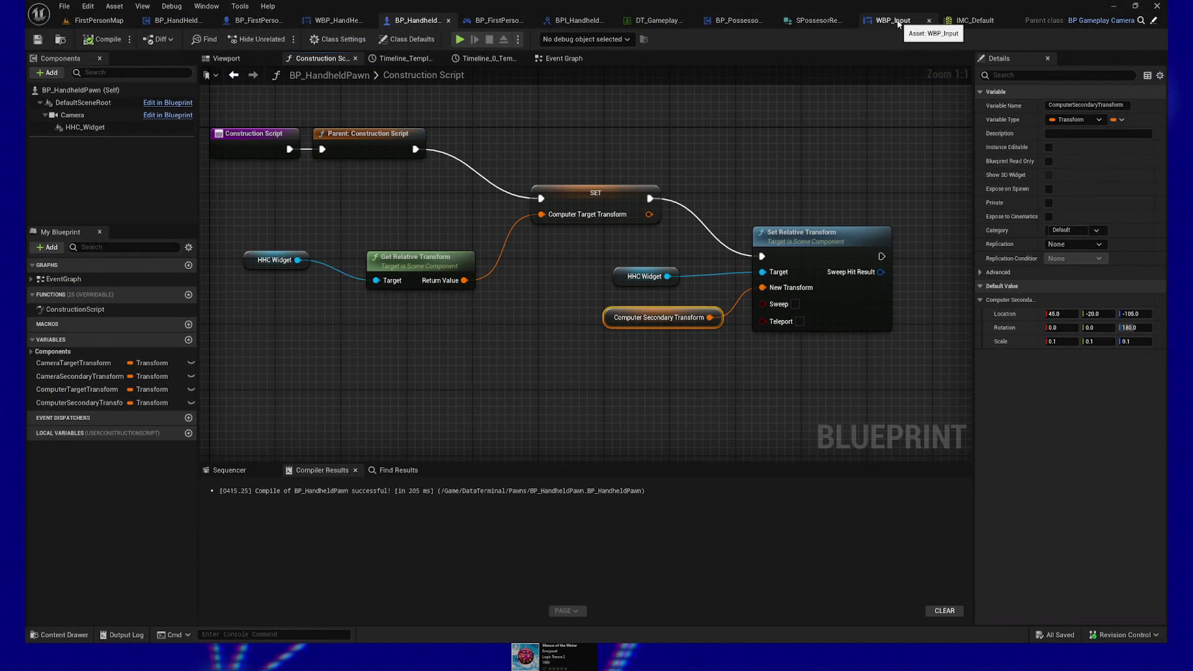
In WBP_Input's On Key Down graph, select the Key Locked getter and inspect its actions.
{"action": "left_click", "coordinate": [899, 23]}
{"action": "left_click_drag", "start_coordinate": [617, 122], "coordinate": [551, 171]}
{"action": "scroll", "coordinate": [551, 173], "scroll_direction": "down", "scroll_amount": 1}
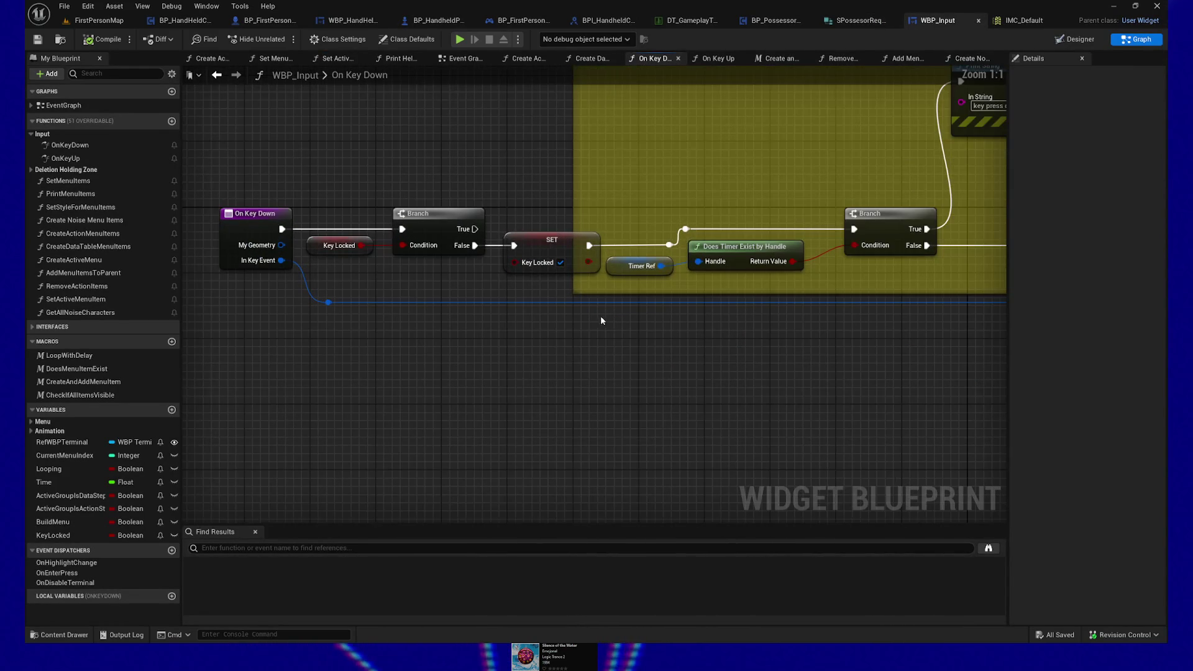
{"action": "scroll", "coordinate": [561, 330], "scroll_direction": "up", "scroll_amount": 1}
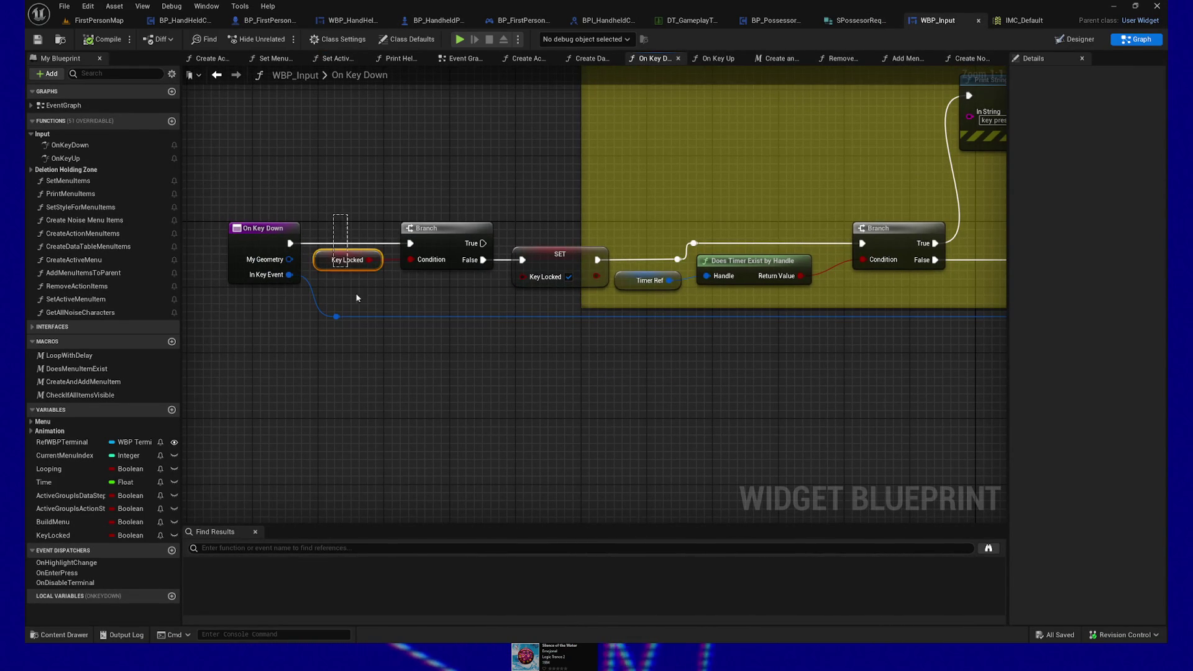
{"action": "left_click_drag", "start_coordinate": [352, 284], "coordinate": [359, 304]}
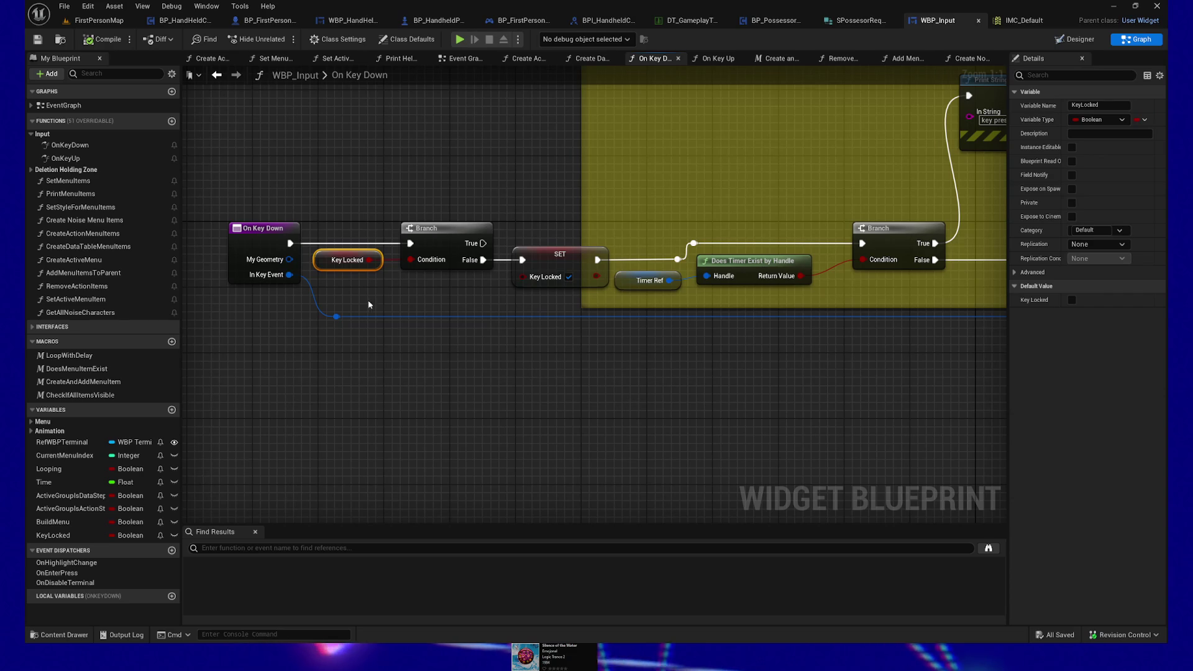
{"action": "right_click", "coordinate": [330, 262]}
{"action": "mouse_move", "coordinate": [398, 363]}
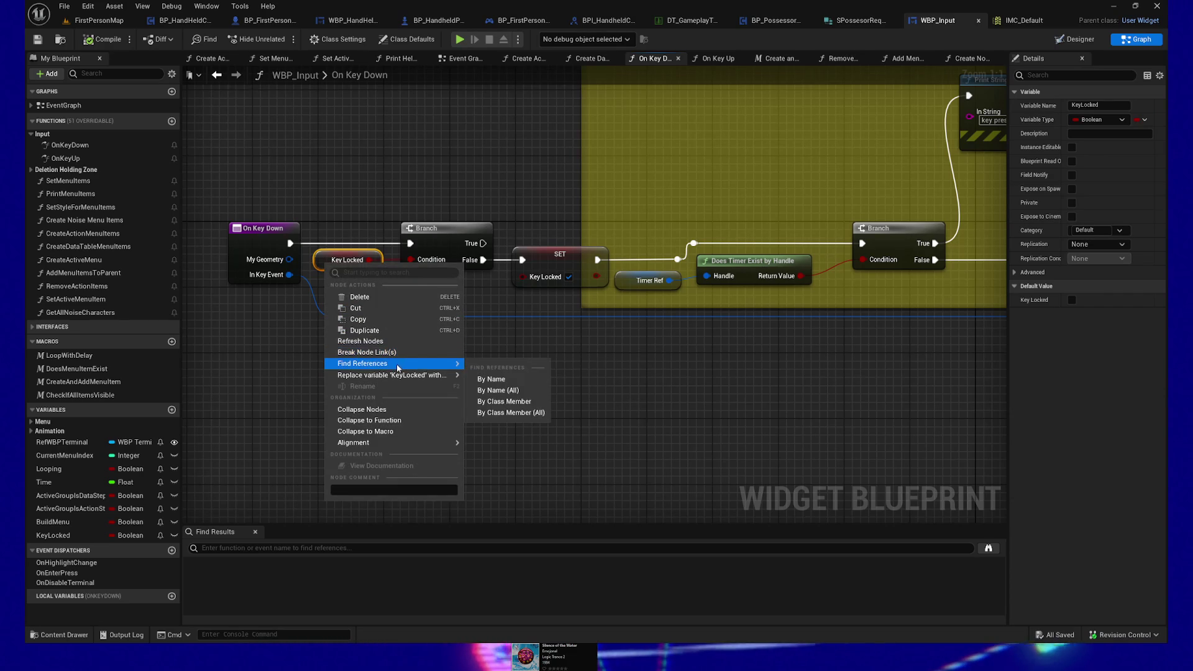
{"action": "left_click", "coordinate": [739, 379]}
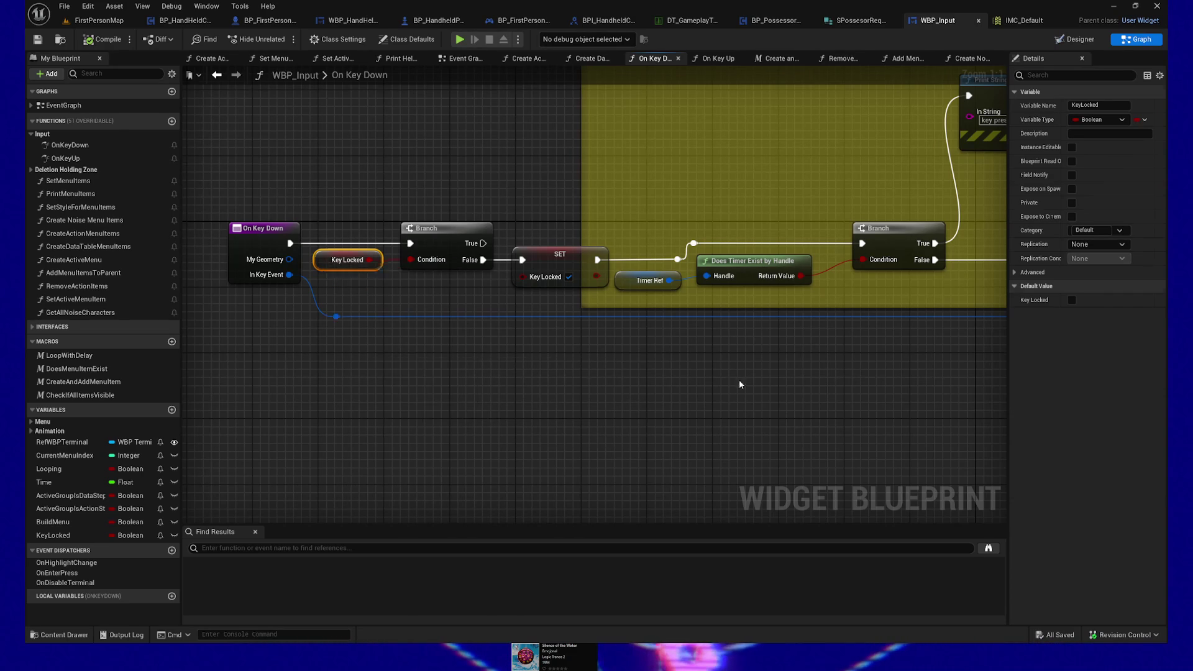
Pan through the Enter and Right or Left key check groups.
{"action": "scroll", "coordinate": [709, 379], "scroll_direction": "down", "scroll_amount": 1}
{"action": "left_click_drag", "start_coordinate": [744, 384], "coordinate": [182, 357]}
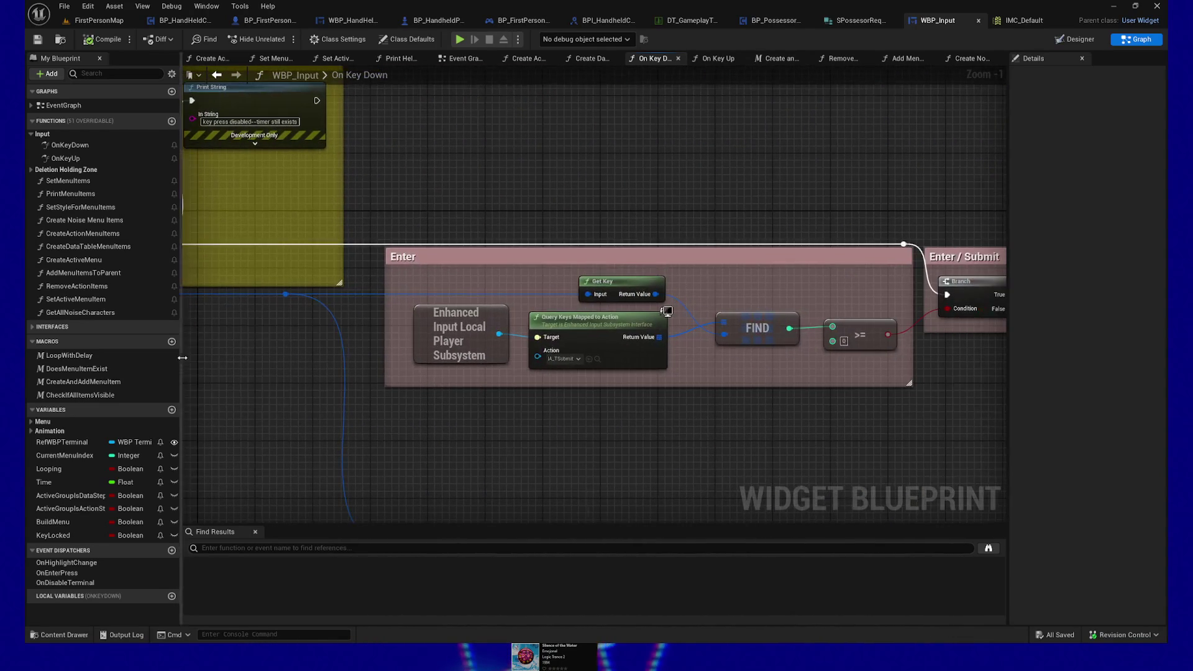
{"action": "left_click_drag", "start_coordinate": [660, 429], "coordinate": [511, 394]}
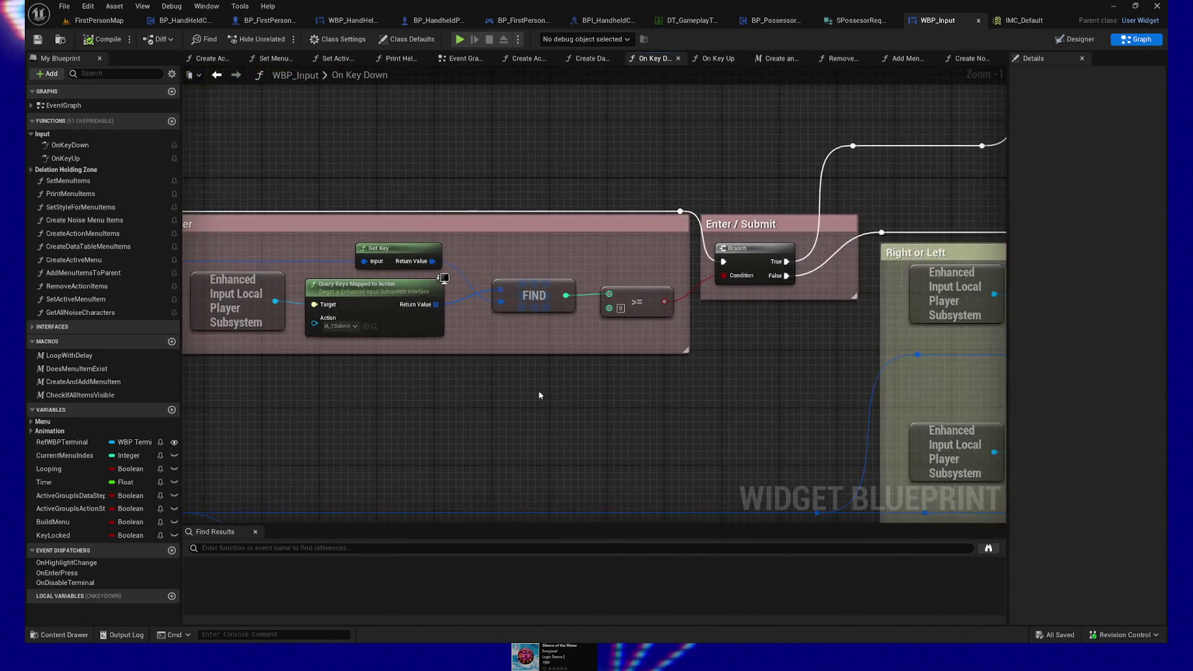
{"action": "scroll", "coordinate": [512, 394], "scroll_direction": "down", "scroll_amount": 2}
{"action": "left_click_drag", "start_coordinate": [732, 416], "coordinate": [492, 324]}
{"action": "scroll", "coordinate": [535, 310], "scroll_direction": "up", "scroll_amount": 1}
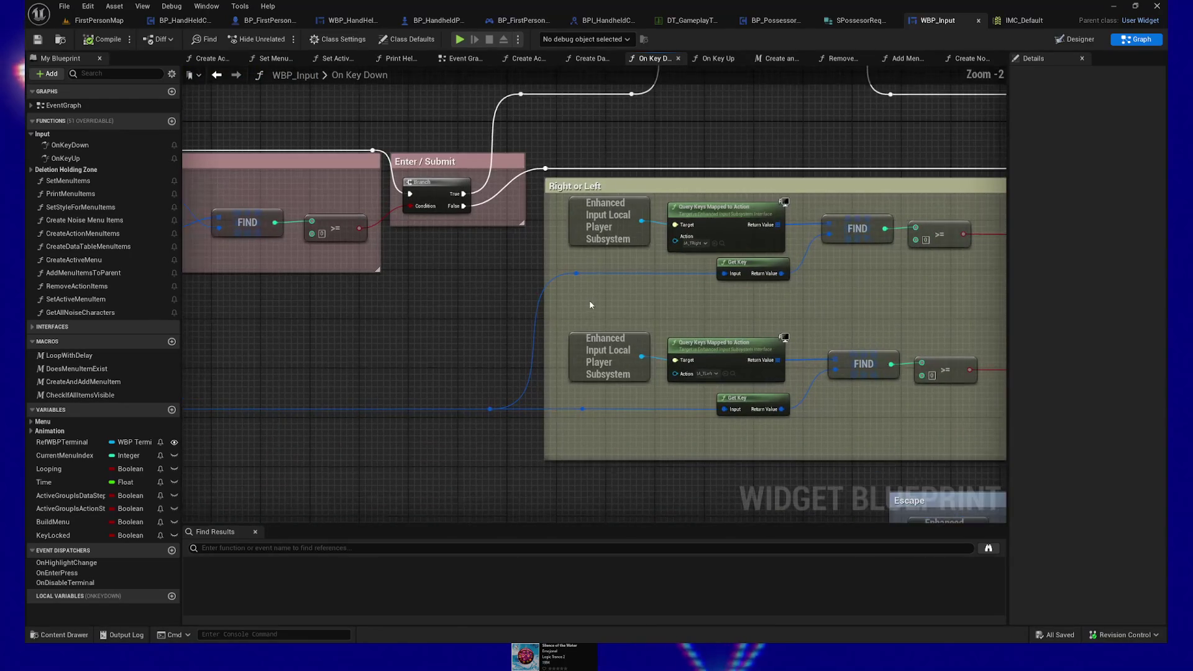
Review the Escape group's Branch and LENGTH nodes, then return to the Right or Left group.
{"action": "left_click_drag", "start_coordinate": [680, 482], "coordinate": [520, 167]}
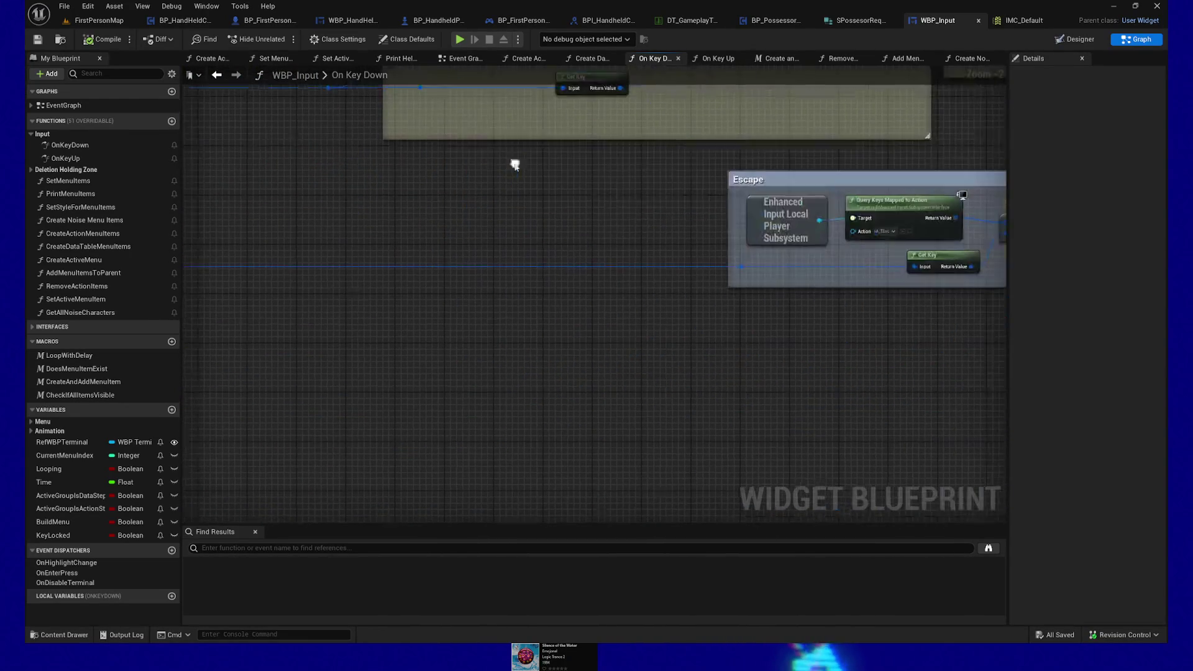
{"action": "left_click_drag", "start_coordinate": [817, 258], "coordinate": [572, 336]}
{"action": "scroll", "coordinate": [573, 336], "scroll_direction": "up", "scroll_amount": 1}
{"action": "scroll", "coordinate": [573, 336], "scroll_direction": "up", "scroll_amount": 1}
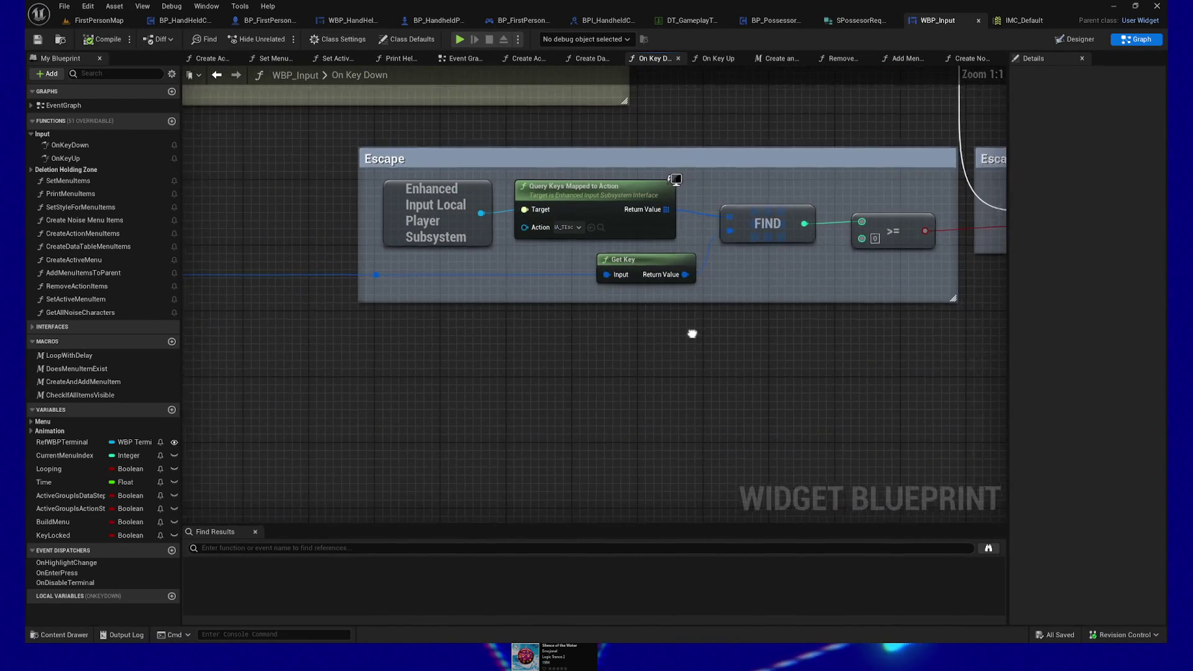
{"action": "left_click_drag", "start_coordinate": [704, 335], "coordinate": [607, 351]}
{"action": "left_click_drag", "start_coordinate": [736, 361], "coordinate": [604, 344]}
{"action": "scroll", "coordinate": [708, 356], "scroll_direction": "down", "scroll_amount": 2}
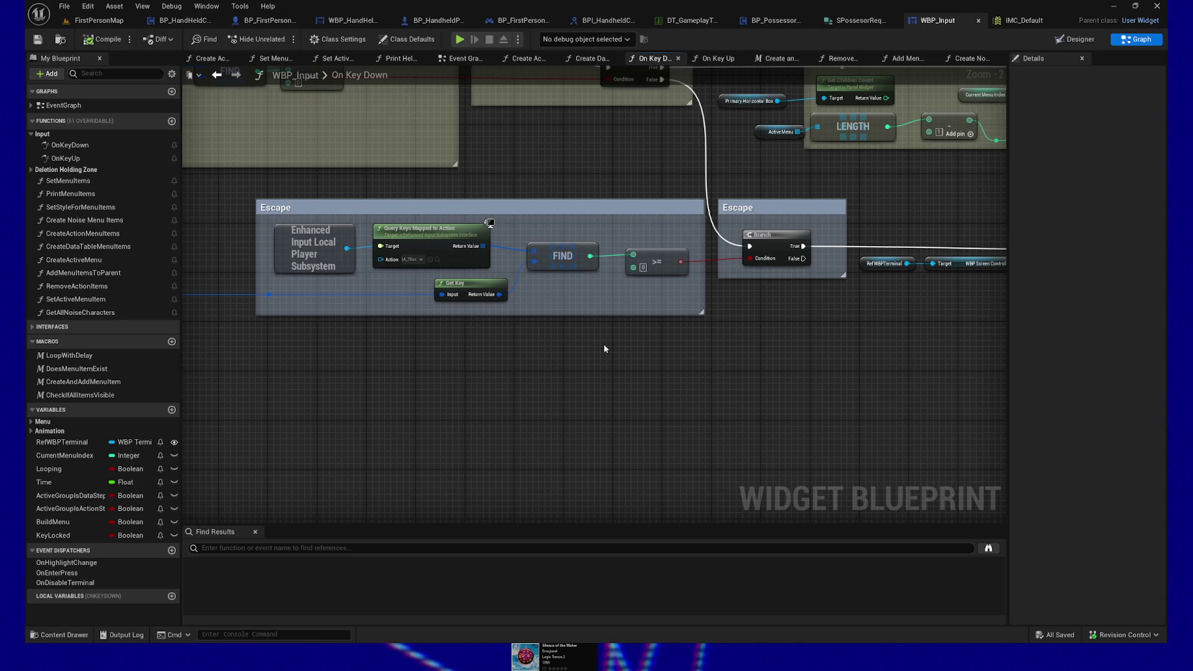
{"action": "mouse_move", "coordinate": [780, 314]}
{"action": "left_mouse_down"}
{"action": "mouse_move", "coordinate": [688, 330]}
{"action": "mouse_move", "coordinate": [708, 485]}
{"action": "mouse_move", "coordinate": [972, 459]}
{"action": "left_mouse_up"}
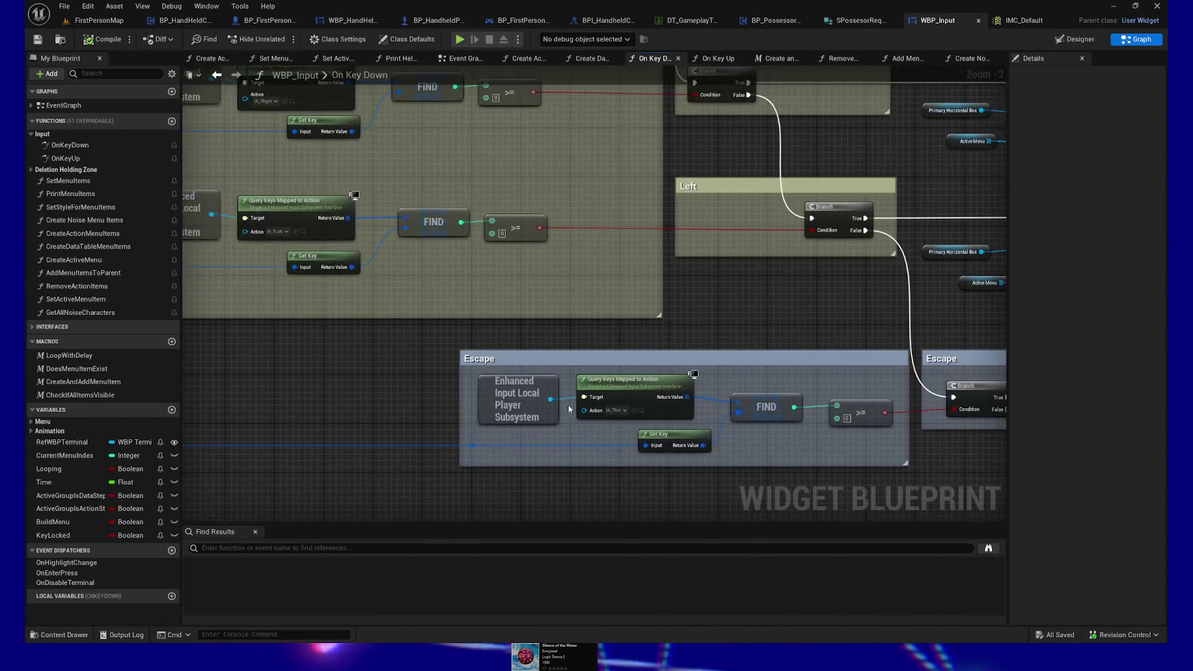
{"action": "left_click_drag", "start_coordinate": [363, 356], "coordinate": [688, 408]}
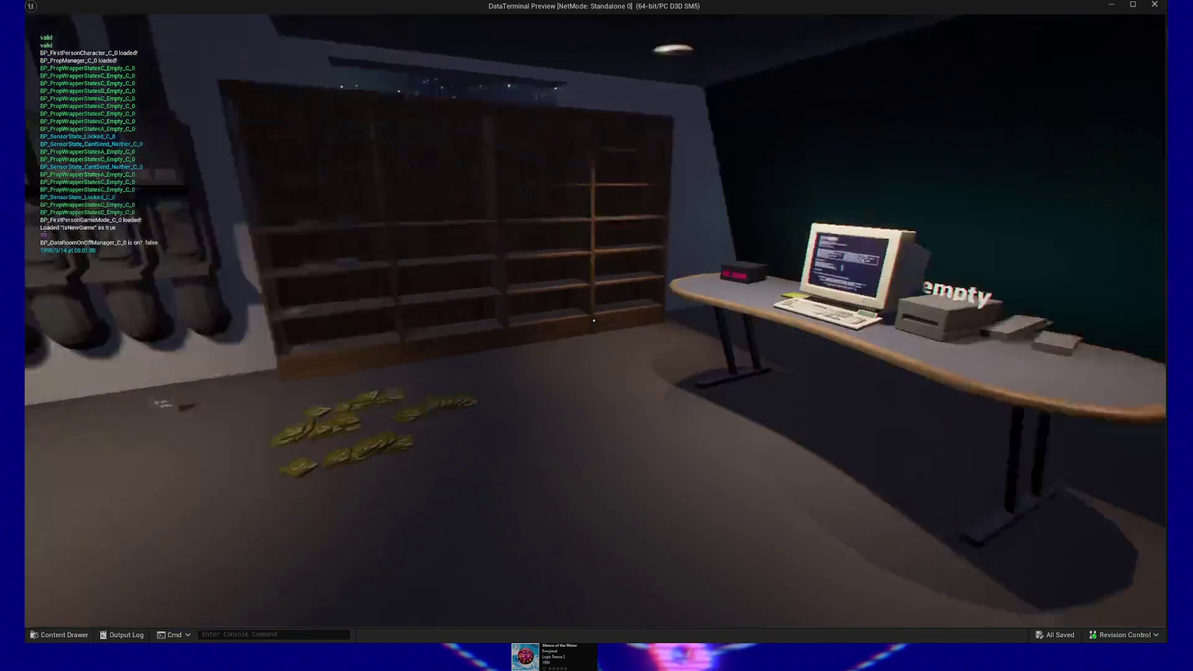
Quit the DataTerminal preview and zoom out over WBP_Input's On Key Down key groups.
{"action": "key", "text": "e"}
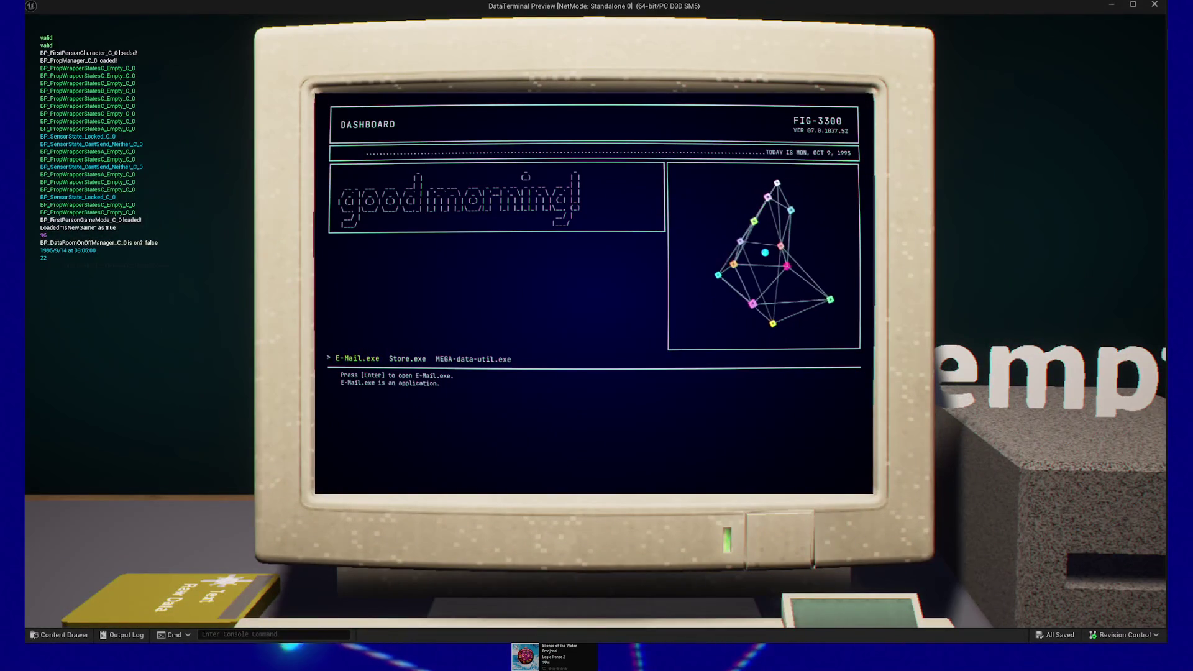
{"action": "key", "text": "Escape"}
{"action": "key", "text": "Escape"}
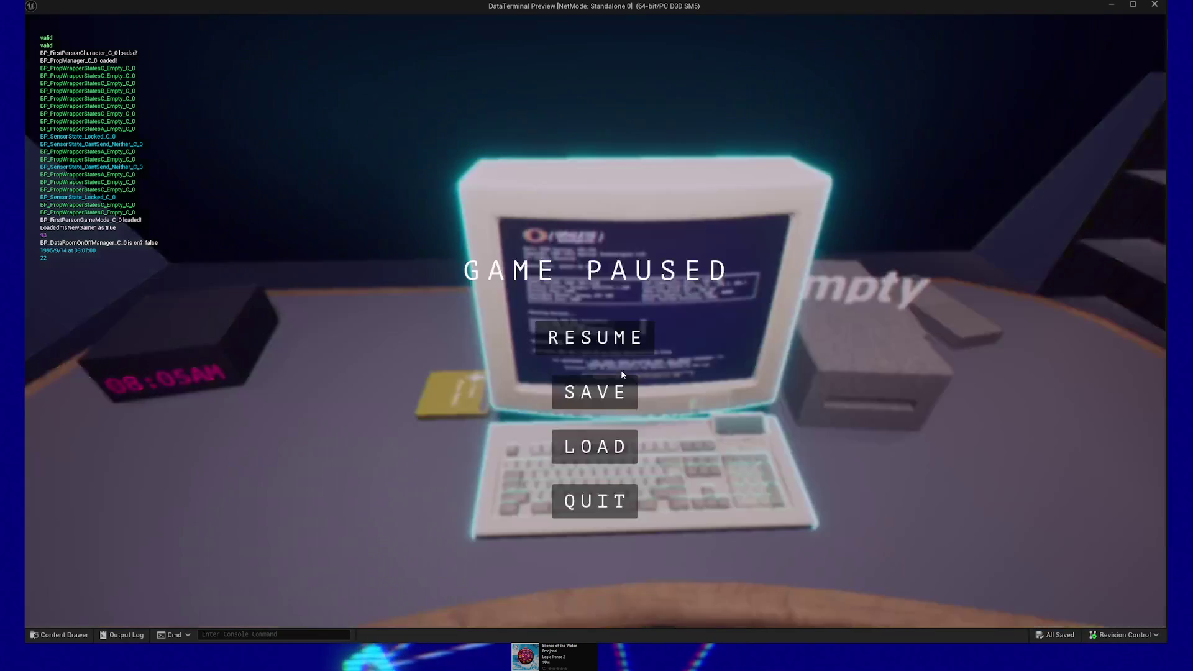
{"action": "left_click", "coordinate": [601, 509]}
{"action": "left_click_drag", "start_coordinate": [586, 420], "coordinate": [439, 295]}
{"action": "scroll", "coordinate": [437, 300], "scroll_direction": "down", "scroll_amount": 3}
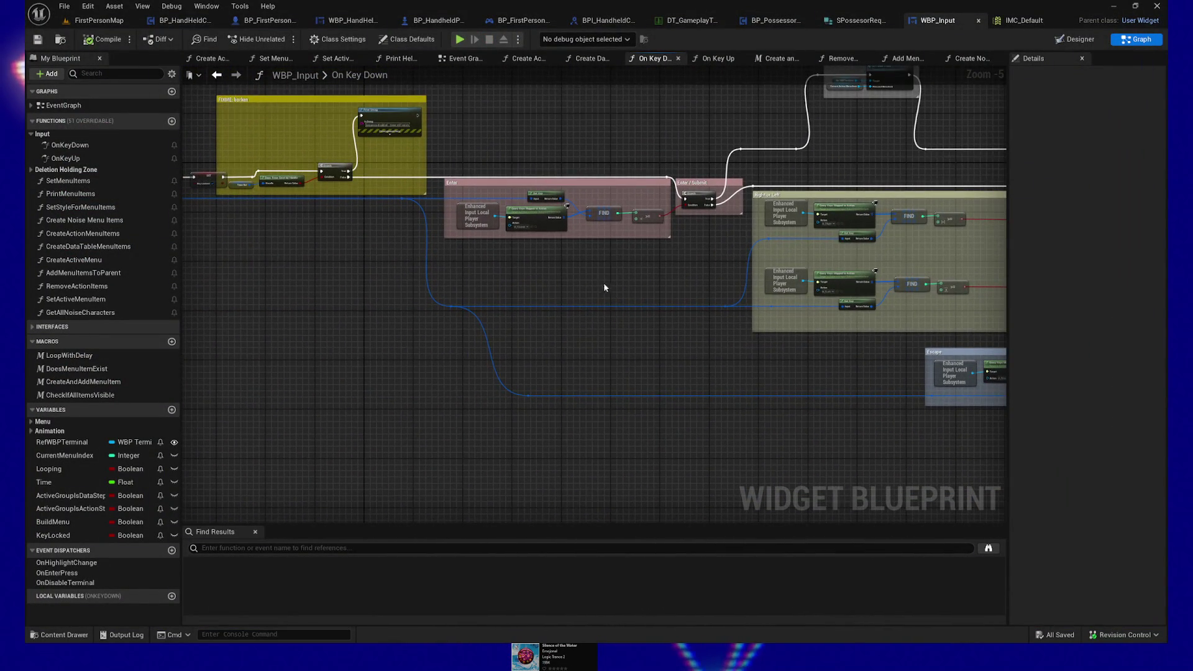
Pan the graph past the Enter, Right and Left groups to the Escape branch.
{"action": "left_click_drag", "start_coordinate": [610, 290], "coordinate": [687, 314]}
{"action": "left_click_drag", "start_coordinate": [600, 318], "coordinate": [706, 338]}
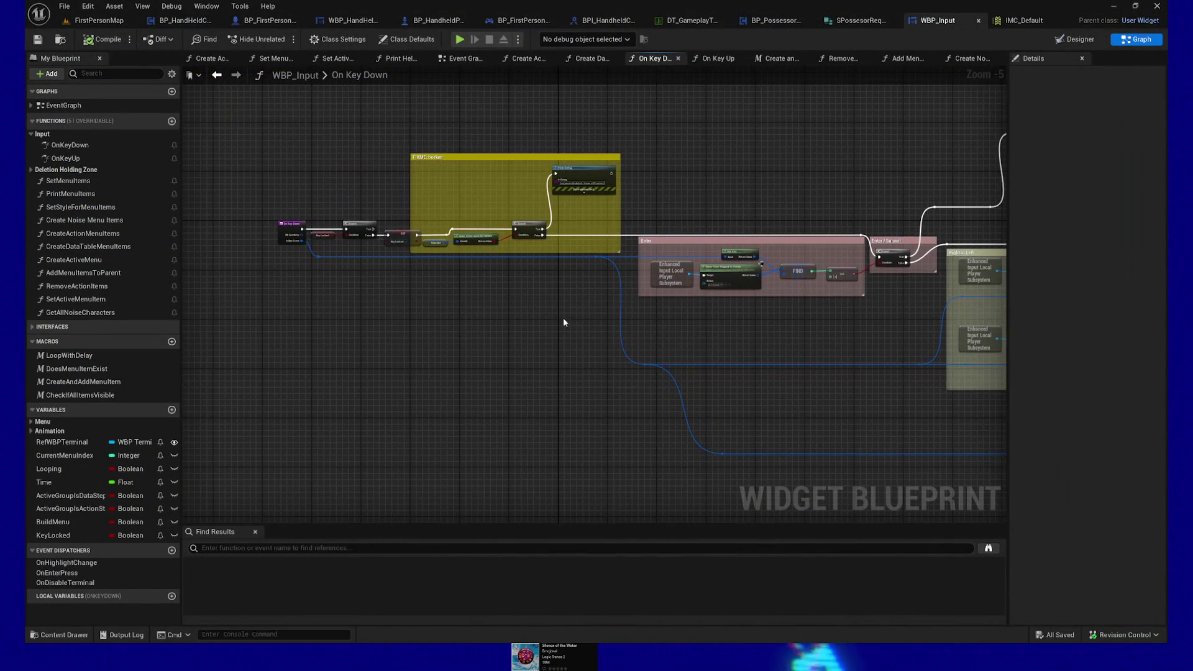
{"action": "scroll", "coordinate": [559, 323], "scroll_direction": "up", "scroll_amount": 1}
{"action": "left_click_drag", "start_coordinate": [875, 367], "coordinate": [507, 361]}
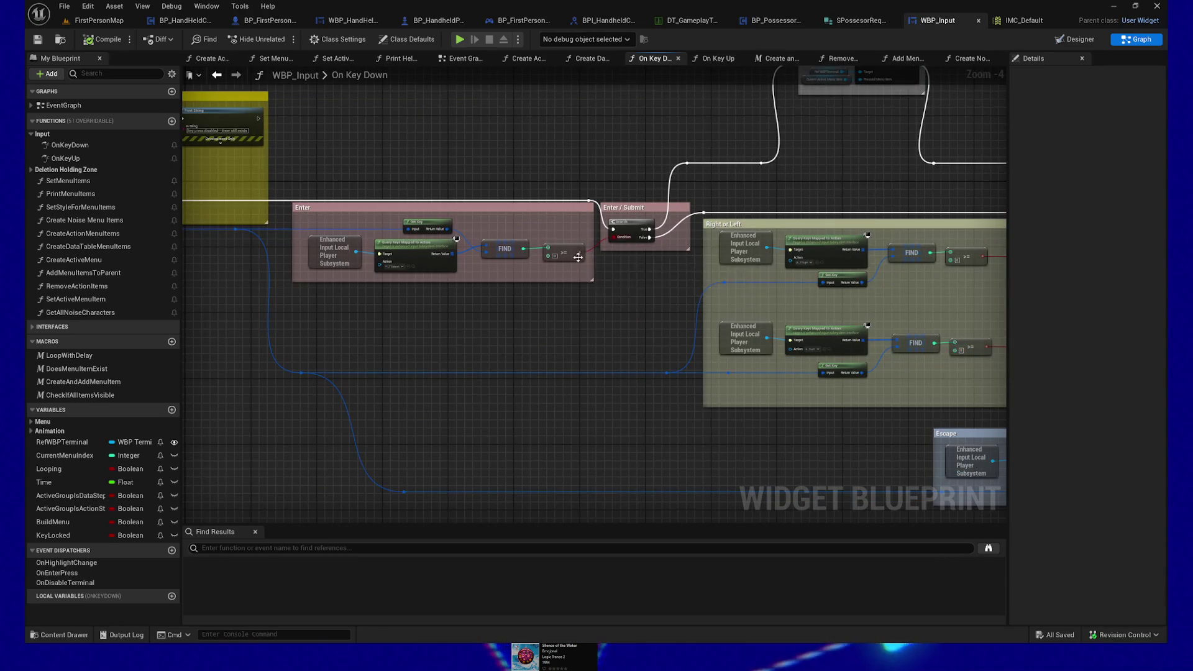
{"action": "left_click_drag", "start_coordinate": [672, 337], "coordinate": [348, 324]}
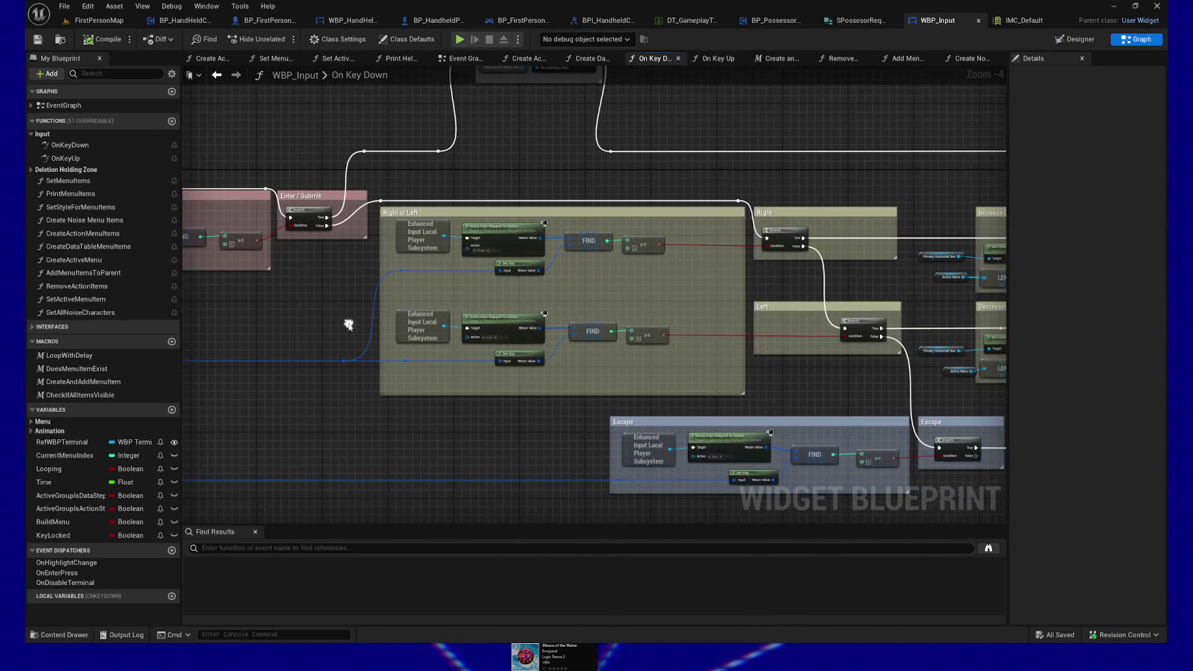
{"action": "left_click_drag", "start_coordinate": [787, 289], "coordinate": [568, 231]}
{"action": "mouse_move", "coordinate": [668, 295]}
{"action": "left_mouse_down"}
{"action": "mouse_move", "coordinate": [649, 301]}
{"action": "mouse_move", "coordinate": [654, 282]}
{"action": "left_mouse_up"}
{"action": "left_click_drag", "start_coordinate": [649, 275], "coordinate": [633, 256]}
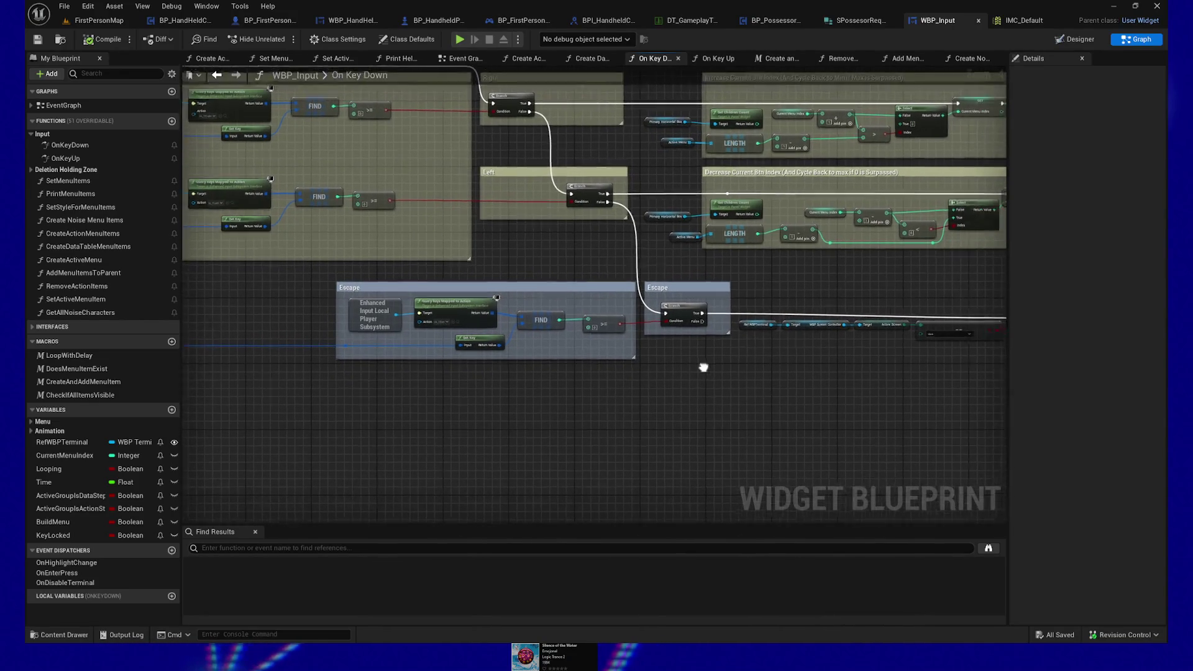
{"action": "scroll", "coordinate": [694, 358], "scroll_direction": "up", "scroll_amount": 3}
Add a Print String printing 'esc key false' on the Escape branch's False output, then play.
{"action": "left_click_drag", "start_coordinate": [654, 321], "coordinate": [636, 308]}
{"action": "mouse_move", "coordinate": [638, 248]}
{"action": "left_mouse_down"}
{"action": "mouse_move", "coordinate": [683, 408]}
{"action": "mouse_move", "coordinate": [752, 375]}
{"action": "left_mouse_up"}
{"action": "type", "text": "print string"}
{"action": "key", "text": "Return"}
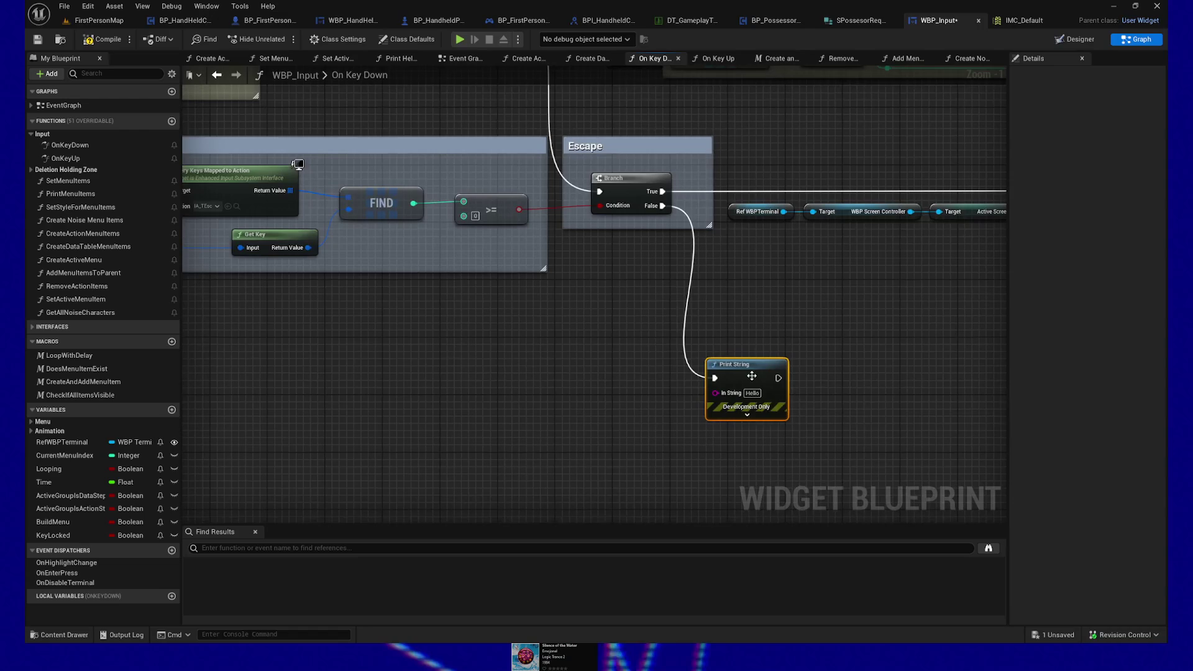
{"action": "key", "text": "BackSpace"}
{"action": "type", "text": "esc key"}
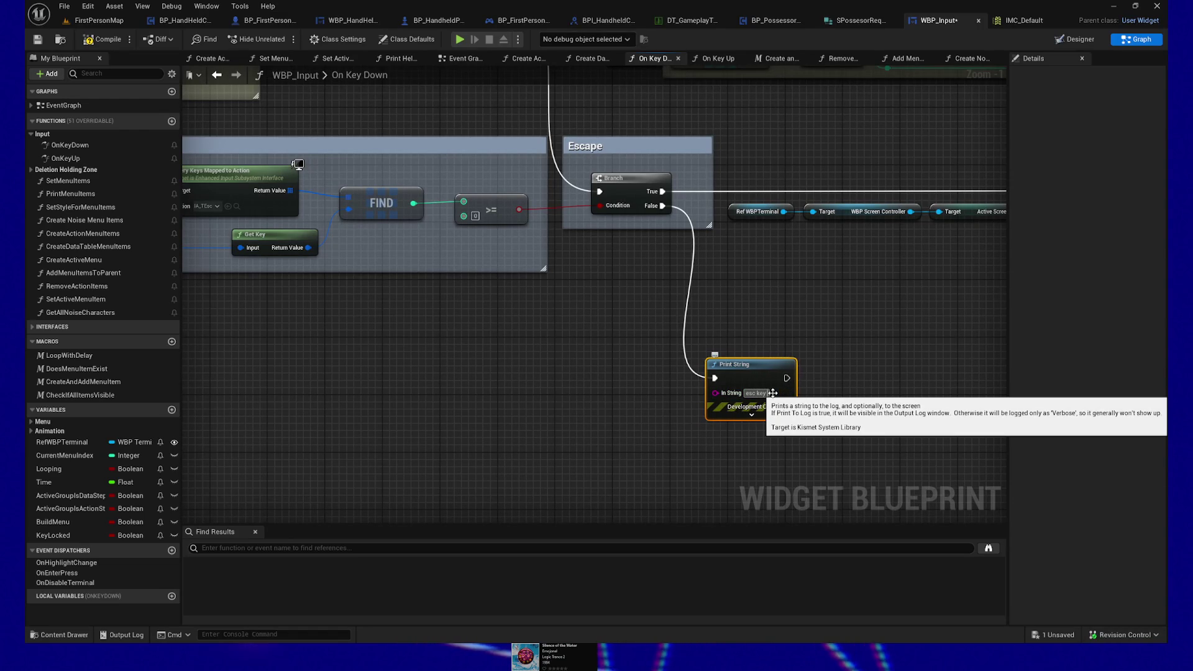
{"action": "type", "text": "false"}
{"action": "left_click", "coordinate": [476, 277]}
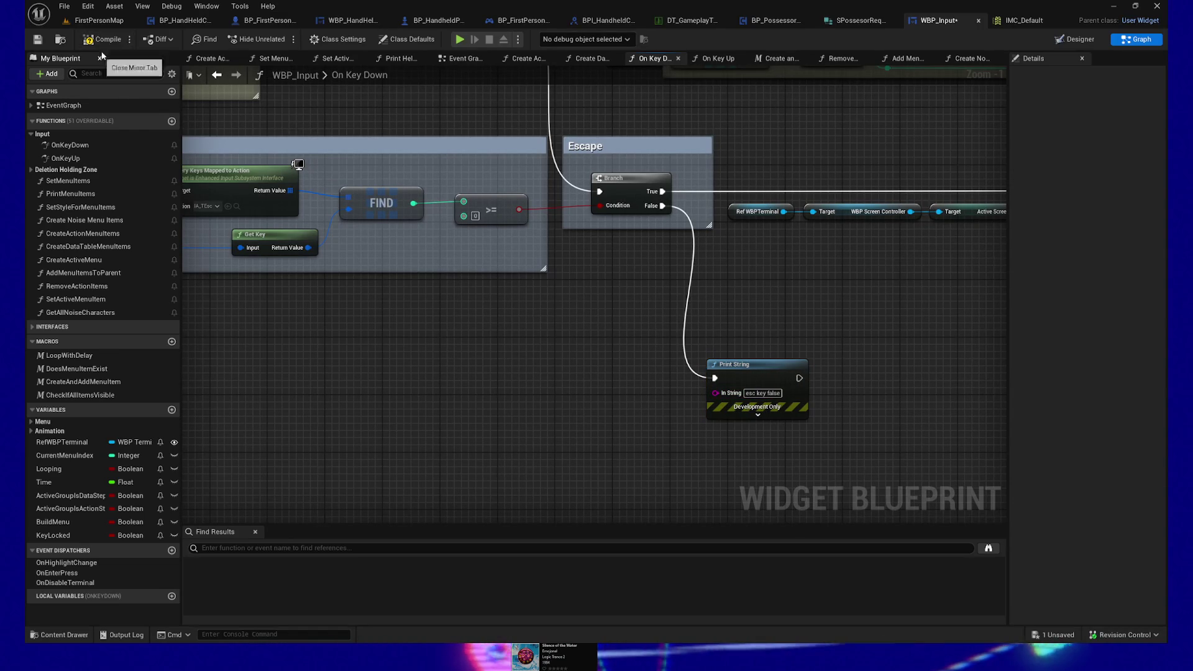
{"action": "left_click", "coordinate": [460, 39]}
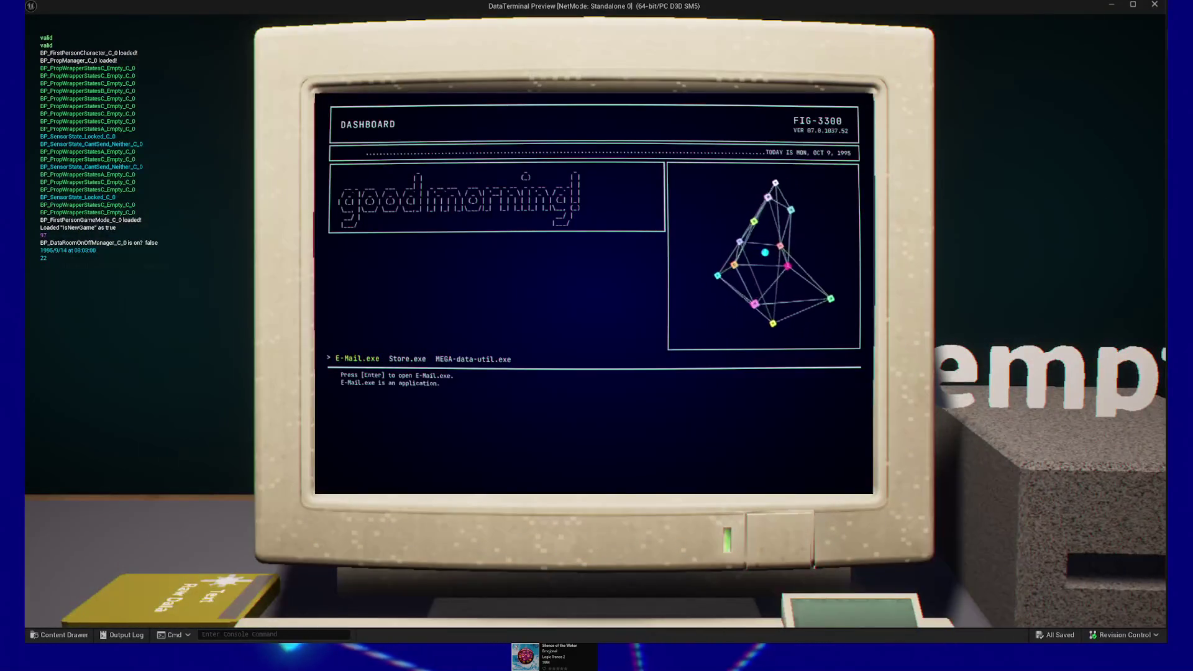
Repeatedly leave and re-enter the terminal's DASHBOARD screen with Escape and E.
{"action": "key", "text": "Escape"}
{"action": "key", "text": "e"}
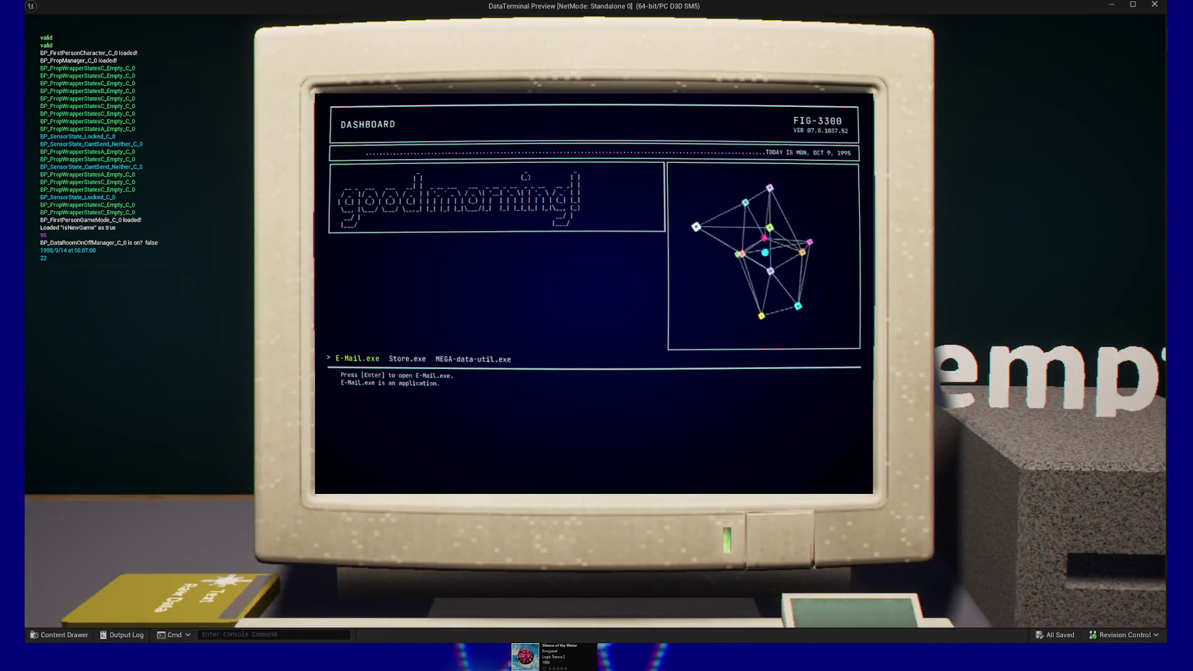
{"action": "key", "text": "Escape"}
{"action": "key", "text": "e"}
{"action": "key", "text": "Escape"}
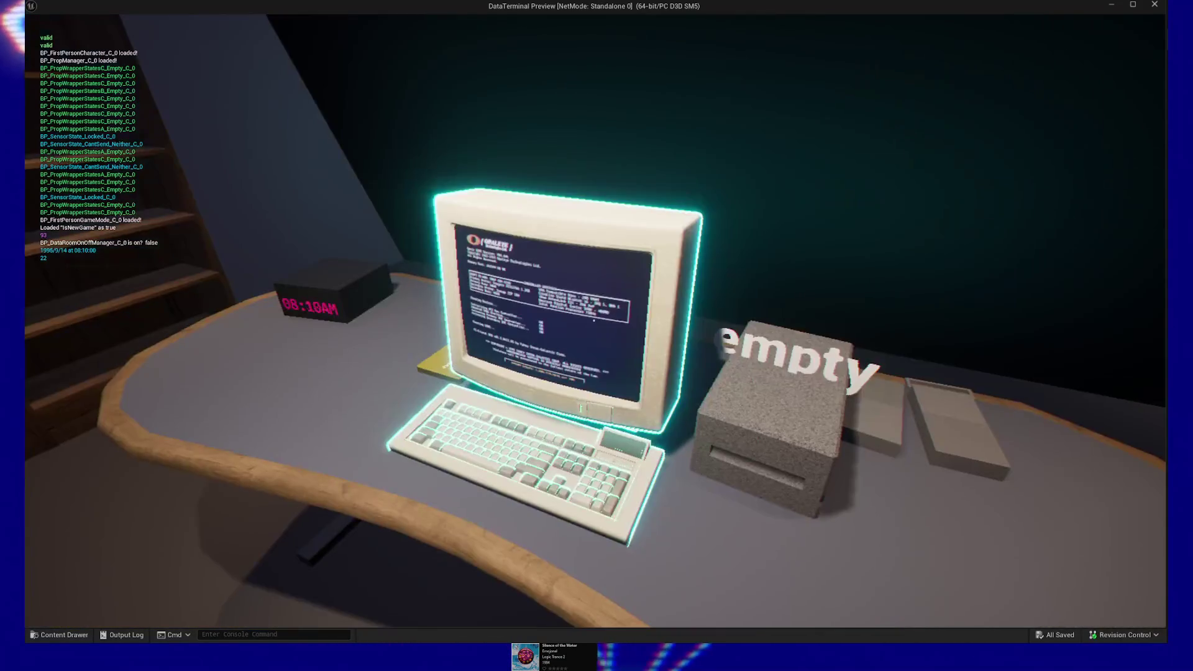
{"action": "key", "text": "e"}
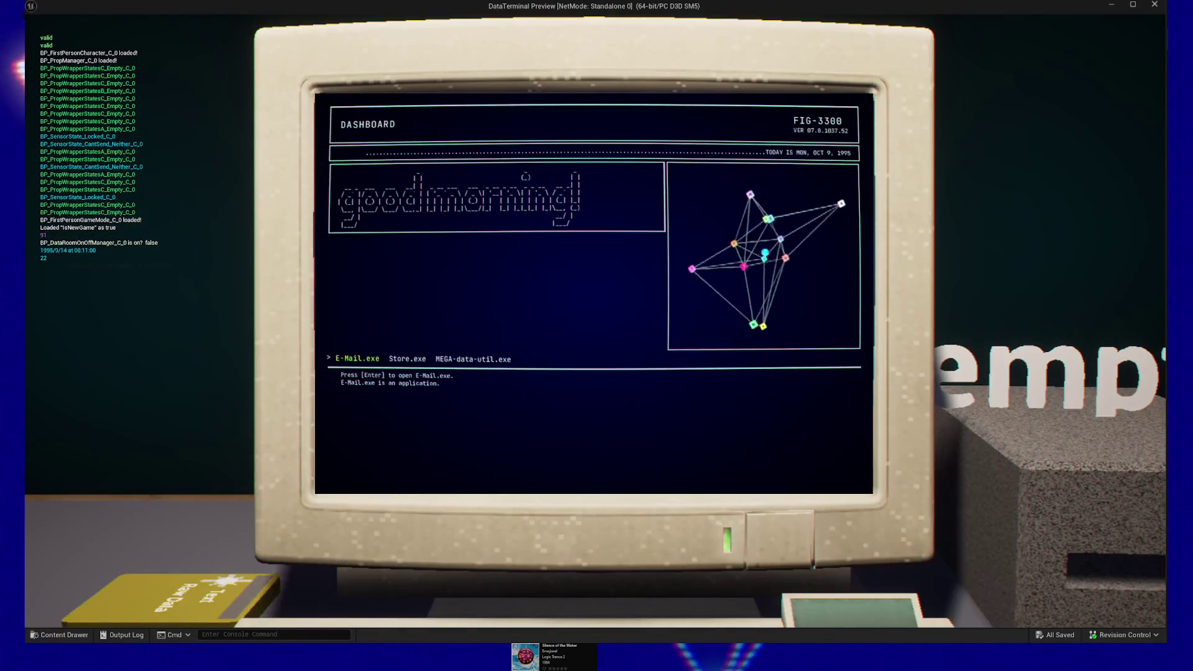
{"action": "key", "text": "Escape"}
{"action": "key", "text": "Escape"}
{"action": "key", "text": "Escape"}
{"action": "key", "text": "Escape"}
{"action": "key", "text": "Escape"}
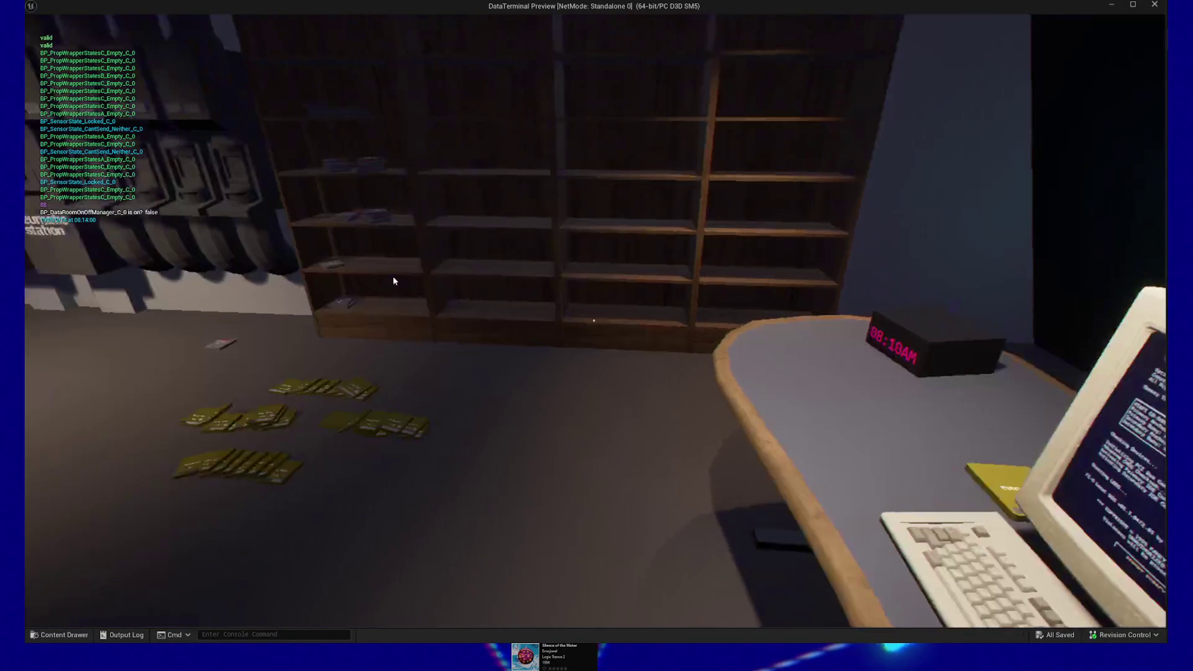
{"action": "key", "text": "e"}
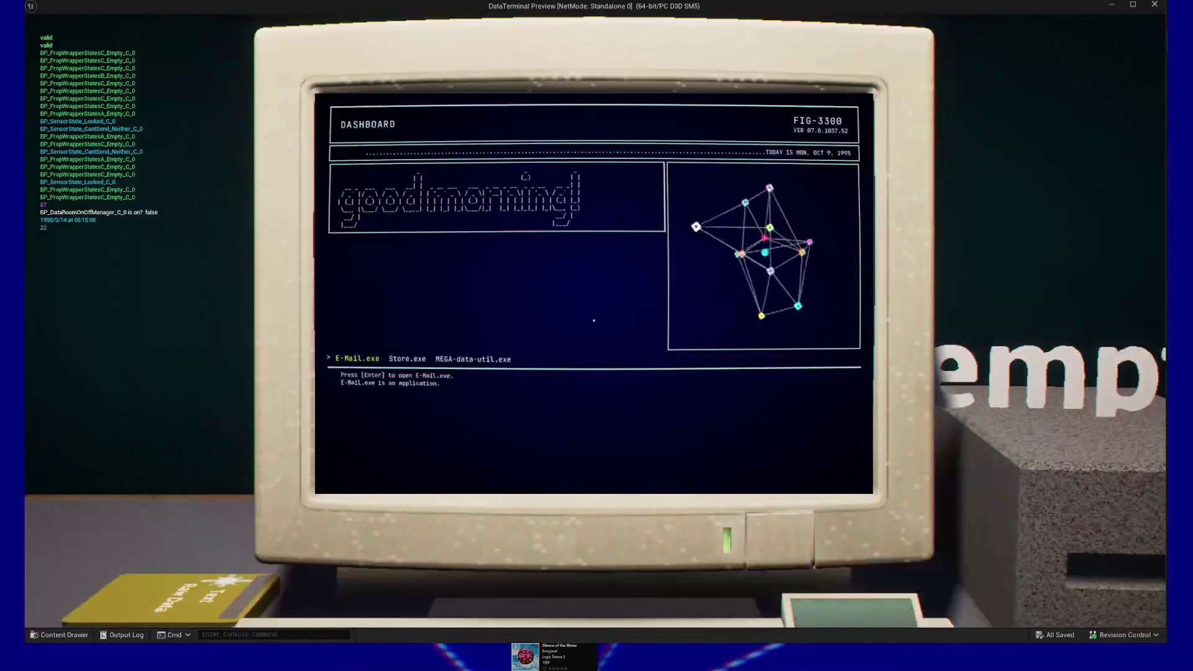
{"action": "key", "text": "Escape"}
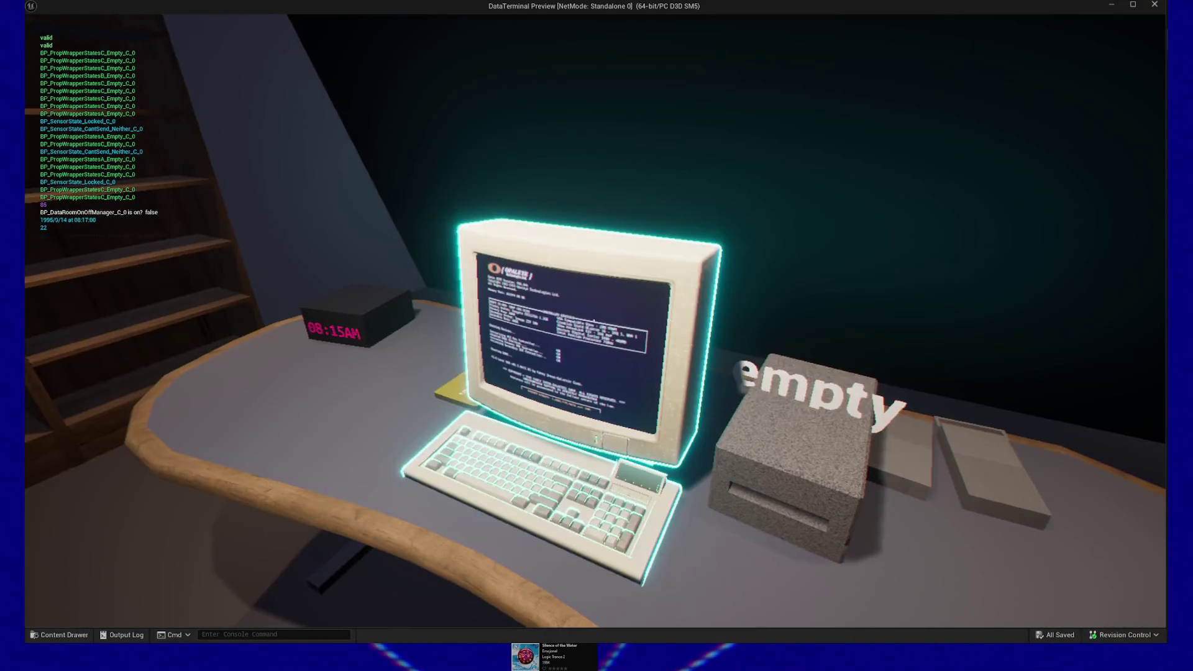
{"action": "key", "text": "e"}
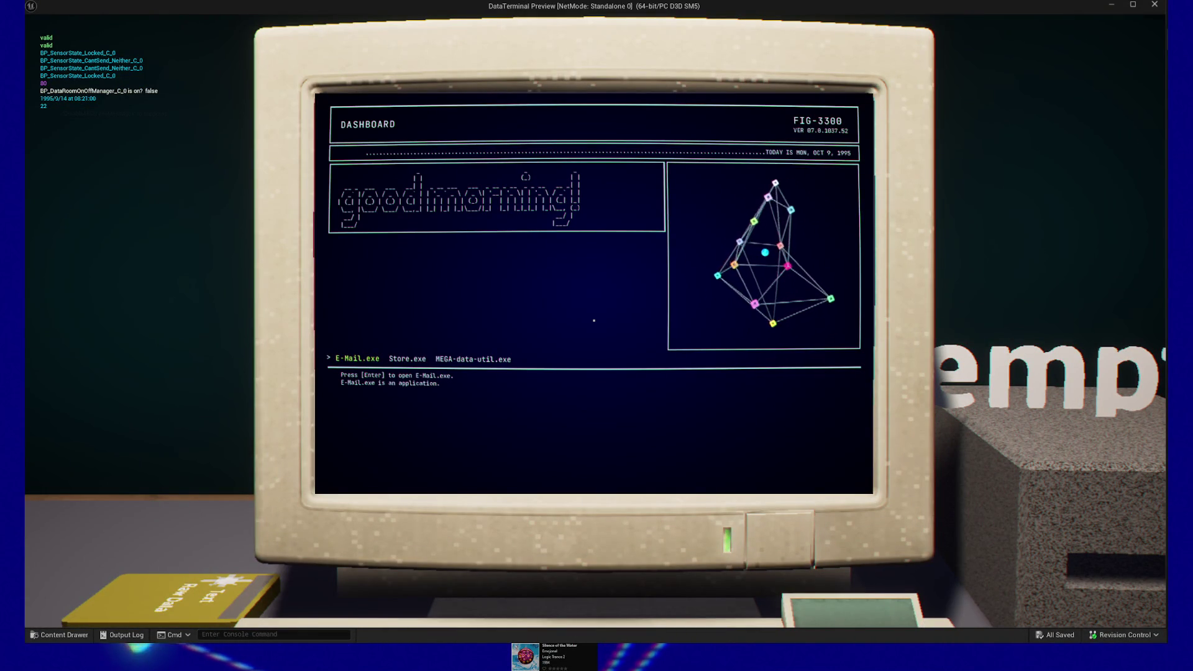
Escape to the pause menu and quit the game back to the editor.
{"action": "key", "text": "Escape"}
{"action": "key", "text": "Escape"}
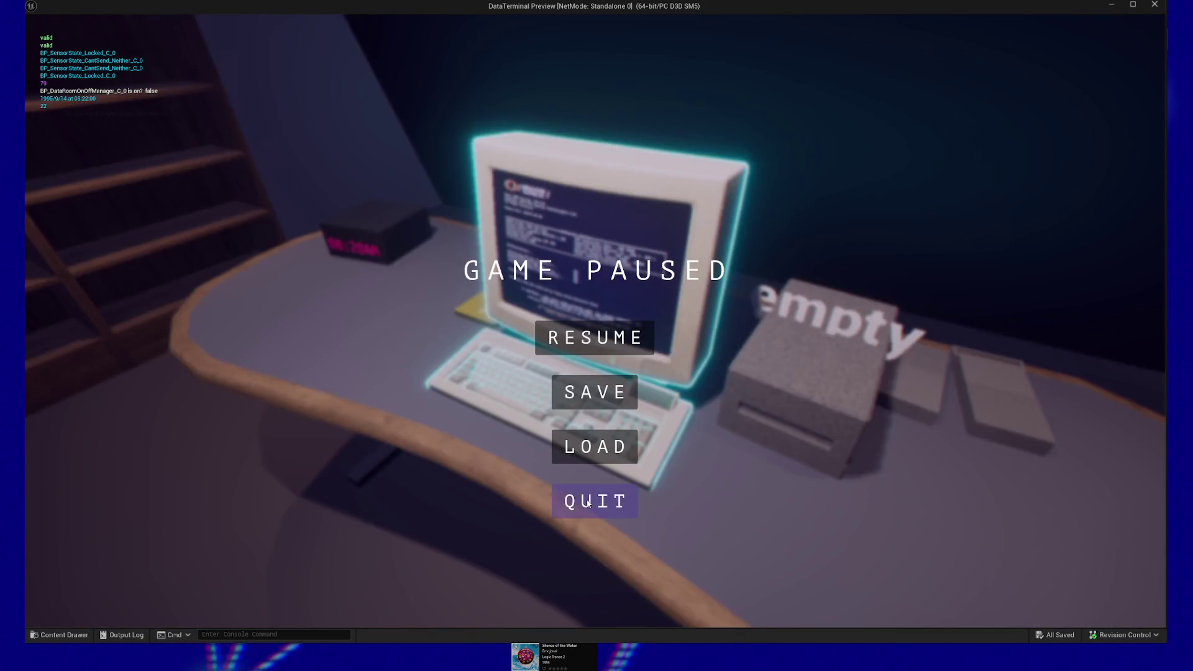
{"action": "left_click", "coordinate": [595, 500]}
{"action": "scroll", "coordinate": [368, 336], "scroll_direction": "down", "scroll_amount": 5}
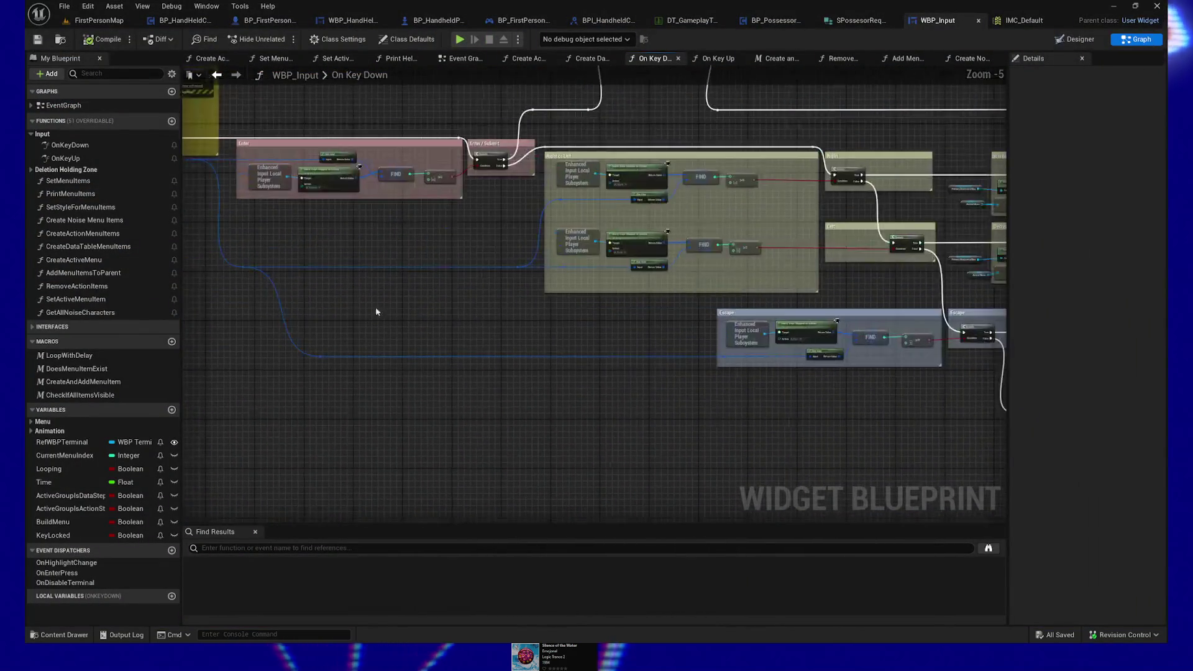
Put an F9 breakpoint on On Key Down, then play and press Enter to hit it.
{"action": "scroll", "coordinate": [460, 354], "scroll_direction": "up", "scroll_amount": 5}
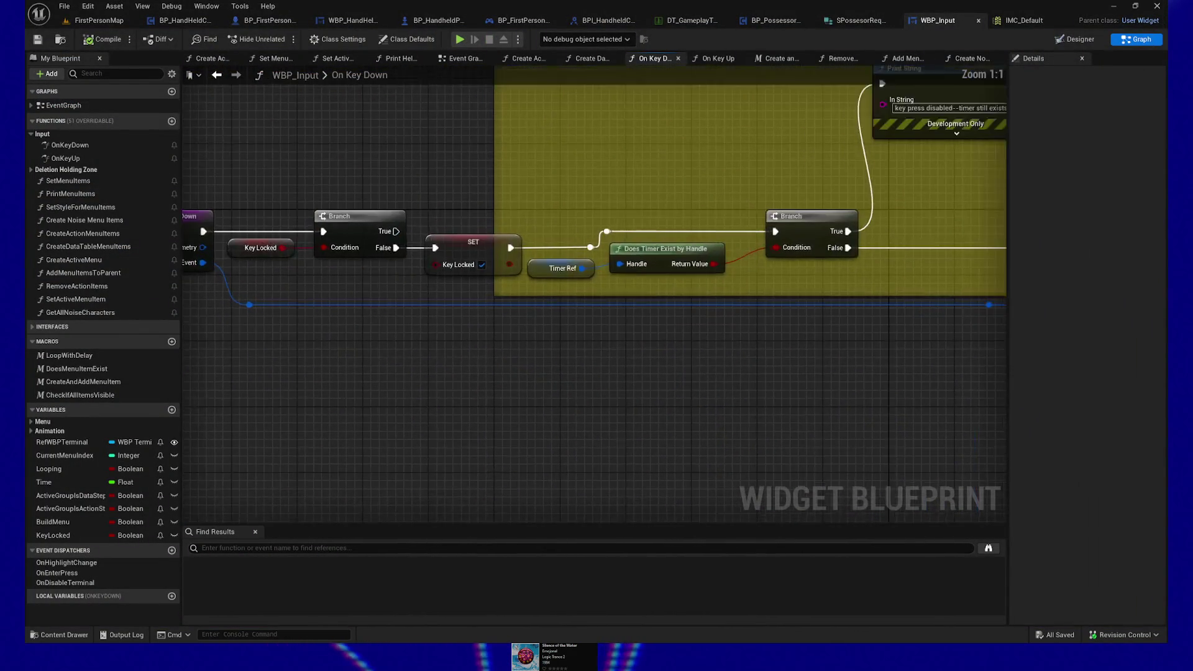
{"action": "left_click", "coordinate": [367, 324]}
{"action": "key", "text": "F9"}
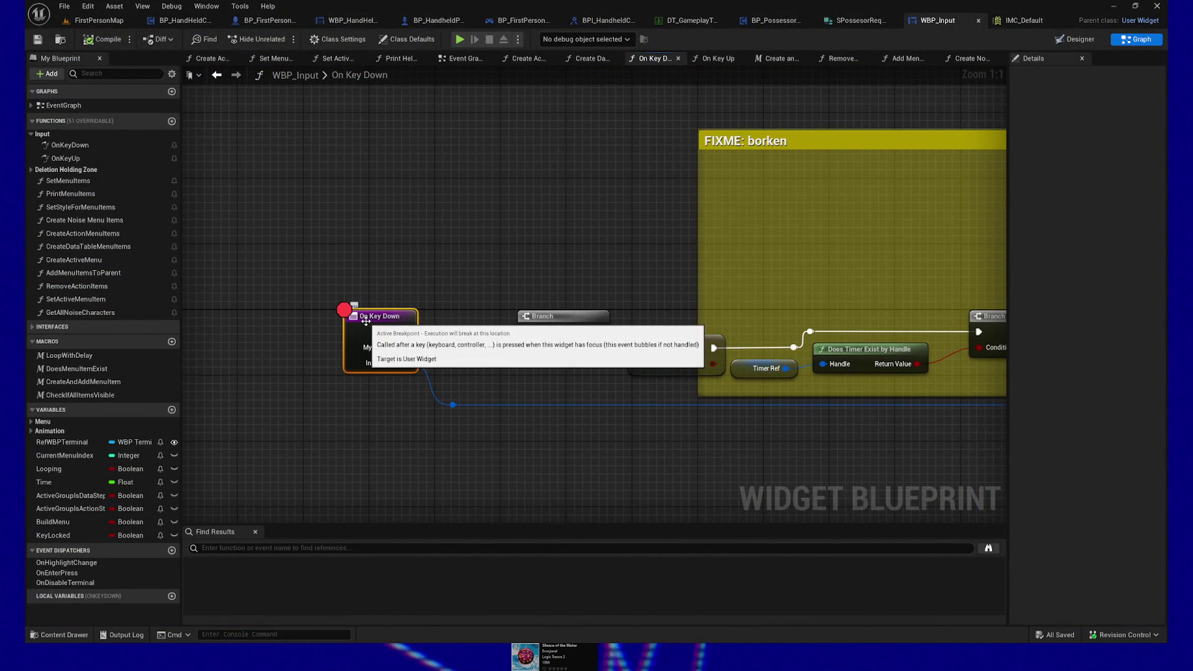
{"action": "left_click", "coordinate": [461, 40]}
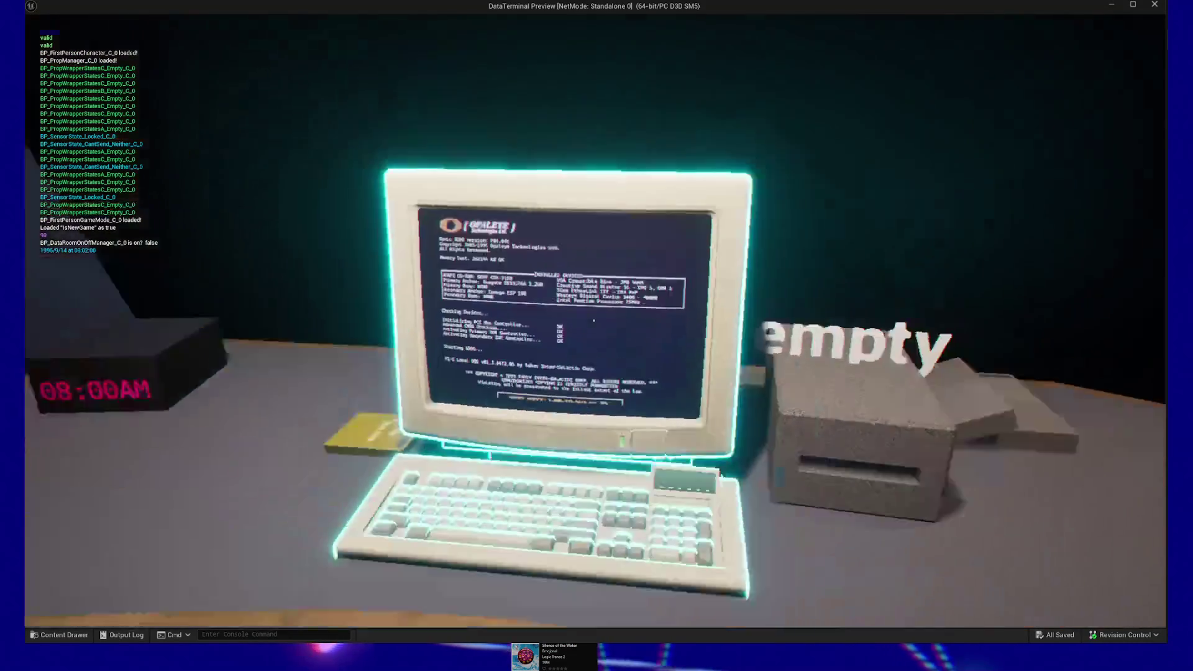
{"action": "key", "text": "Return"}
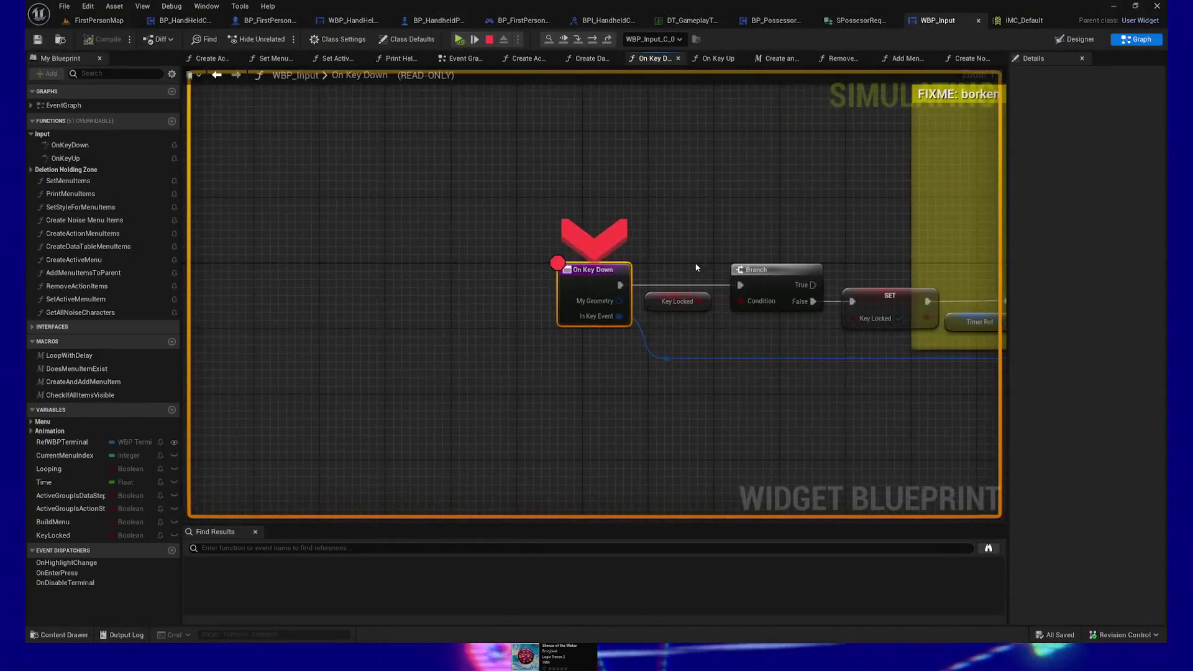
Step through the Key Locked branch, the KeyLocked set and the timer check to Enter.
{"action": "left_click", "coordinate": [474, 39]}
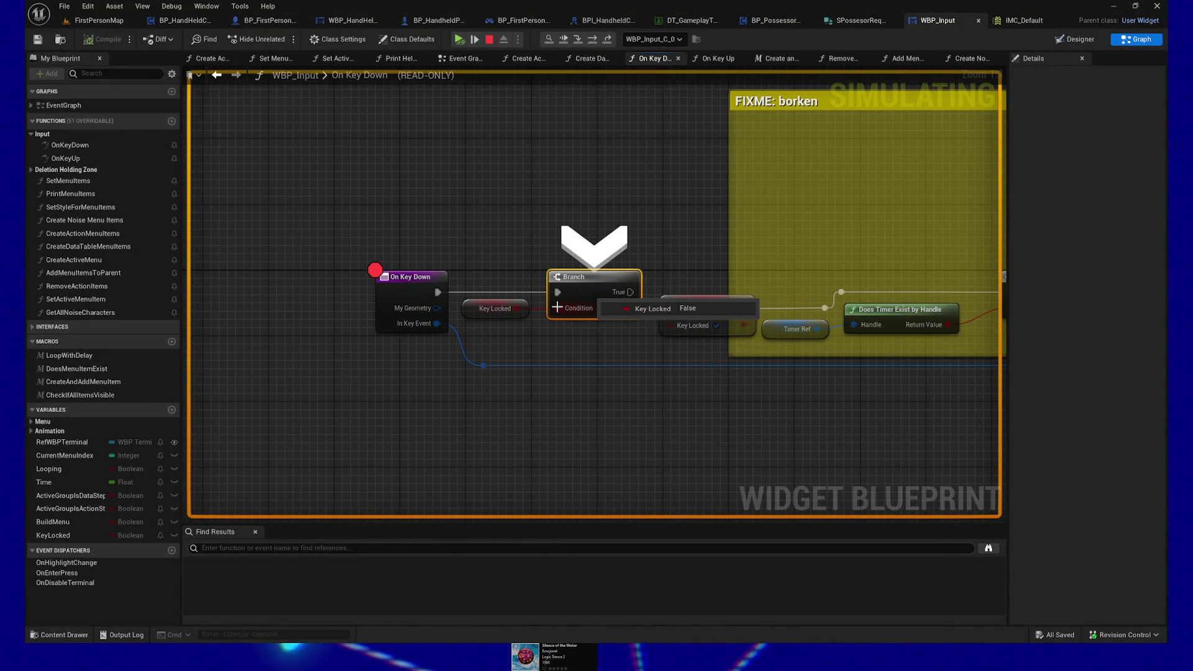
{"action": "left_click", "coordinate": [475, 39]}
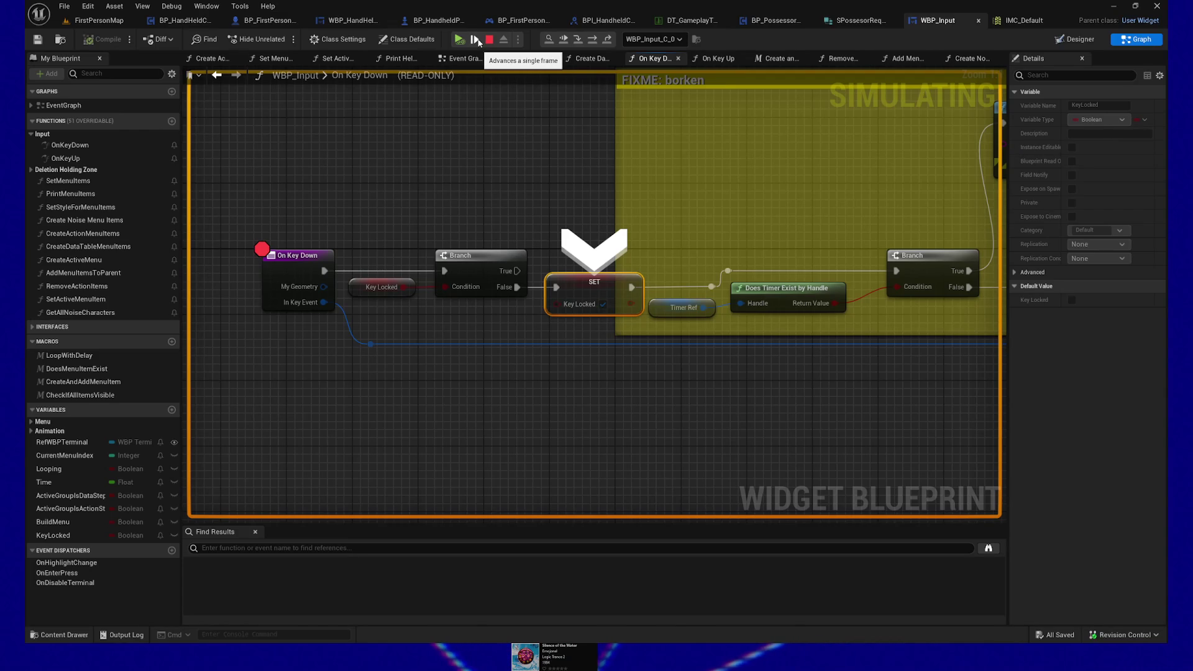
{"action": "left_click", "coordinate": [476, 40]}
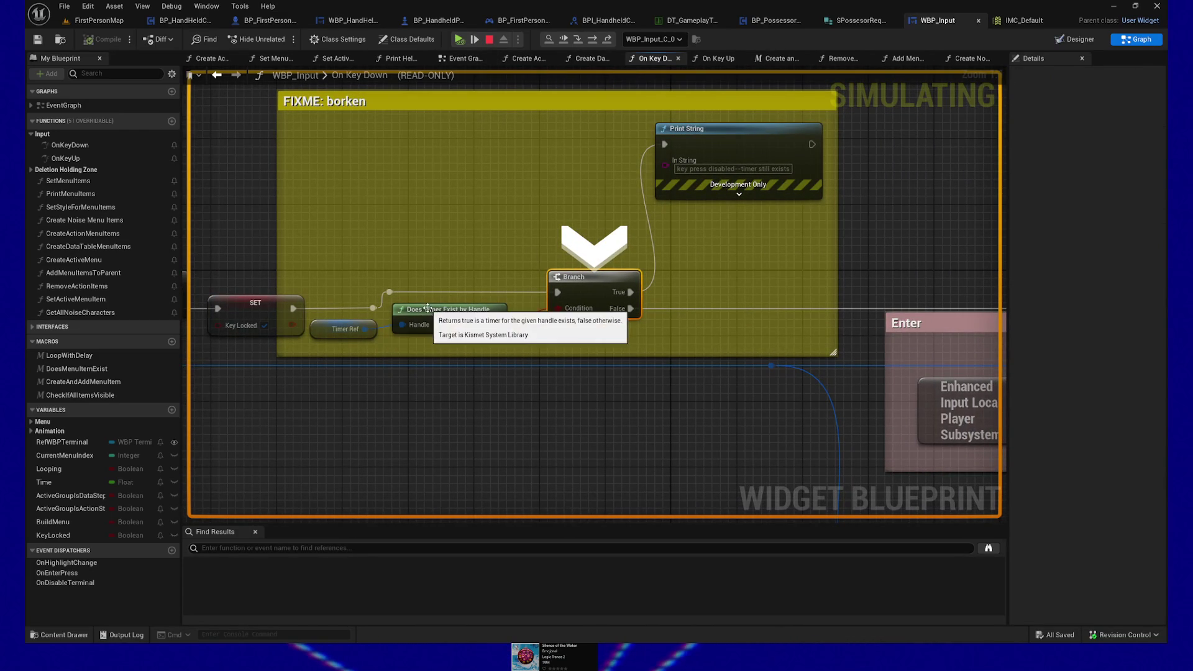
{"action": "mouse_move", "coordinate": [343, 330]}
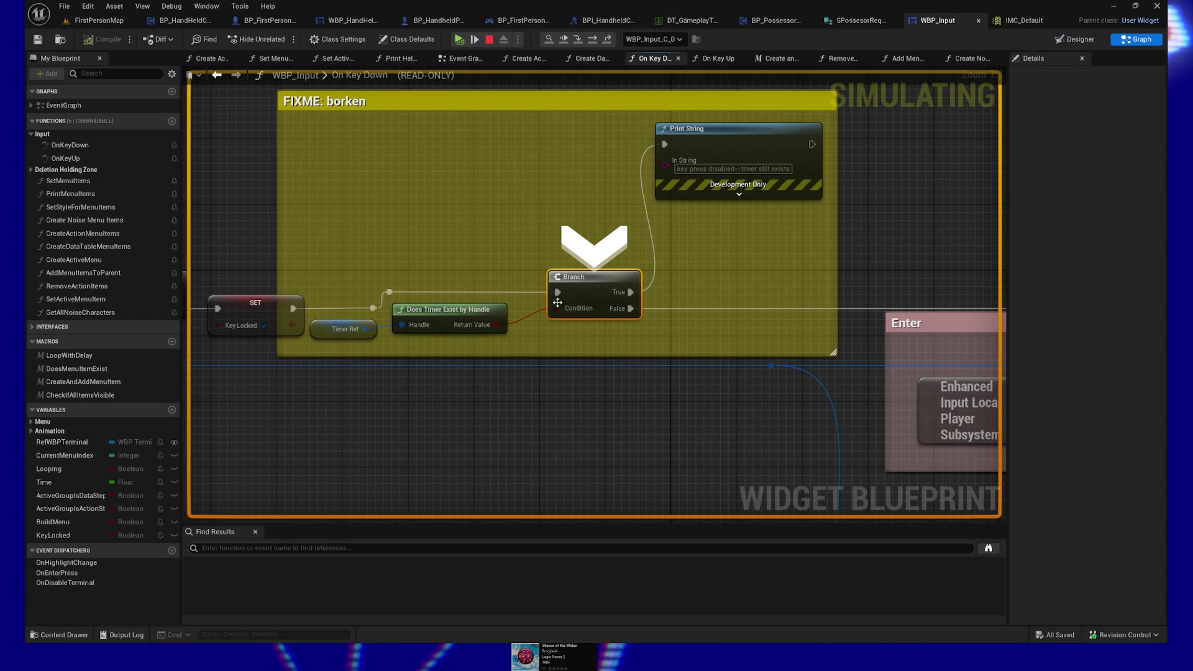
{"action": "mouse_move", "coordinate": [556, 306]}
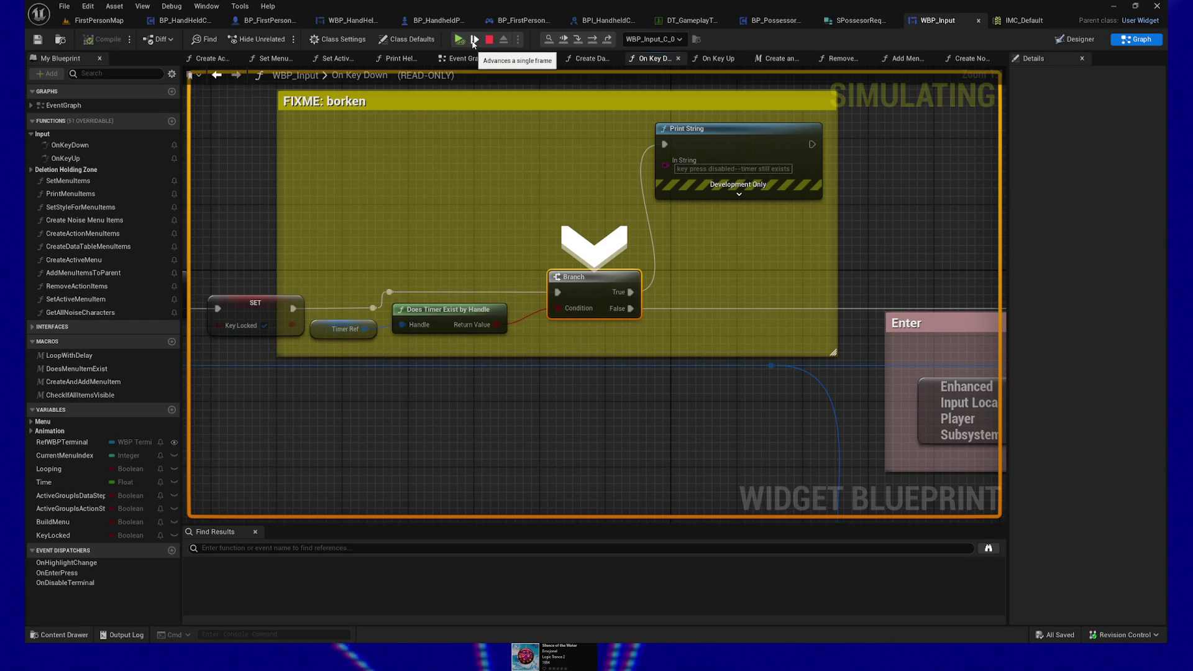
{"action": "left_click", "coordinate": [473, 41]}
Keep stepping past Right, Left, Escape and Stand Up into the DisableTerminal event.
{"action": "mouse_move", "coordinate": [563, 315]}
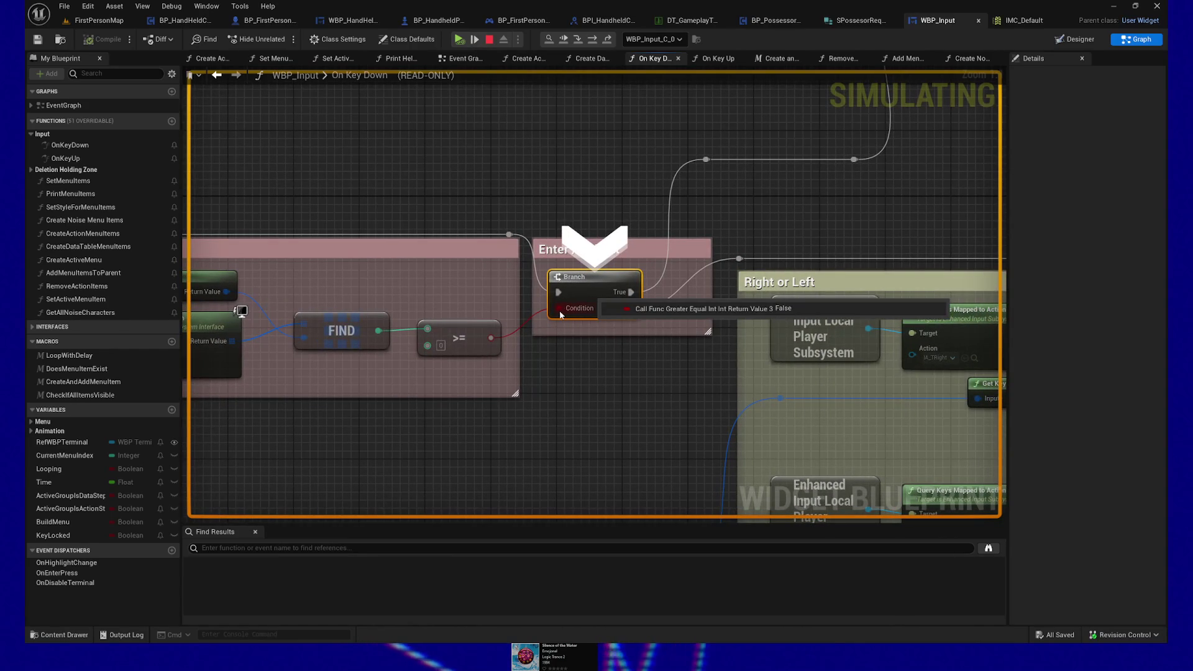
{"action": "left_click", "coordinate": [476, 40]}
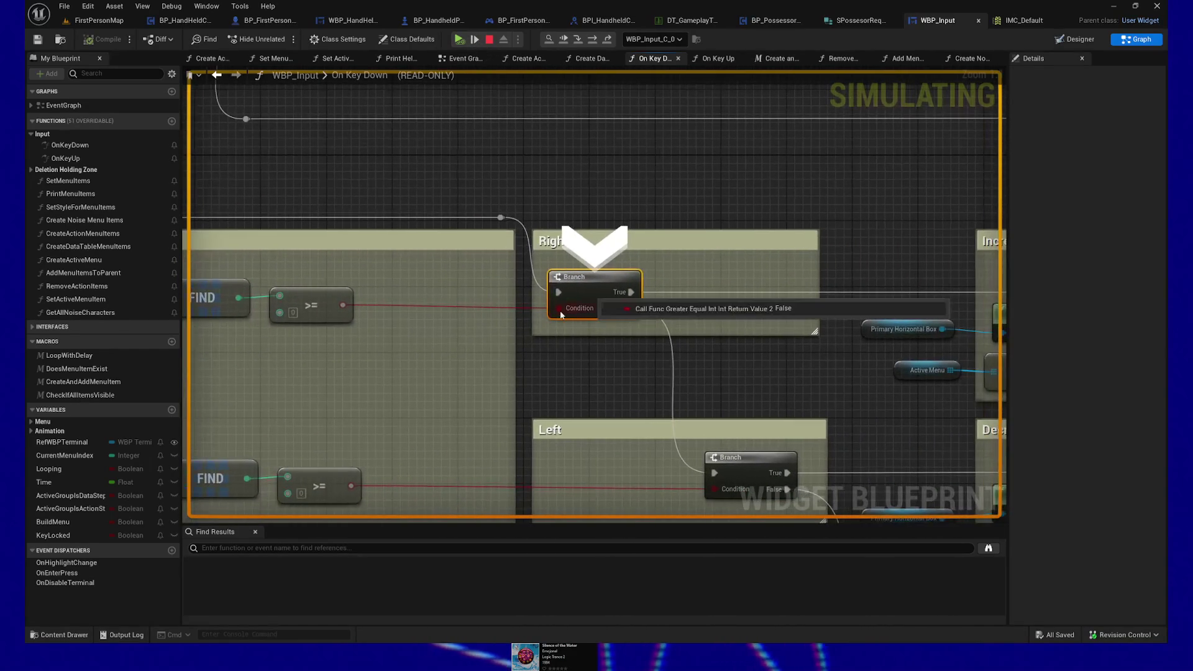
{"action": "left_click", "coordinate": [476, 40]}
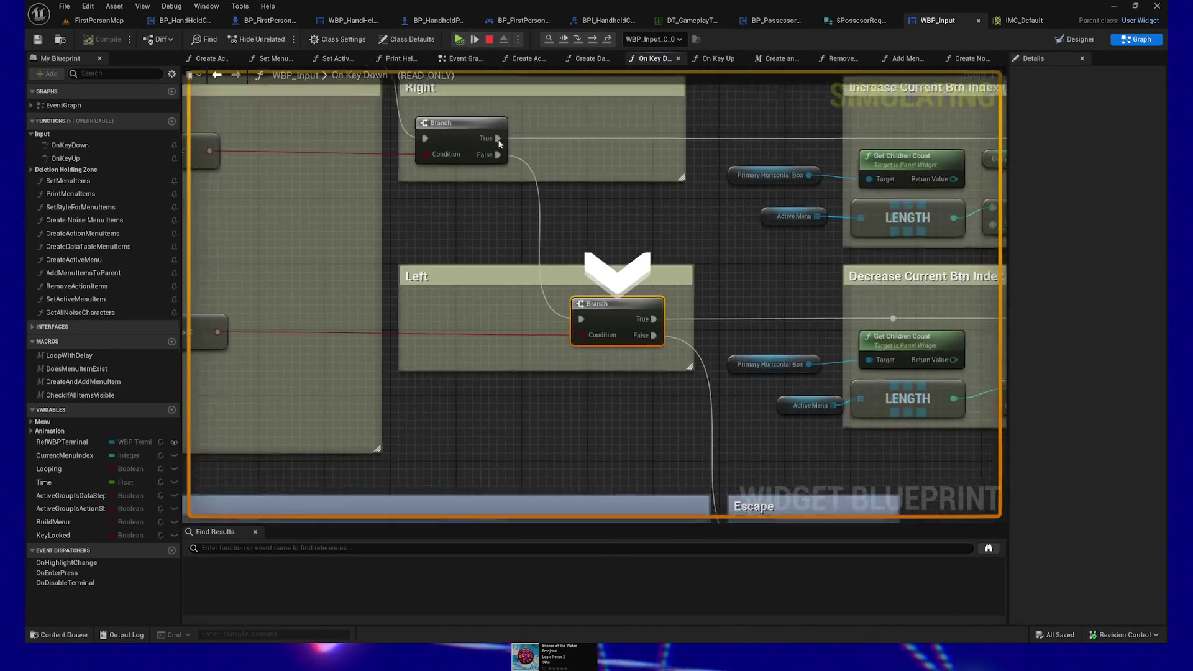
{"action": "mouse_move", "coordinate": [555, 304]}
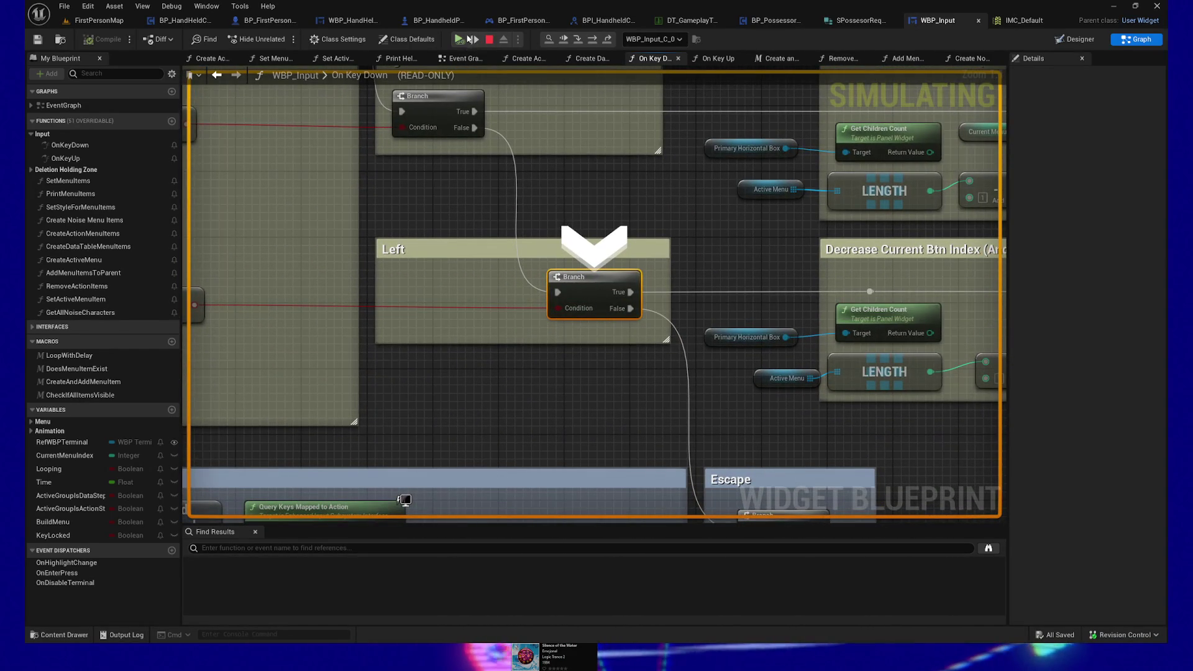
{"action": "left_click", "coordinate": [475, 41]}
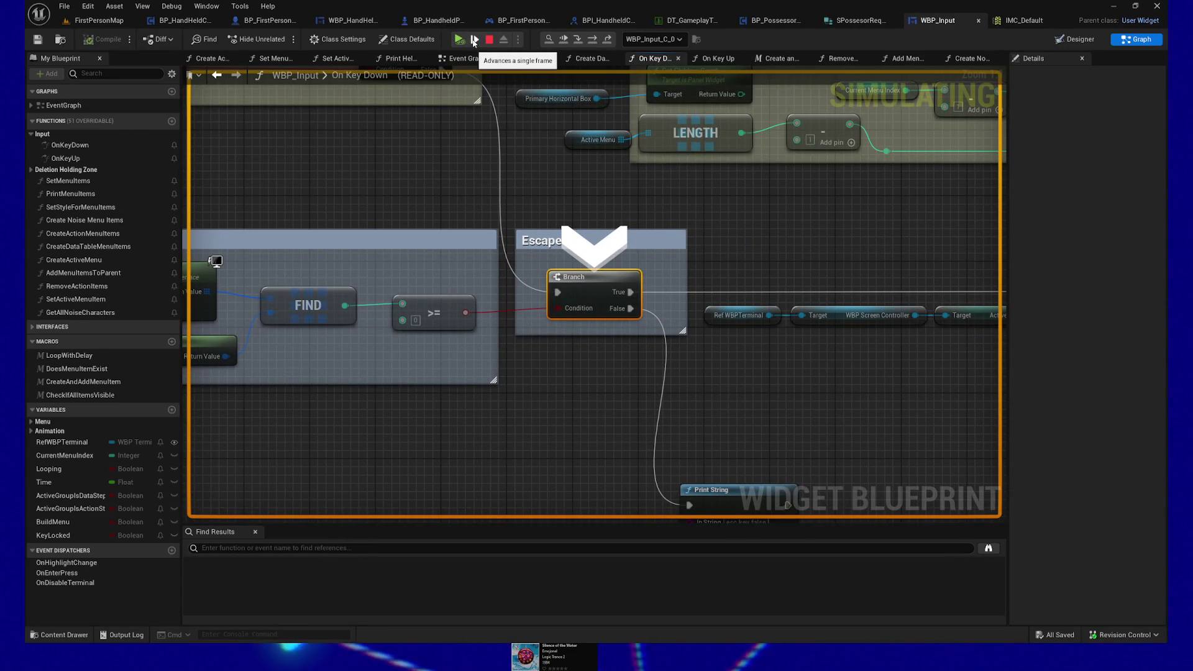
{"action": "left_click", "coordinate": [474, 41]}
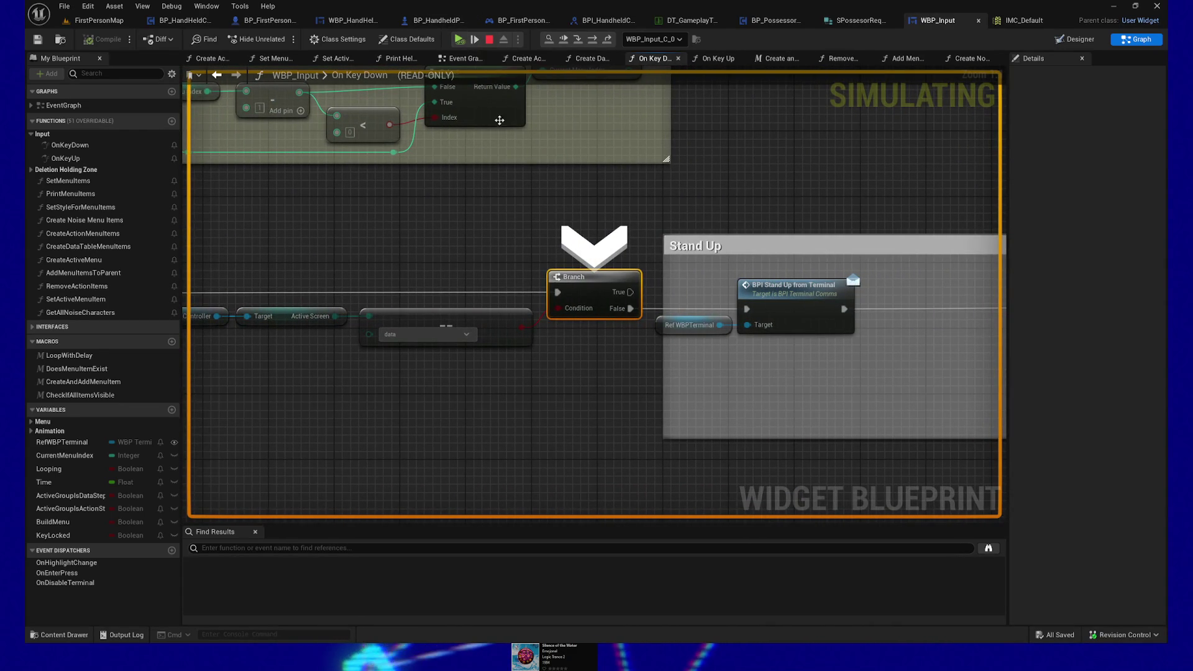
{"action": "mouse_move", "coordinate": [560, 307]}
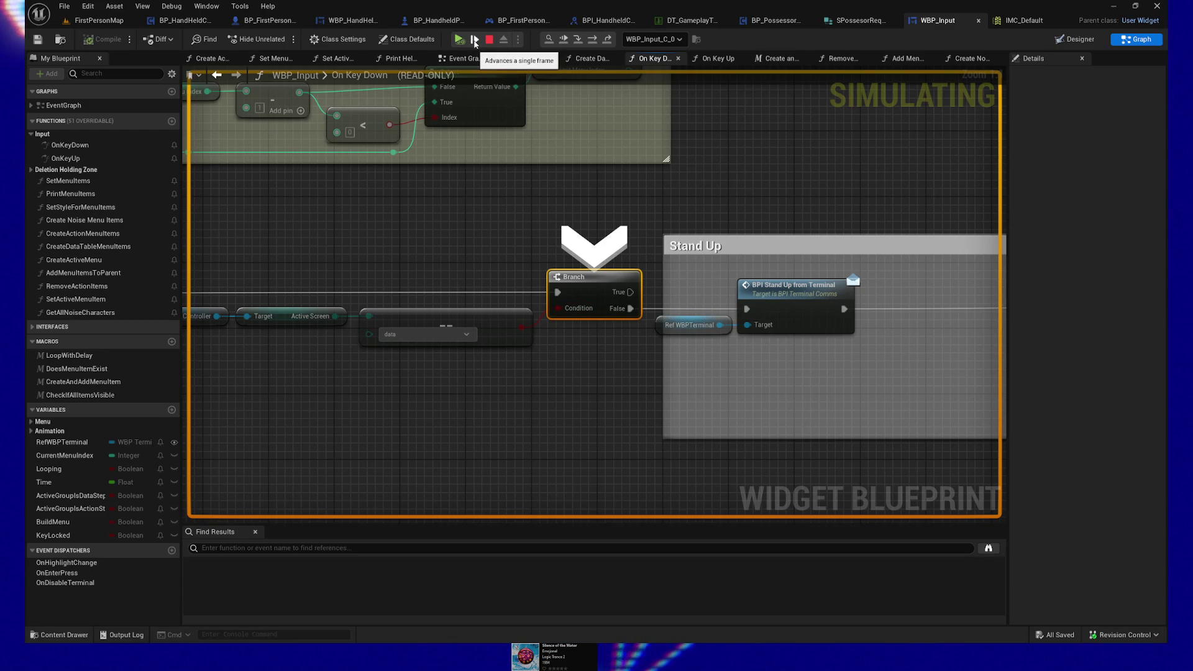
{"action": "left_click", "coordinate": [474, 40]}
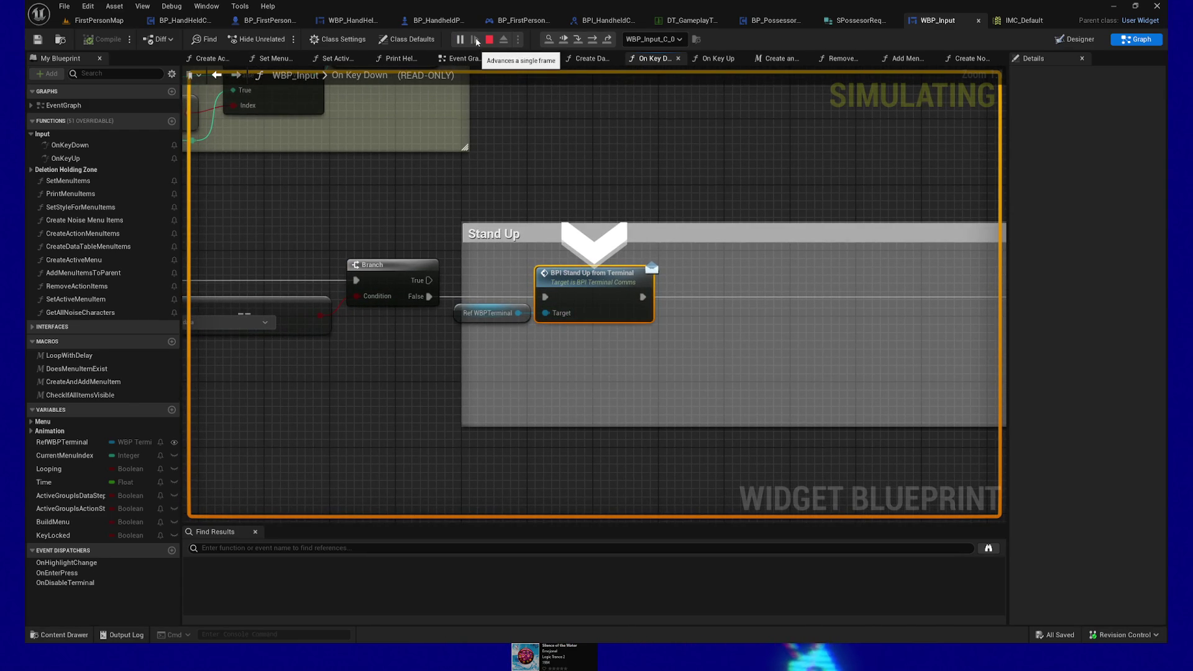
{"action": "left_click", "coordinate": [477, 41]}
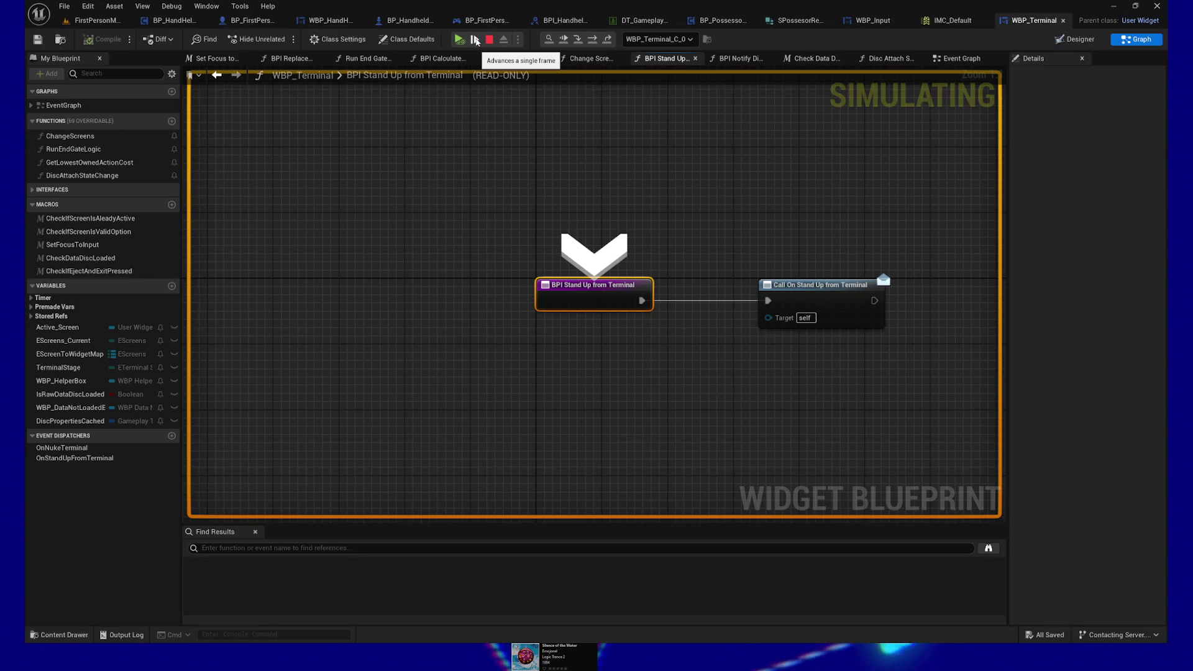
{"action": "left_click", "coordinate": [477, 41]}
Step into DisableTerminal, then resume the paused game session.
{"action": "left_click", "coordinate": [477, 41]}
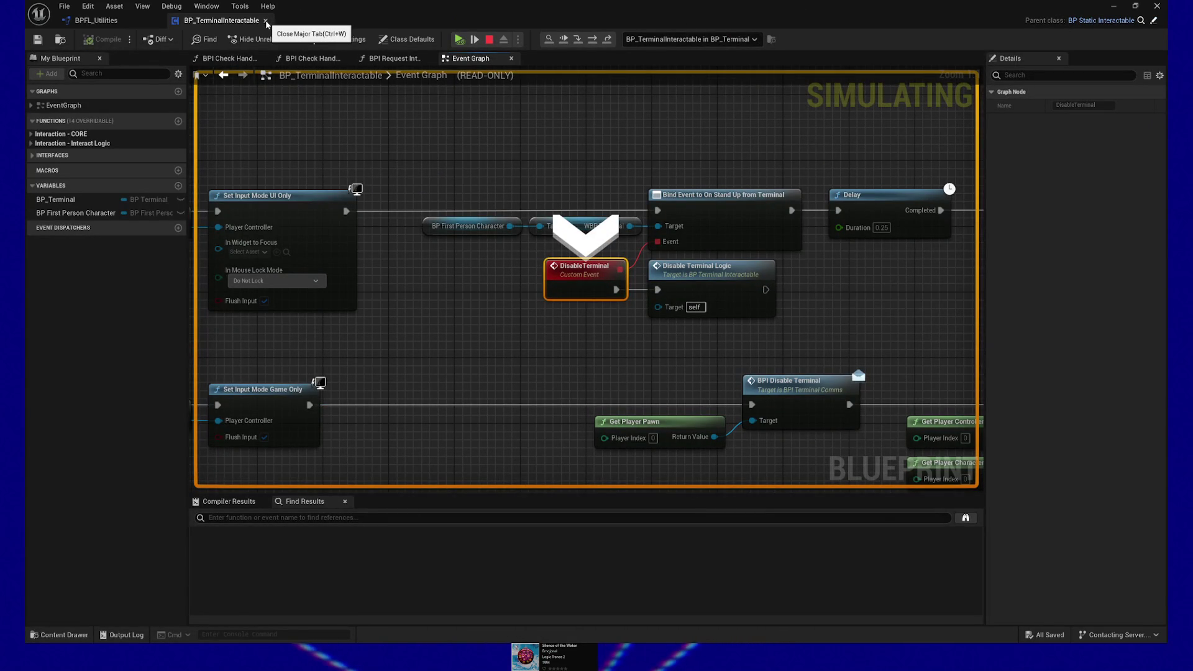
{"action": "left_click", "coordinate": [476, 39]}
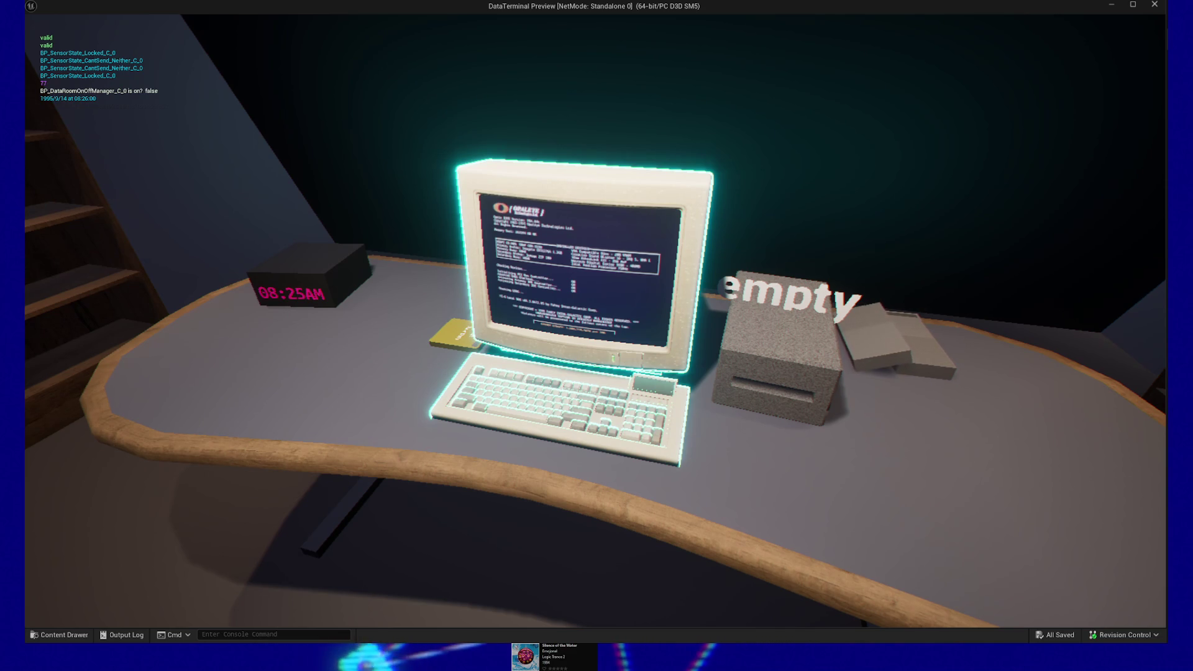
Stop, close the BP_TerminalInteractable and BPFL_Utilities tabs, then replay until Enter hits the breakpoint.
{"action": "key", "text": "e"}
{"action": "key", "text": "alt+Tab"}
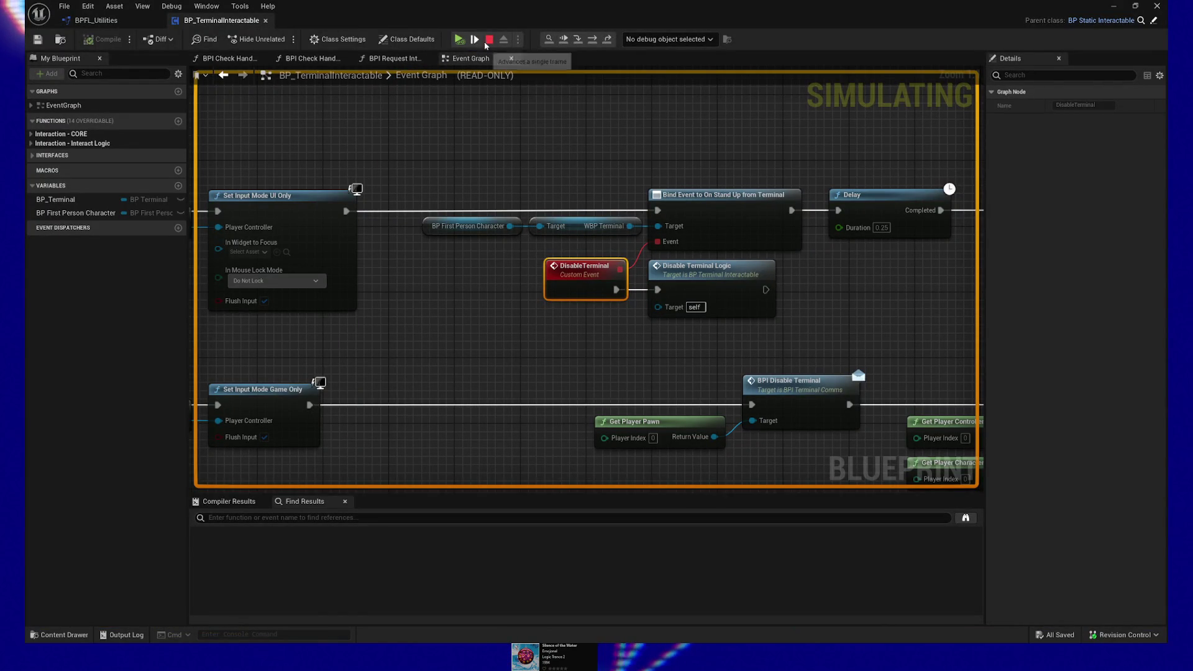
{"action": "left_click", "coordinate": [488, 41]}
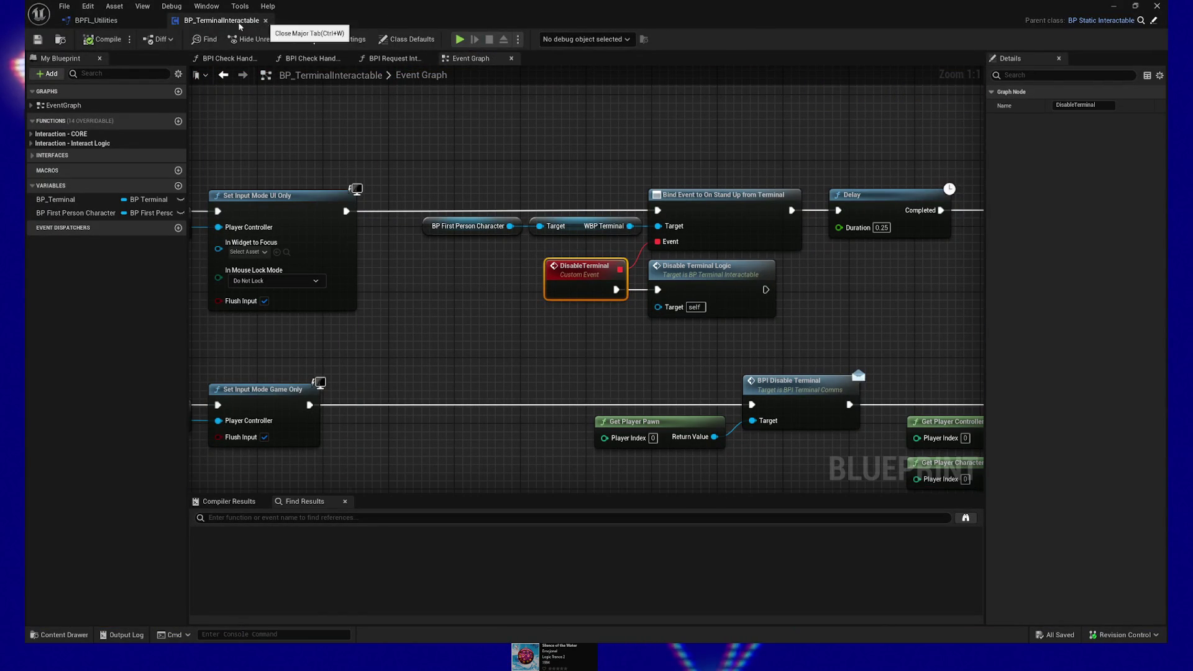
{"action": "left_click", "coordinate": [266, 22]}
{"action": "left_click", "coordinate": [156, 24]}
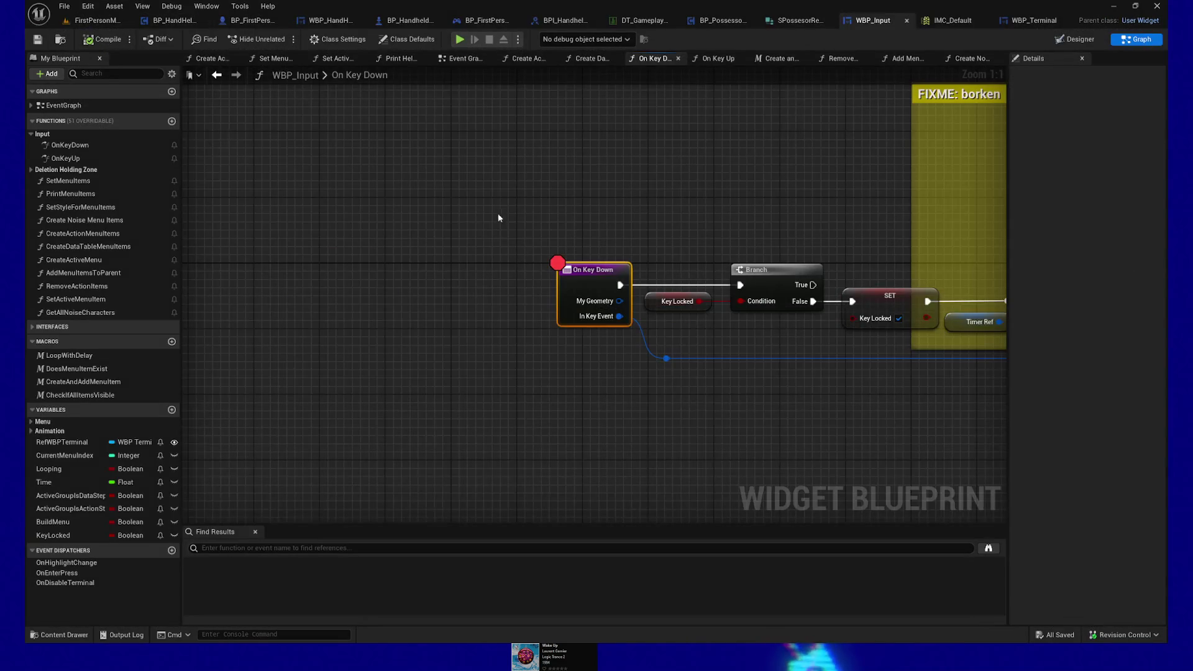
{"action": "left_click", "coordinate": [459, 40]}
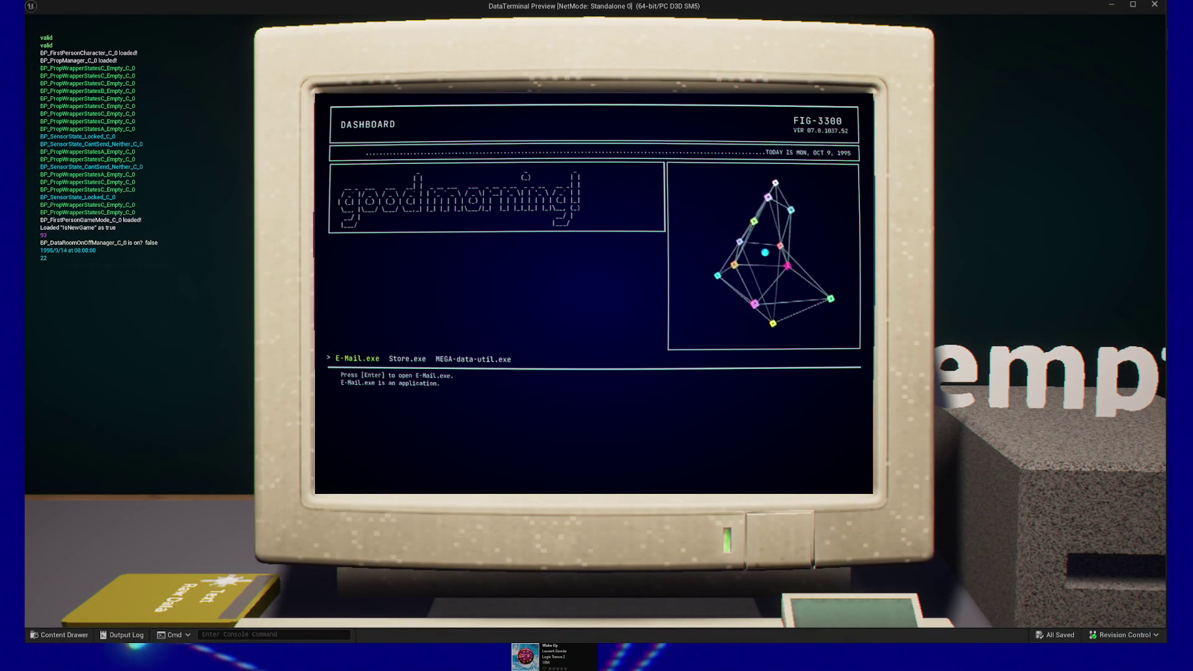
{"action": "key", "text": "Return"}
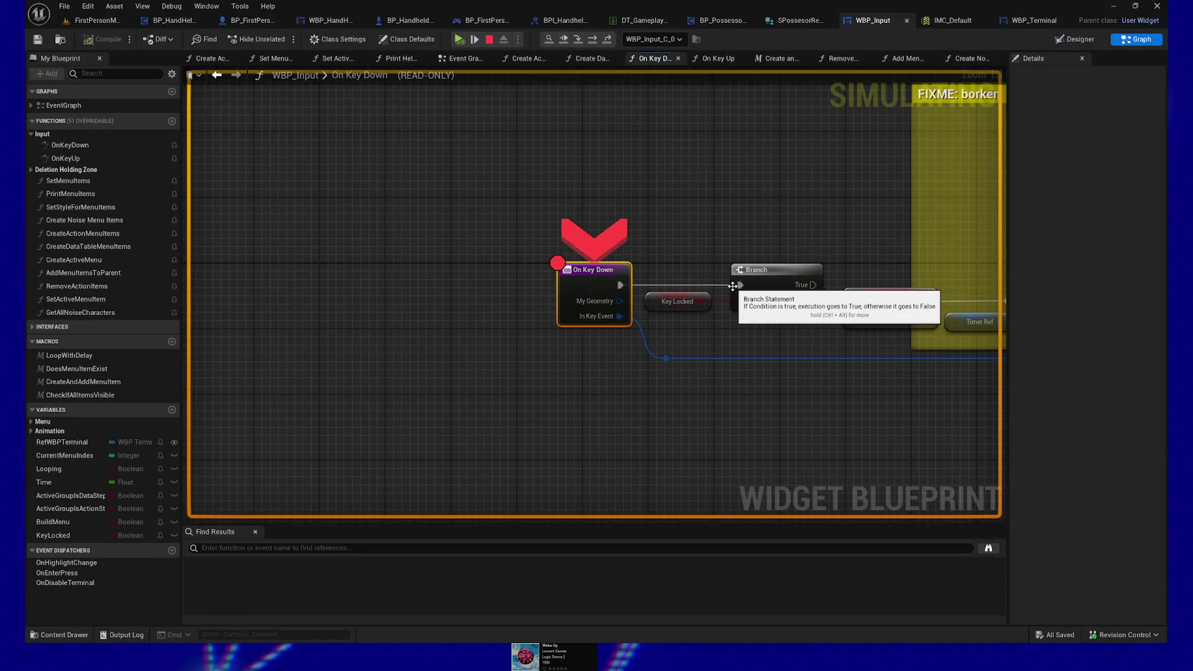
Step through the Branch, SET KeyLocked, the timer check and the Enter, Right and Left branches.
{"action": "left_click", "coordinate": [474, 42]}
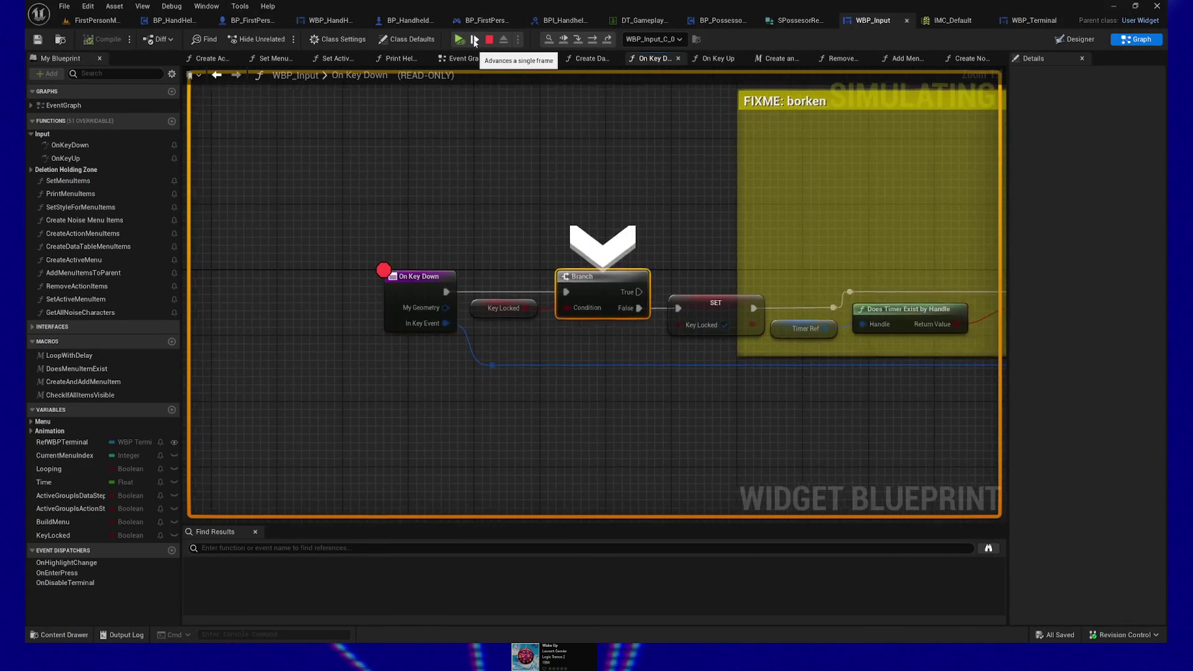
{"action": "mouse_move", "coordinate": [569, 310]}
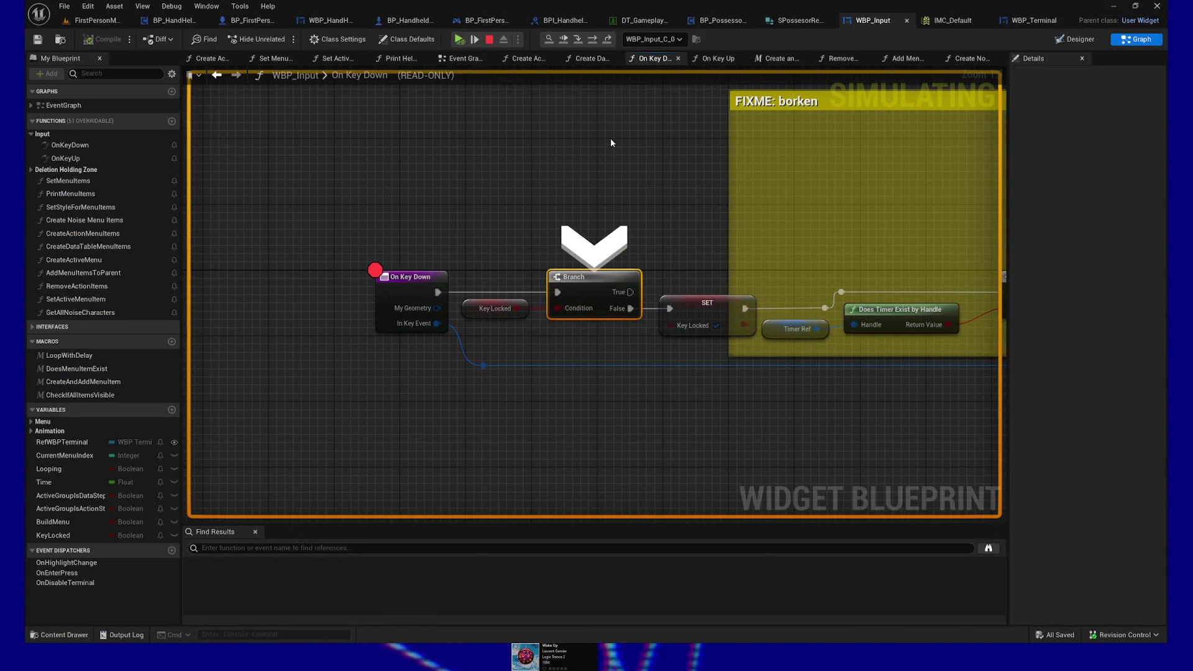
{"action": "left_click", "coordinate": [474, 40]}
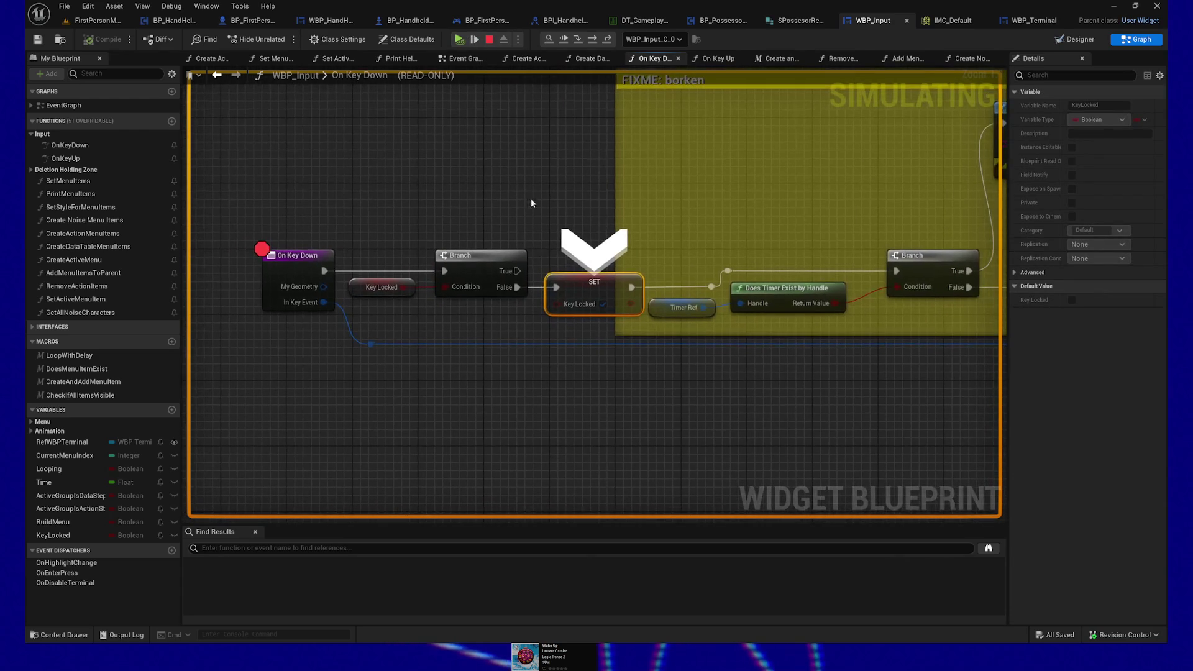
{"action": "left_click", "coordinate": [474, 40]}
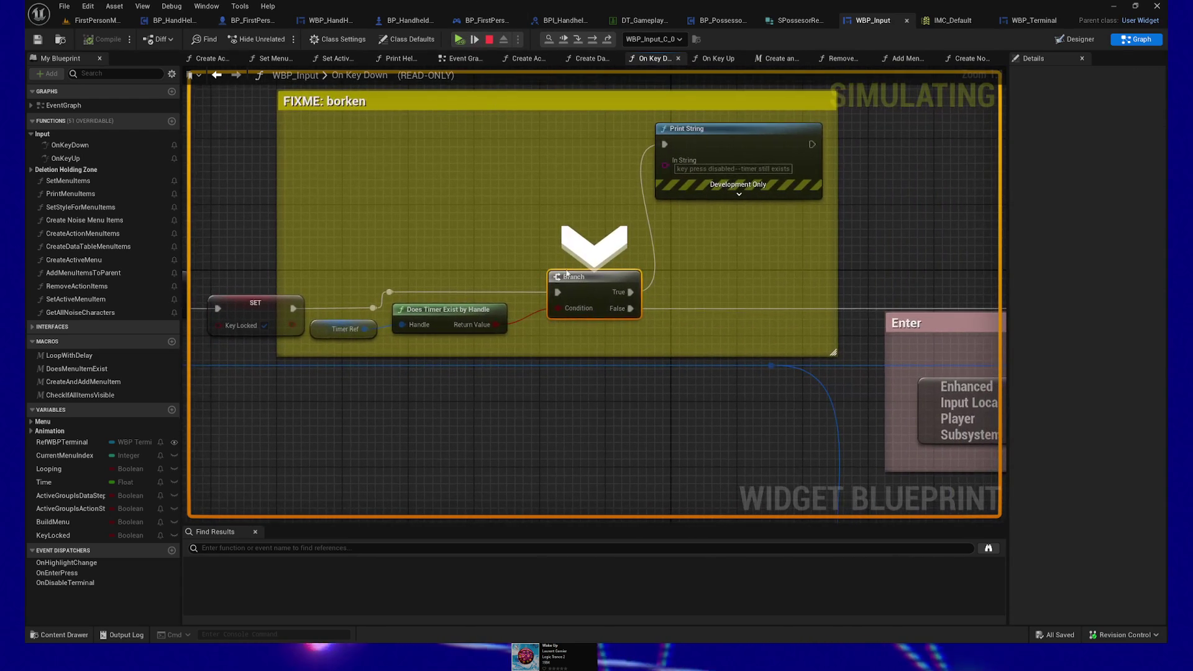
{"action": "mouse_move", "coordinate": [559, 308]}
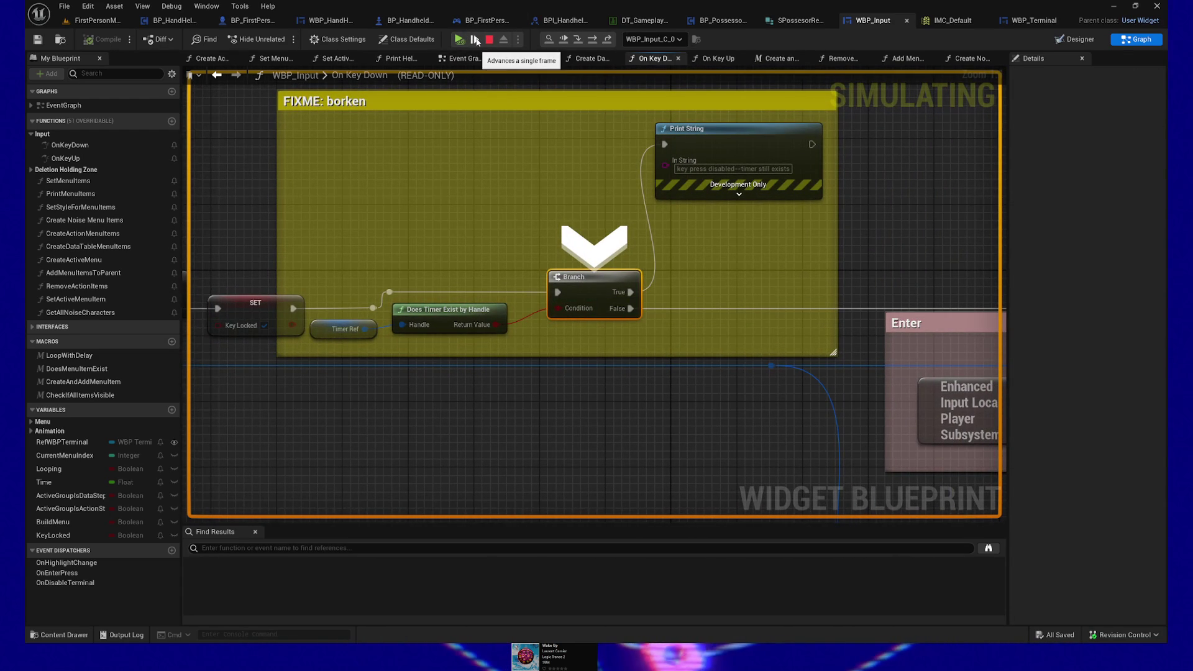
{"action": "left_click", "coordinate": [473, 40]}
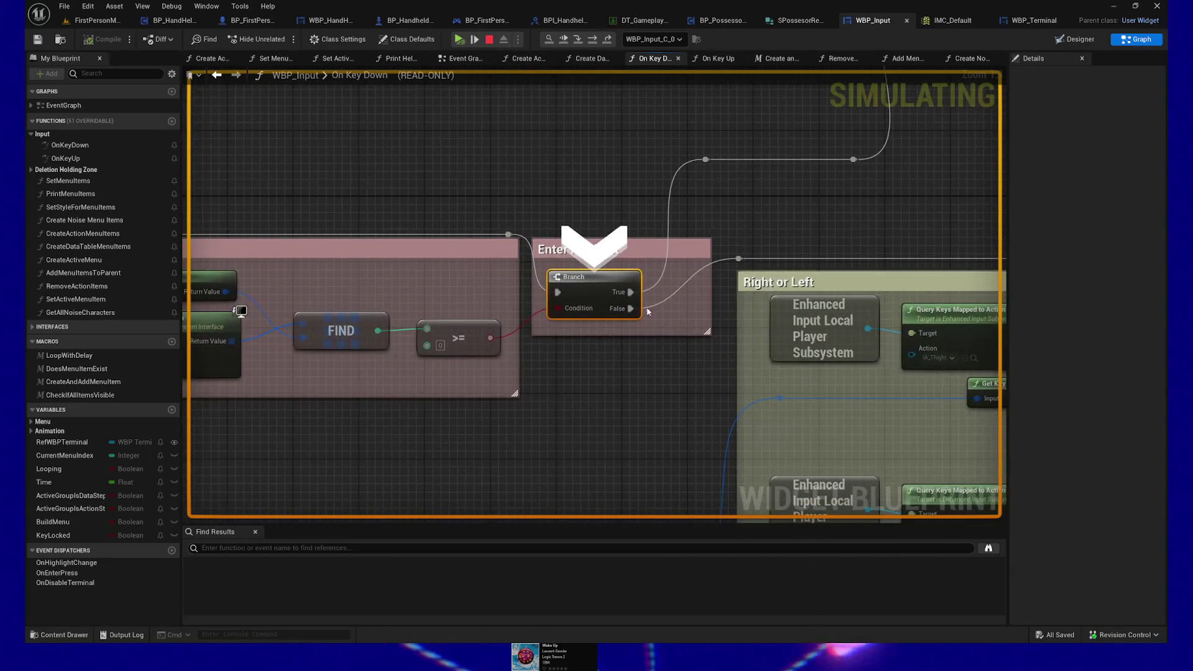
{"action": "mouse_move", "coordinate": [565, 316]}
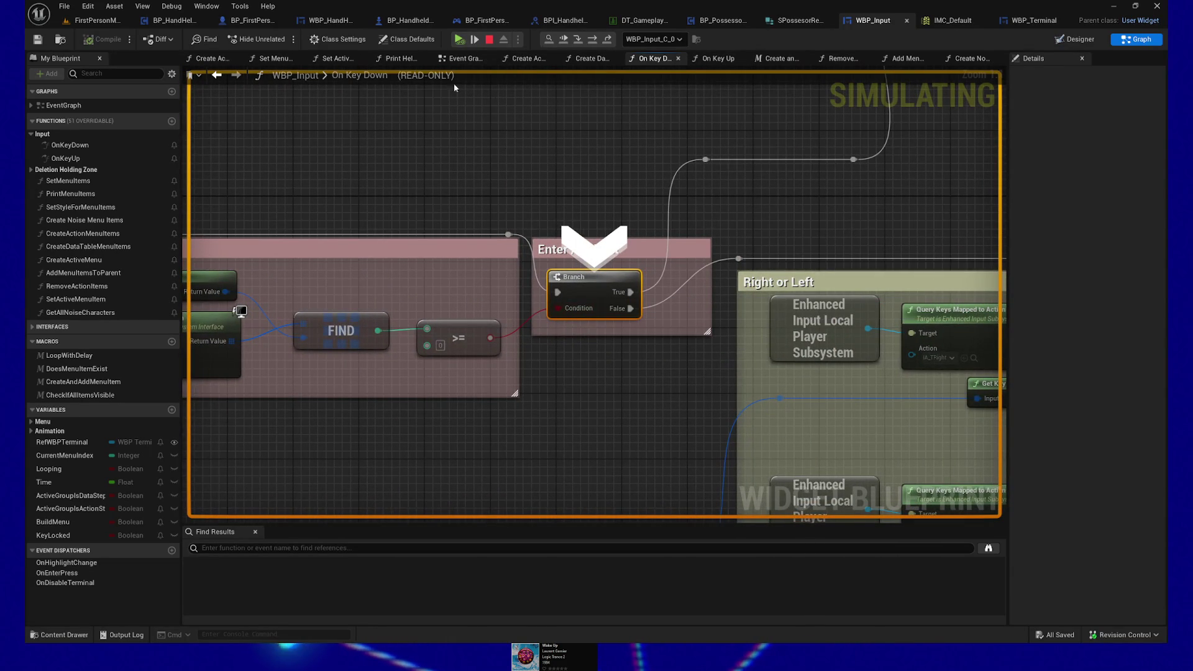
{"action": "left_click", "coordinate": [474, 40]}
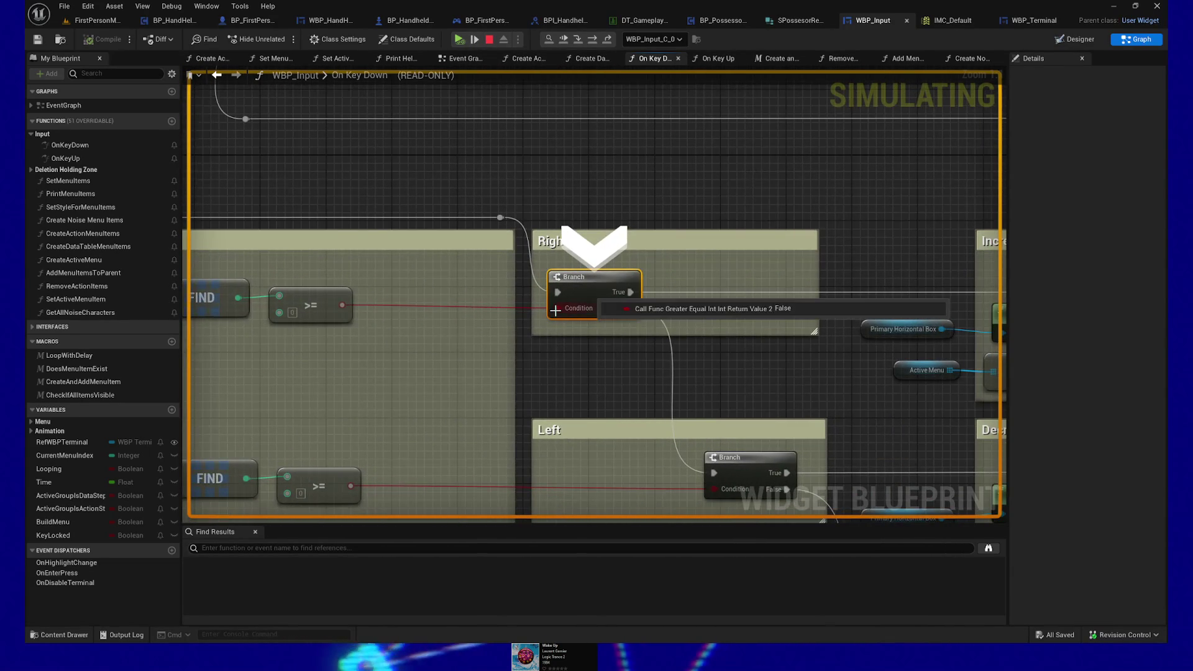
{"action": "left_click", "coordinate": [475, 39]}
Step past Escape and Stand Up into WBP_Terminal's Call On Stand Up, then back to the Return Node.
{"action": "mouse_move", "coordinate": [559, 306]}
{"action": "left_click", "coordinate": [474, 39]}
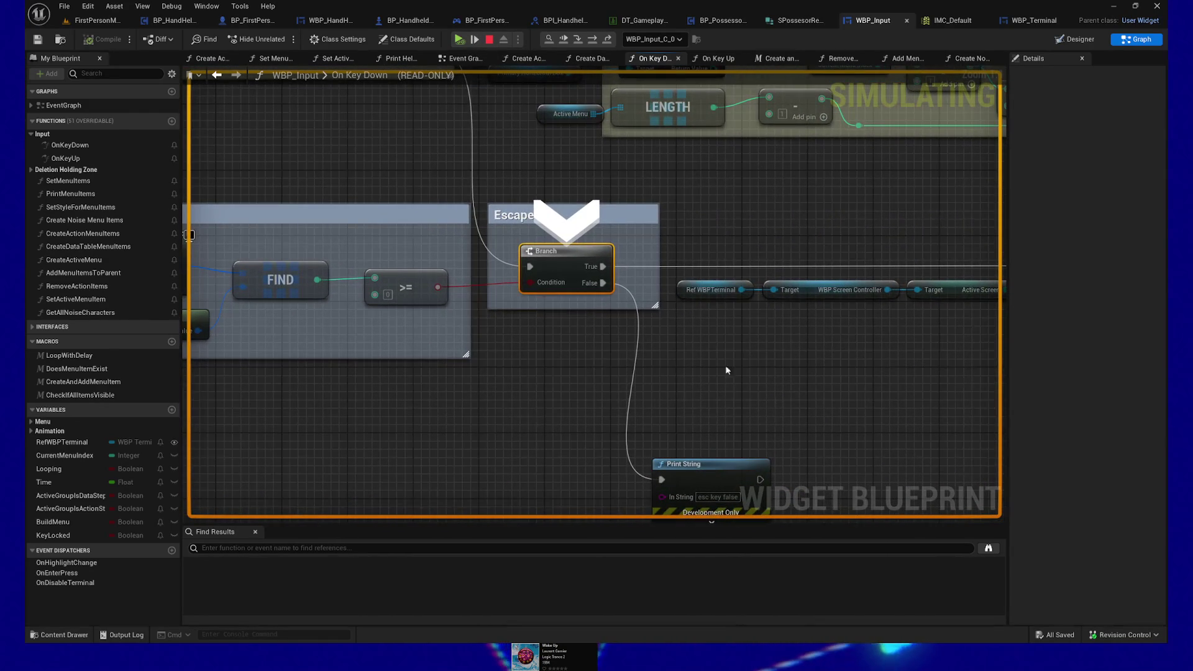
{"action": "mouse_move", "coordinate": [556, 307]}
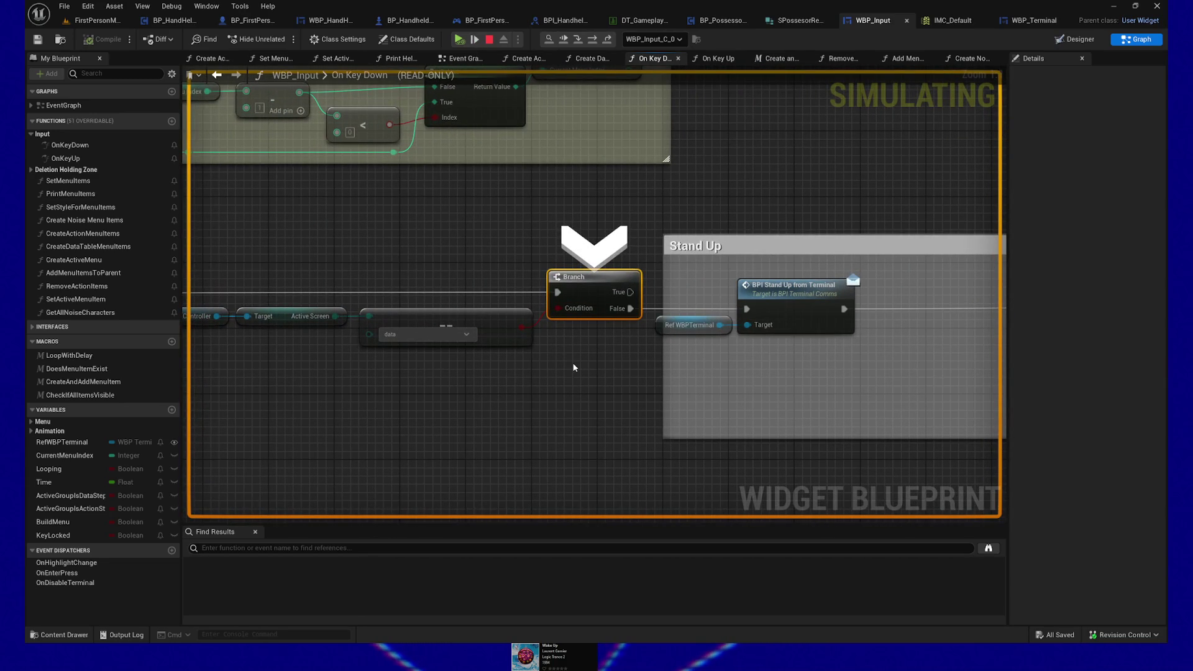
{"action": "left_click", "coordinate": [480, 39]}
{"action": "mouse_move", "coordinate": [544, 310]}
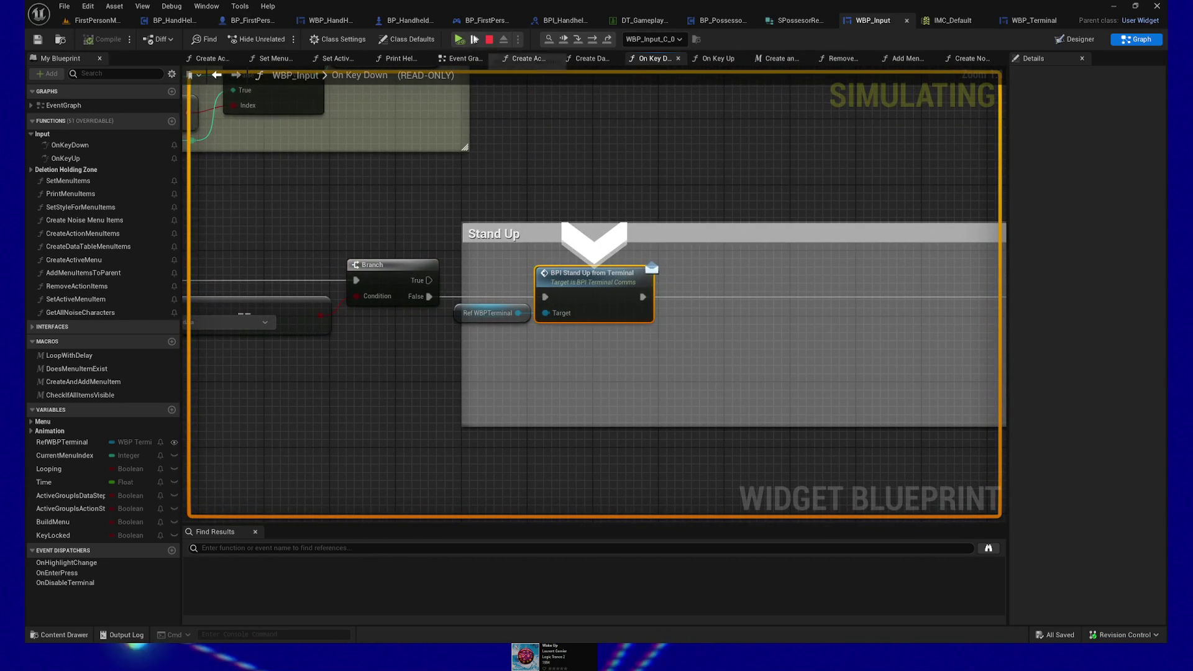
{"action": "left_click", "coordinate": [474, 39]}
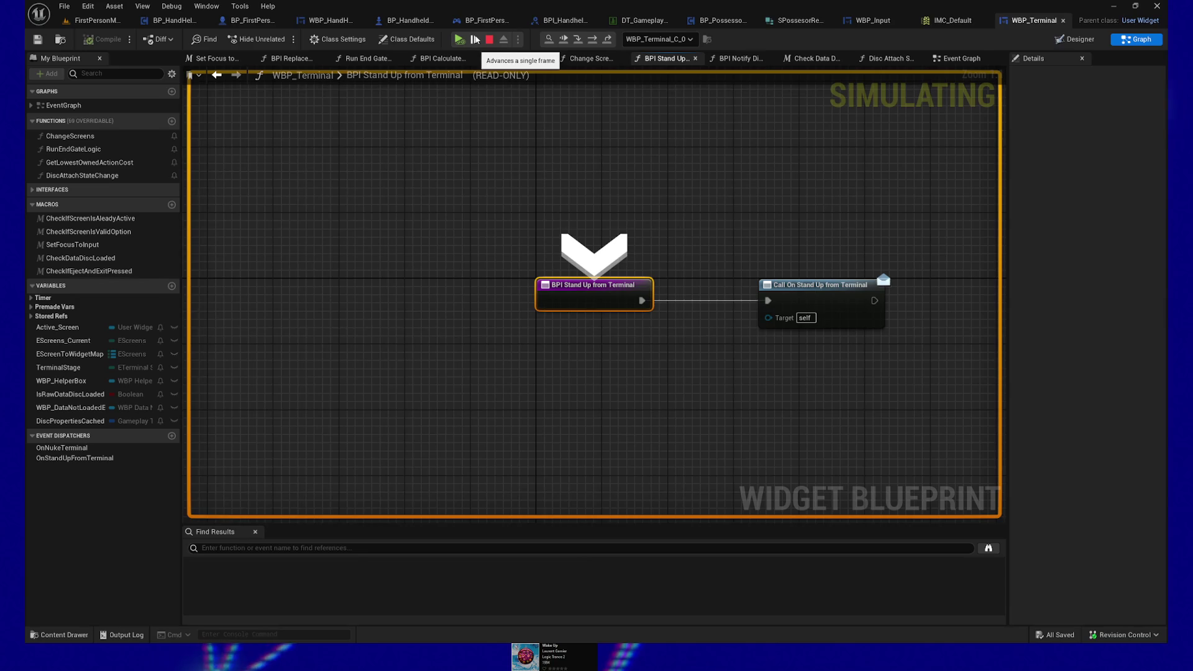
{"action": "left_click", "coordinate": [474, 40]}
{"action": "left_click", "coordinate": [474, 39]}
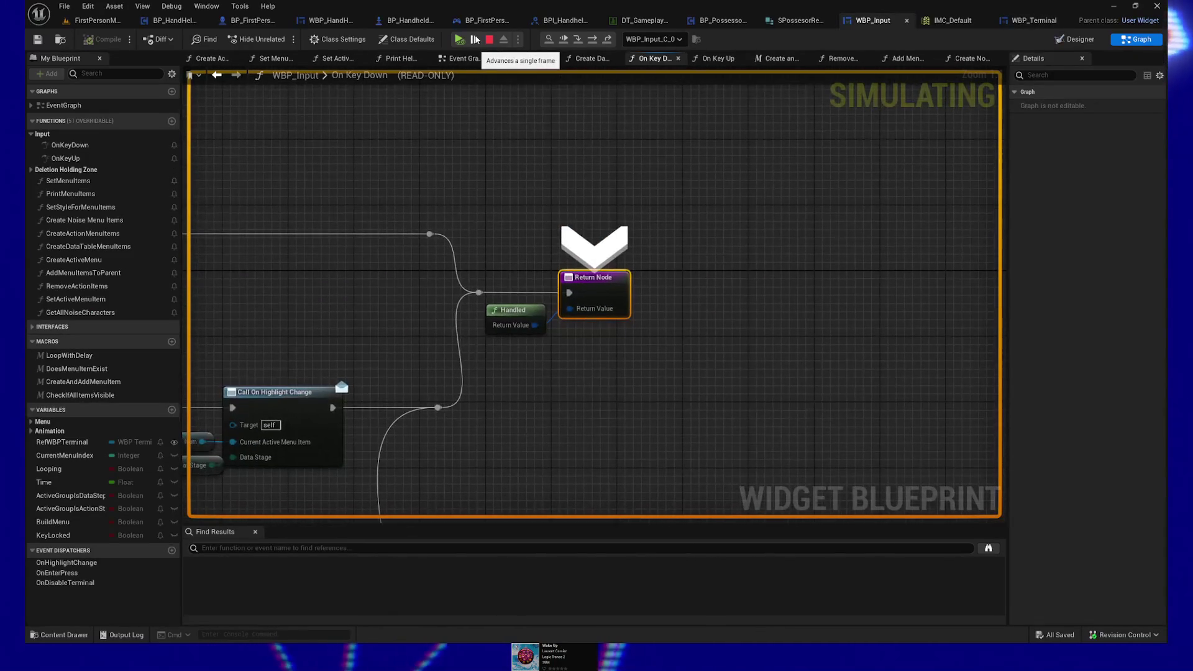
Resume, re-enter the terminal and press Enter, then step to the Branch and past it.
{"action": "mouse_move", "coordinate": [534, 325]}
{"action": "mouse_move", "coordinate": [578, 309]}
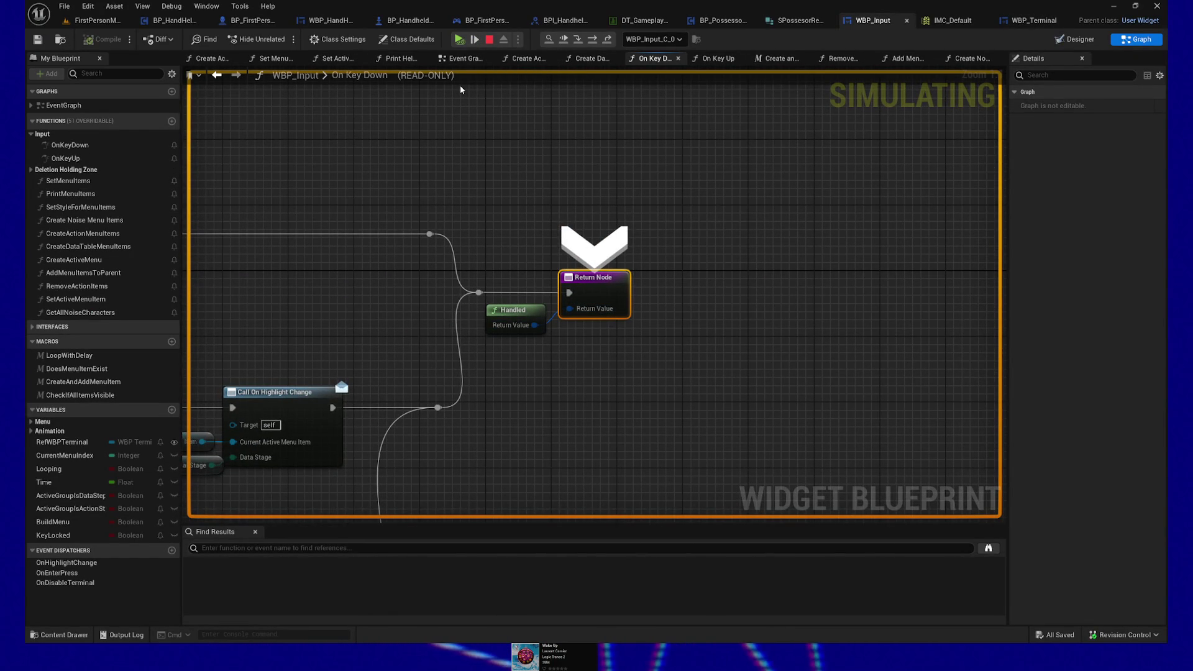
{"action": "left_click", "coordinate": [458, 40]}
{"action": "key", "text": "e"}
{"action": "key", "text": "Return"}
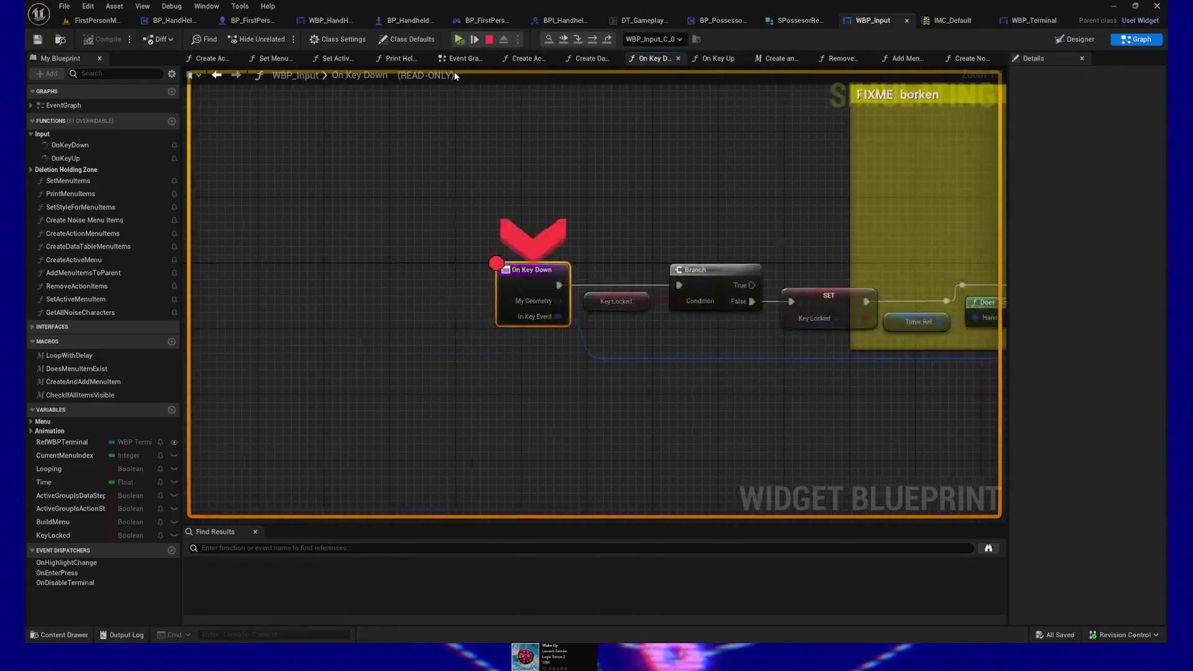
{"action": "left_click", "coordinate": [474, 39]}
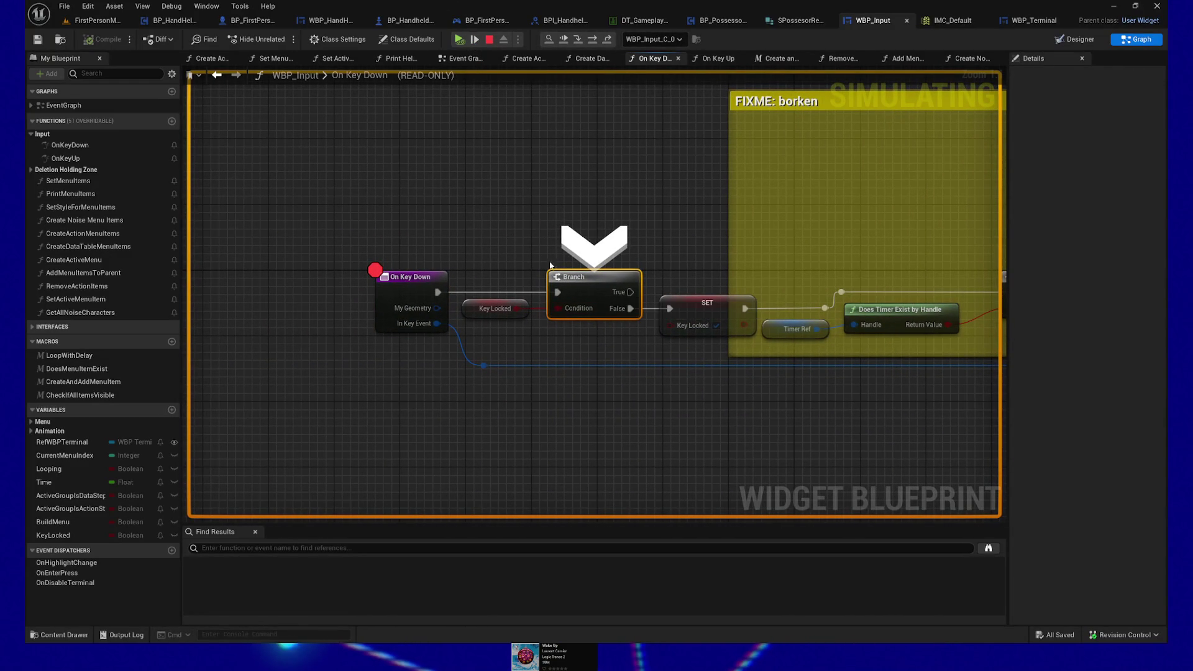
{"action": "mouse_move", "coordinate": [501, 307]}
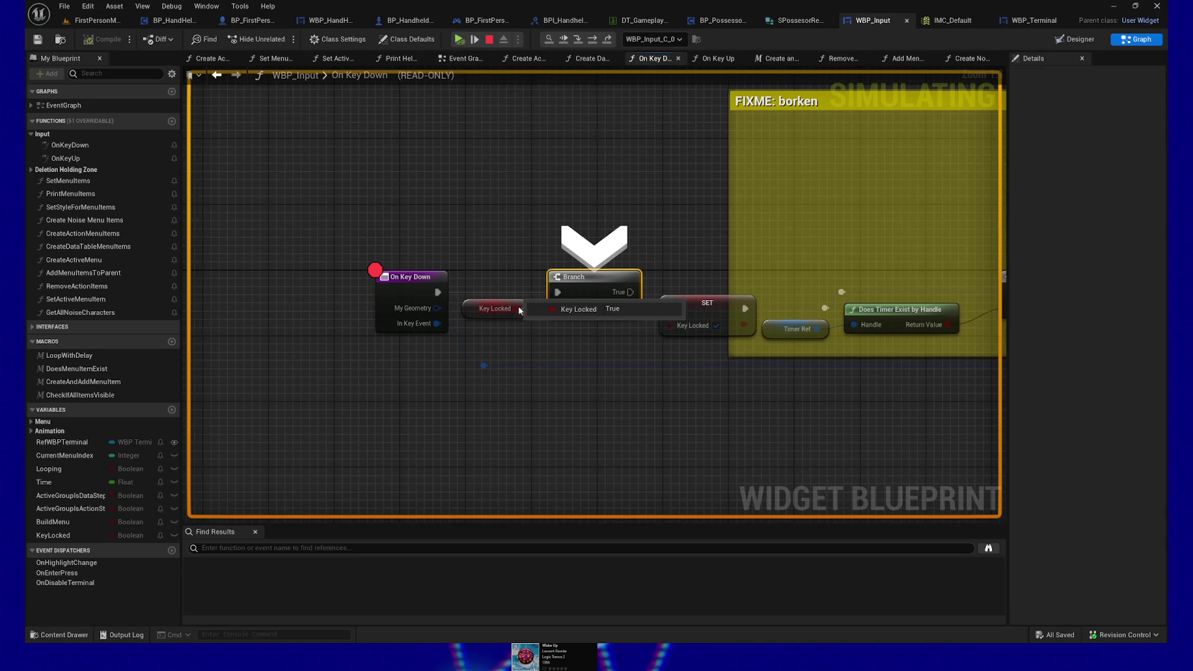
{"action": "left_click", "coordinate": [474, 40]}
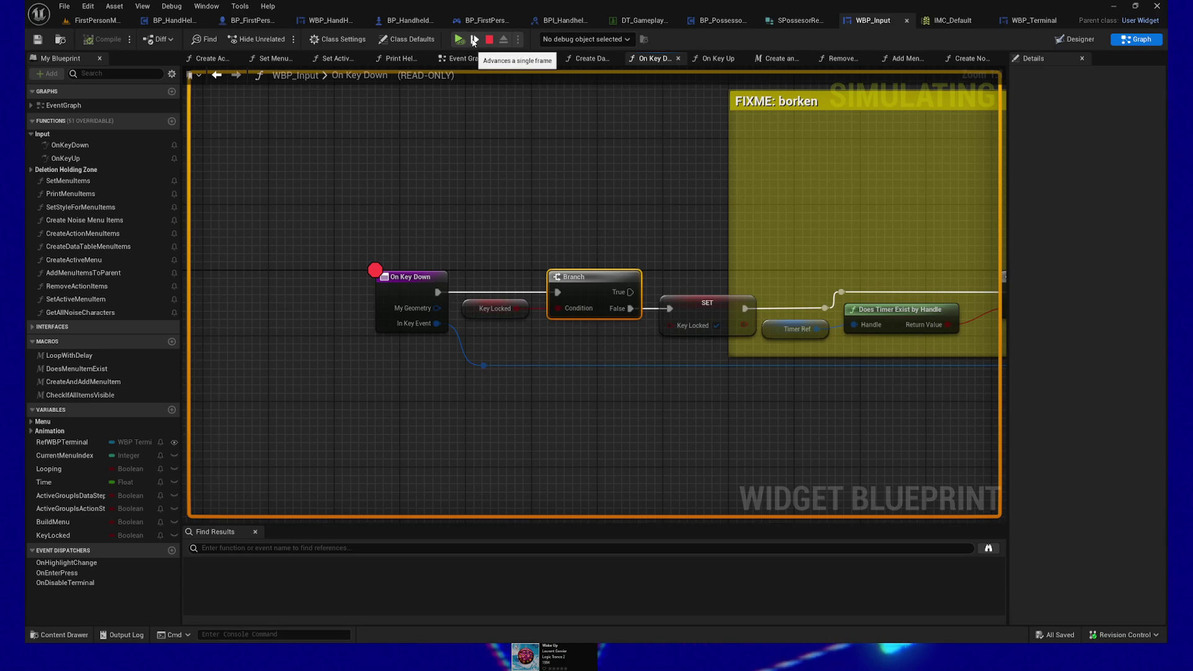
Stop the session and review every Find References result for the KeyLocked variable.
{"action": "left_click", "coordinate": [489, 40]}
{"action": "right_click", "coordinate": [472, 306]}
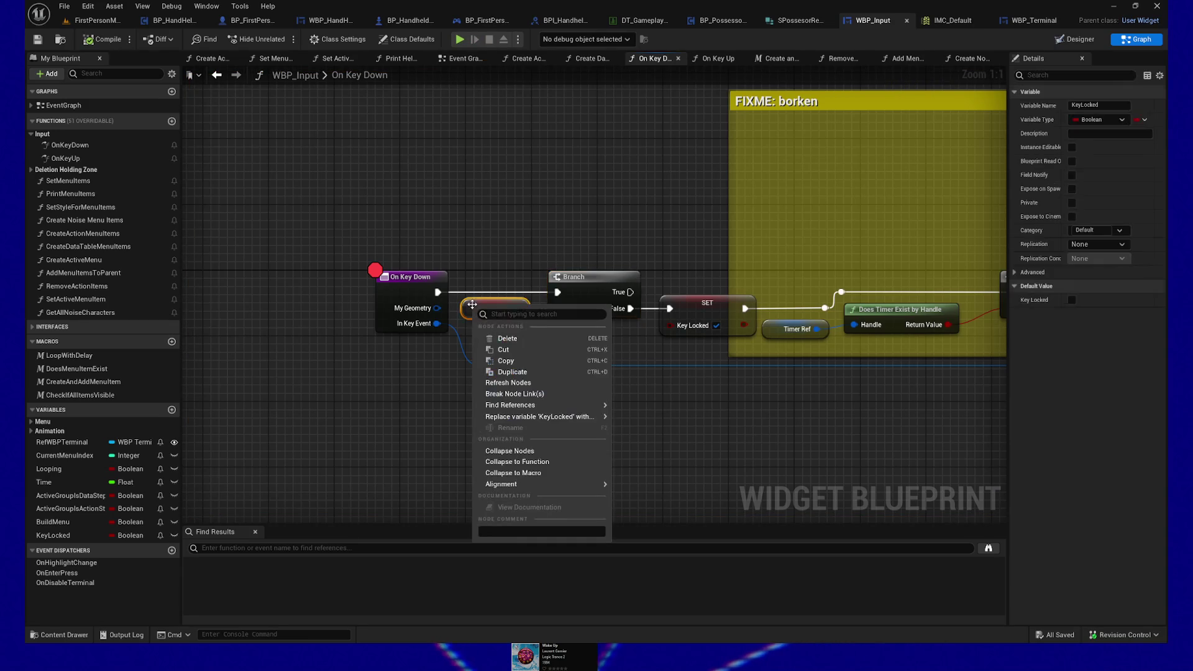
{"action": "mouse_move", "coordinate": [581, 409]}
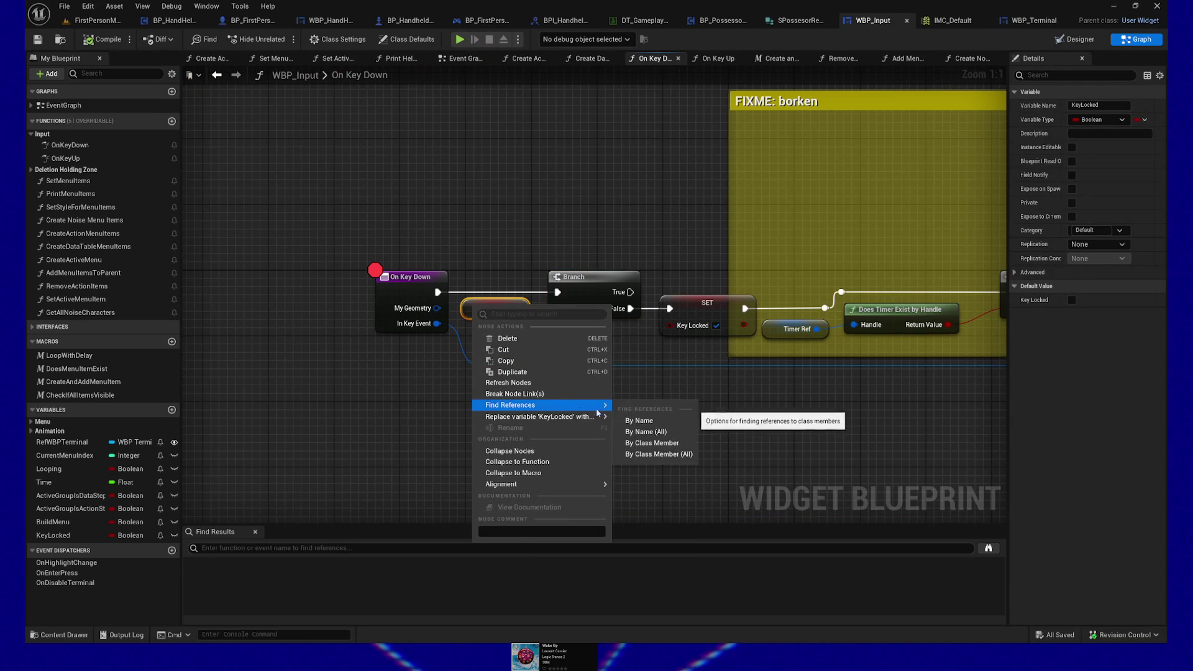
{"action": "left_click", "coordinate": [659, 432]}
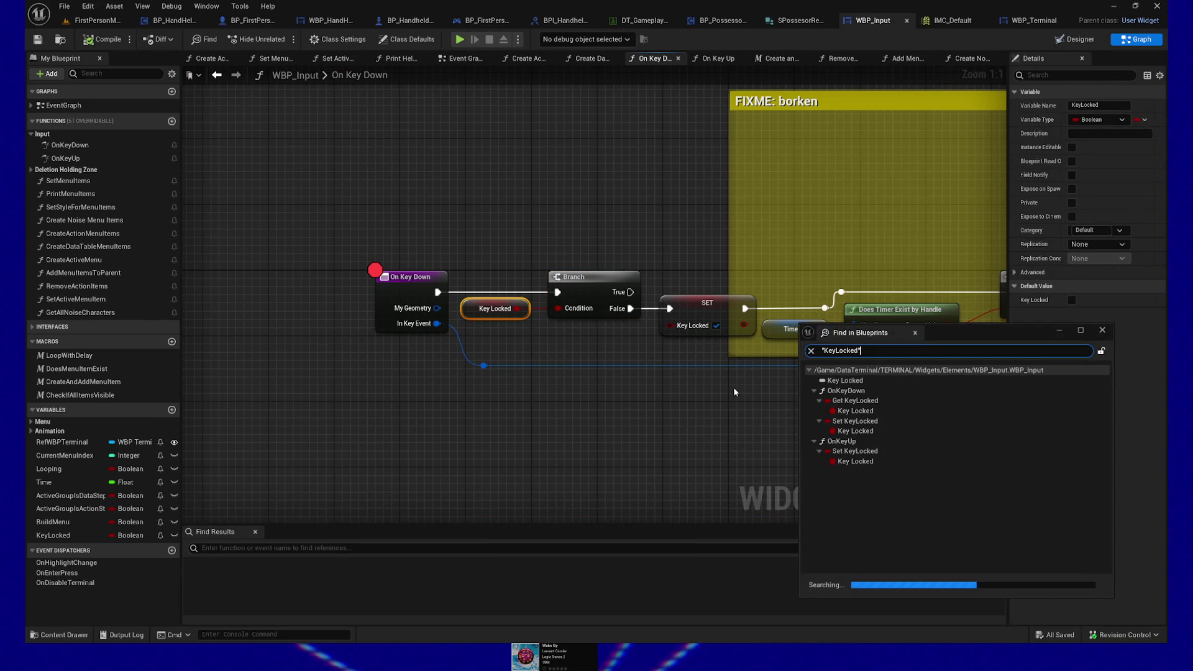
{"action": "double_click", "coordinate": [864, 463]}
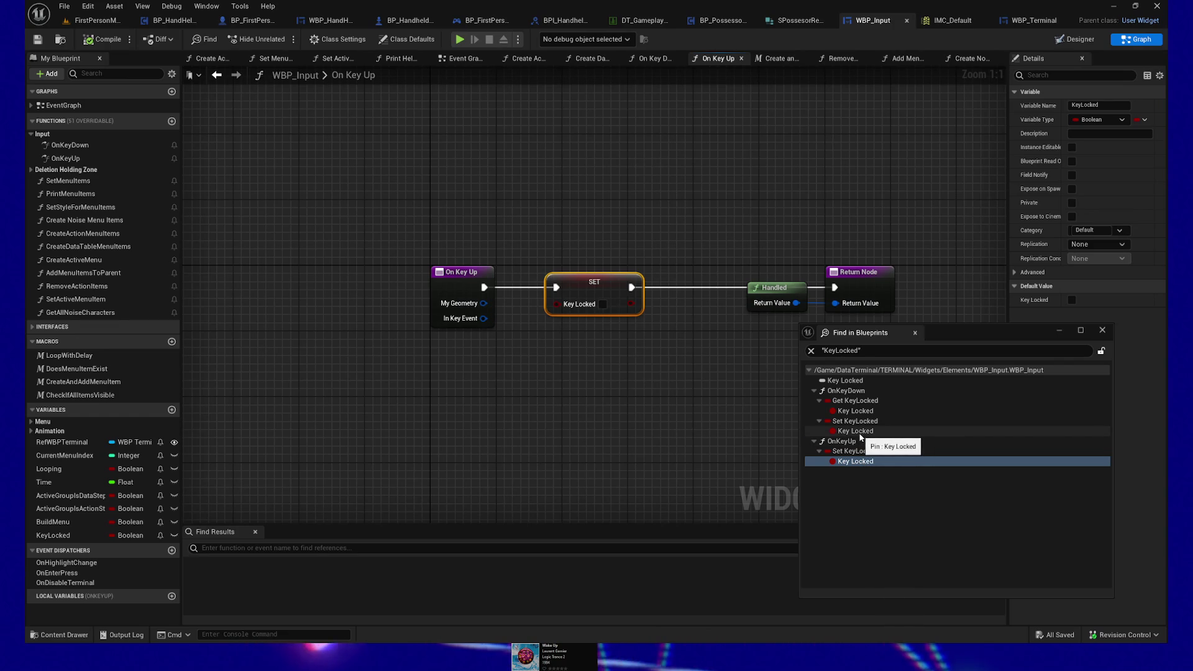
{"action": "left_click", "coordinate": [860, 433]}
{"action": "left_click", "coordinate": [858, 412]}
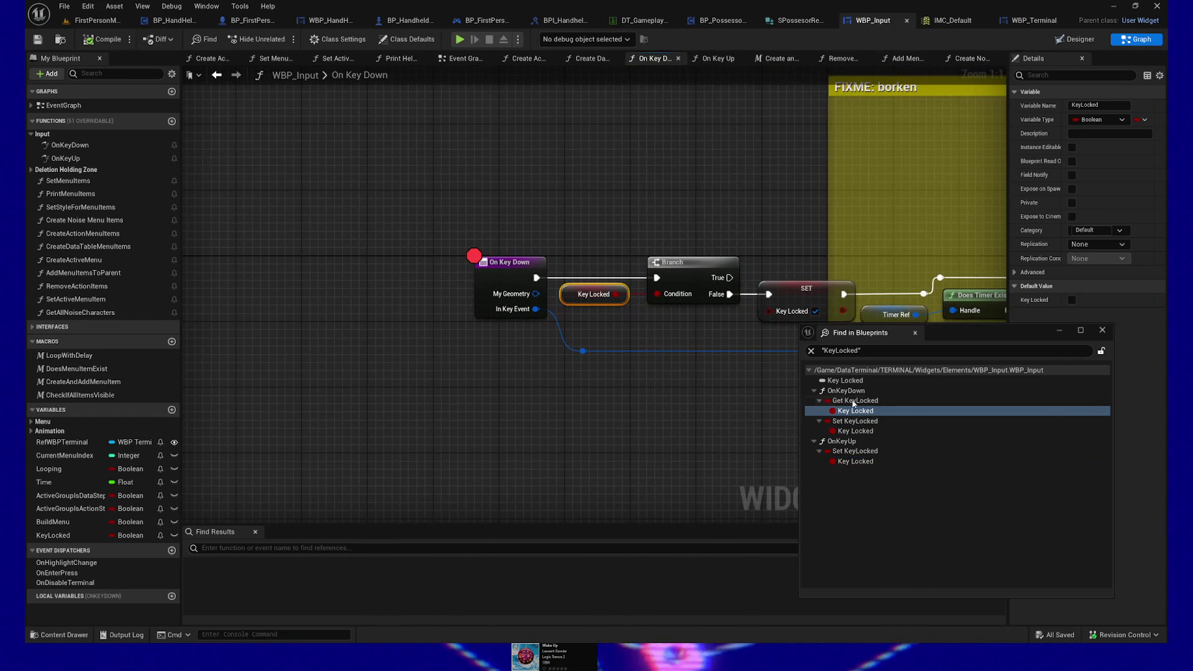
{"action": "left_click", "coordinate": [1101, 333]}
Reroute On Key Down's execution straight to Does Timer Exist by Handle and save WBP_Input.
{"action": "mouse_move", "coordinate": [828, 413]}
{"action": "left_mouse_down"}
{"action": "mouse_move", "coordinate": [775, 455]}
{"action": "mouse_move", "coordinate": [660, 418]}
{"action": "left_mouse_up"}
{"action": "double_click", "coordinate": [398, 289]}
{"action": "mouse_move", "coordinate": [398, 289]}
{"action": "left_mouse_down"}
{"action": "mouse_move", "coordinate": [404, 256]}
{"action": "mouse_move", "coordinate": [741, 256]}
{"action": "left_mouse_up"}
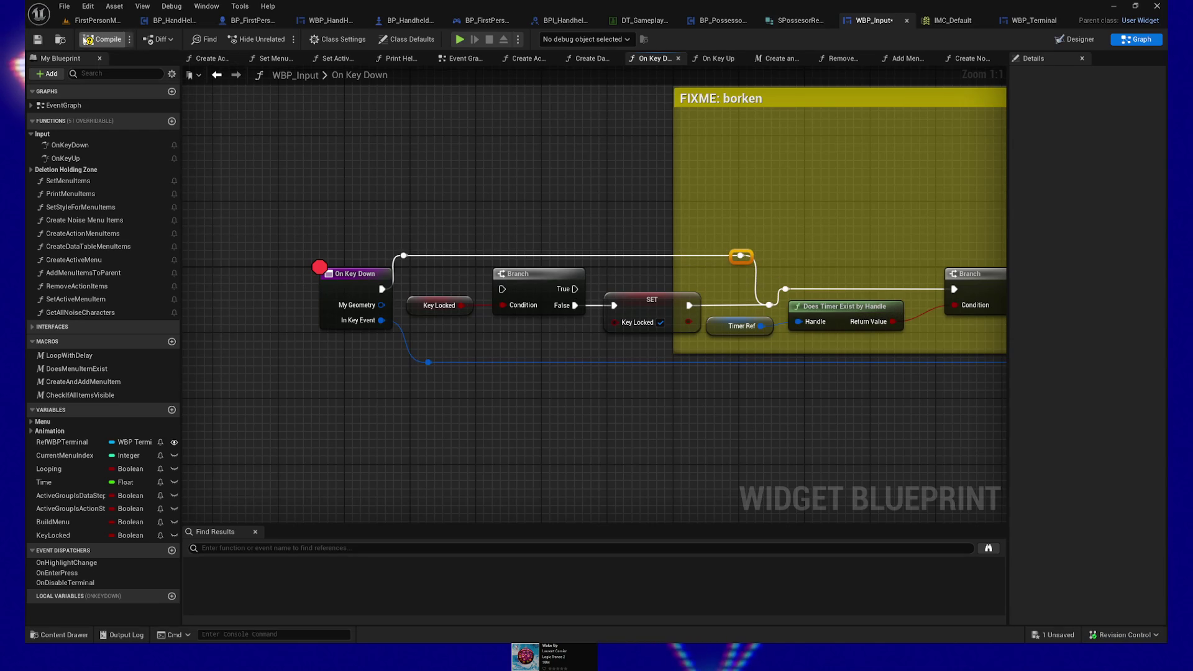
{"action": "left_click", "coordinate": [38, 41]}
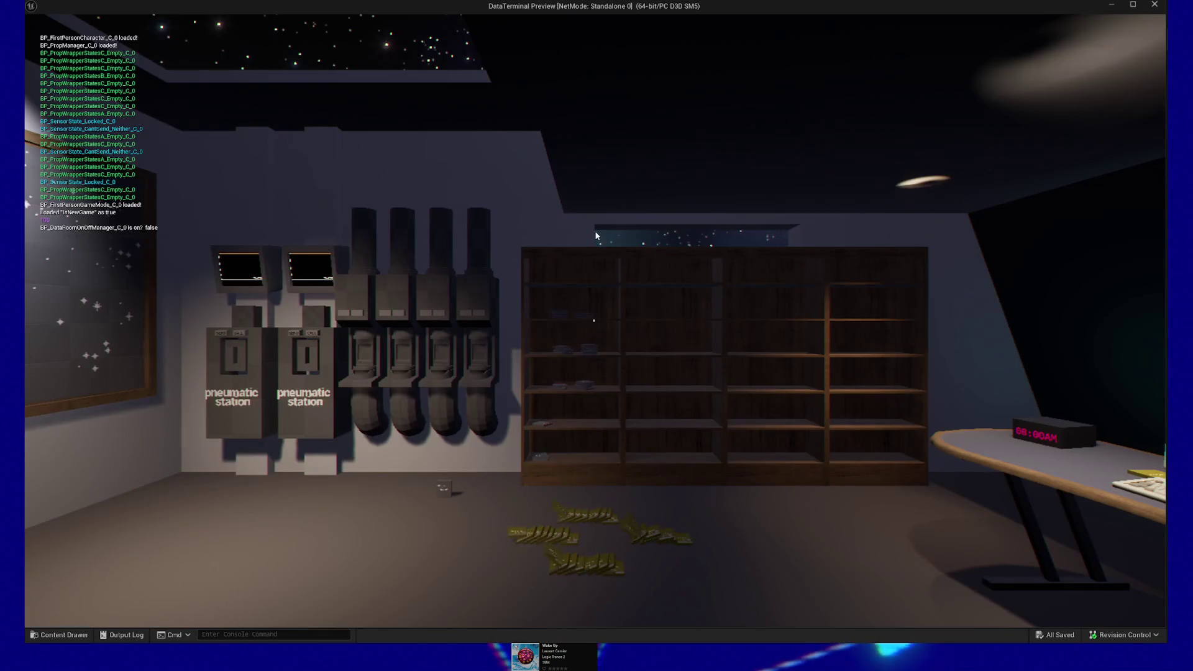
Quit the running preview and remove the breakpoint from the On Key Down node.
{"action": "key", "text": "Escape"}
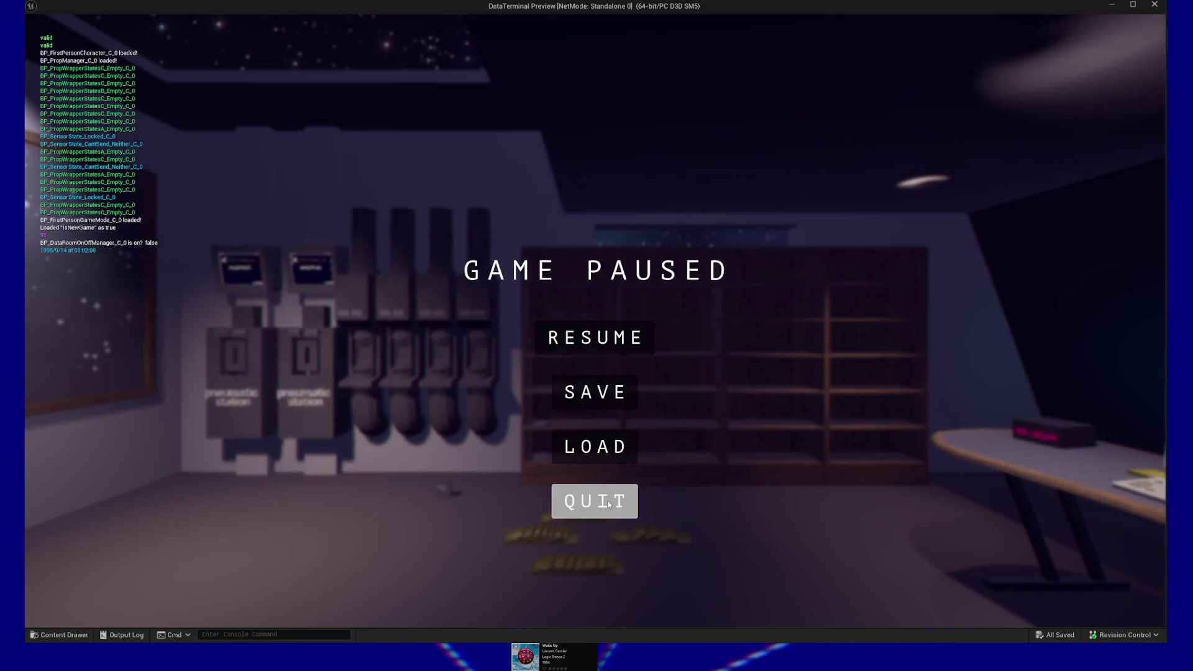
{"action": "left_click", "coordinate": [594, 498]}
{"action": "left_click", "coordinate": [355, 274]}
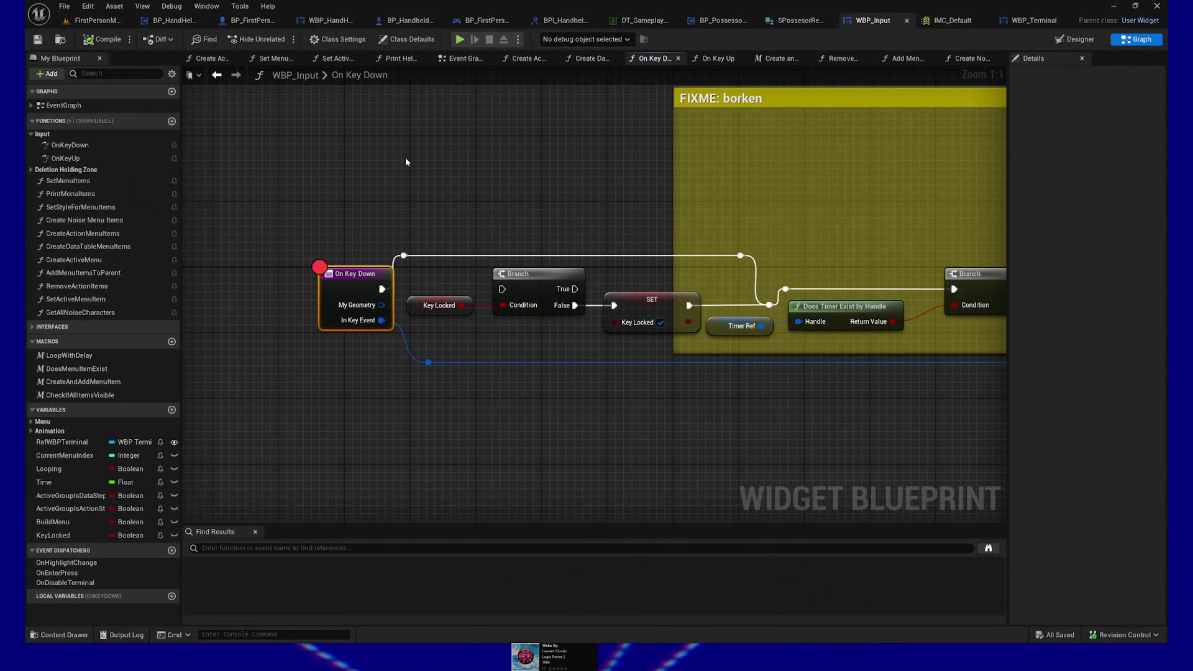
{"action": "key", "text": "F9"}
Play the game and enter and leave the computer terminal view a few times.
{"action": "left_click", "coordinate": [459, 40]}
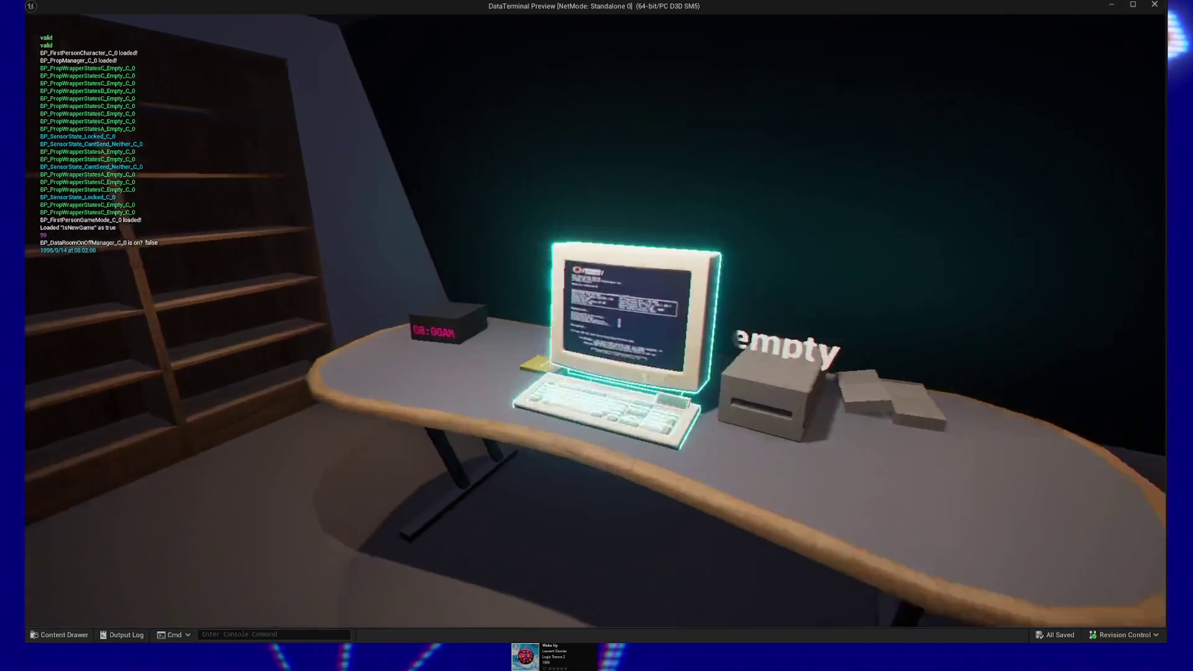
{"action": "key", "text": "e"}
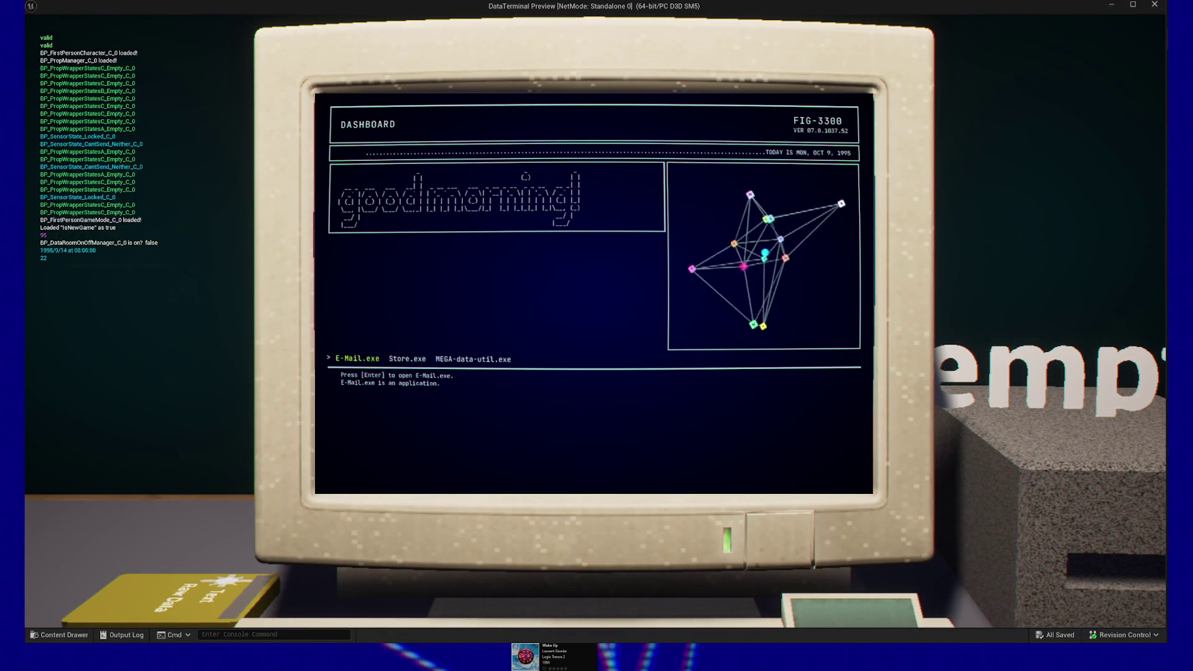
{"action": "key", "text": "Escape"}
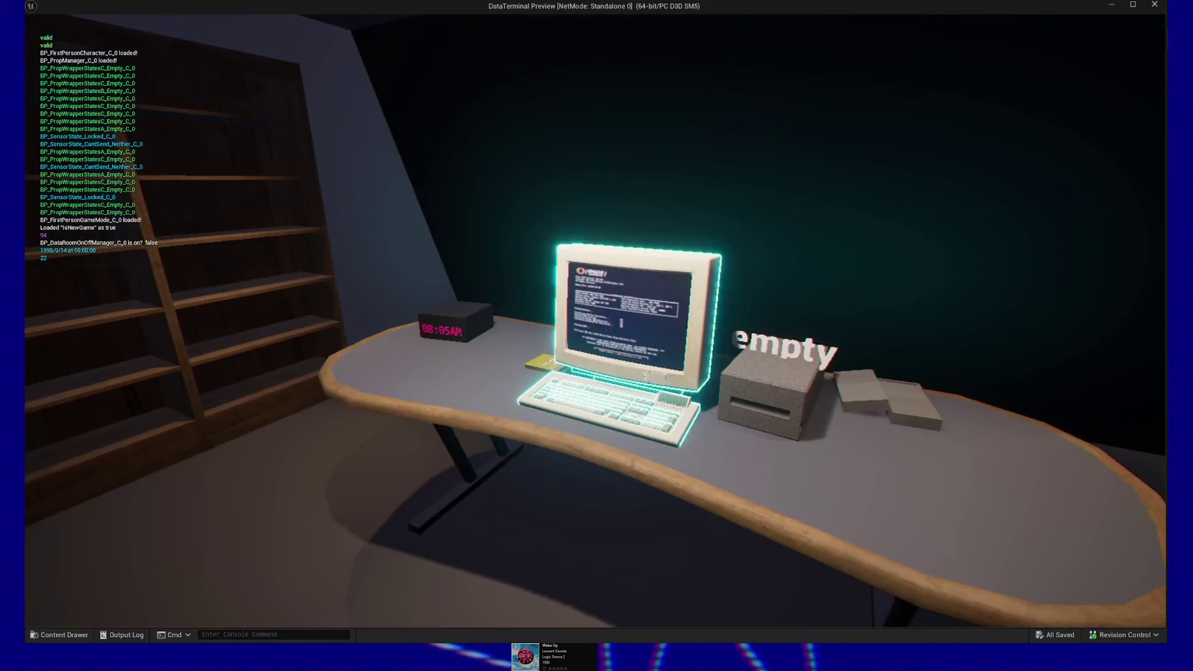
{"action": "key", "text": "e"}
{"action": "key", "text": "Escape"}
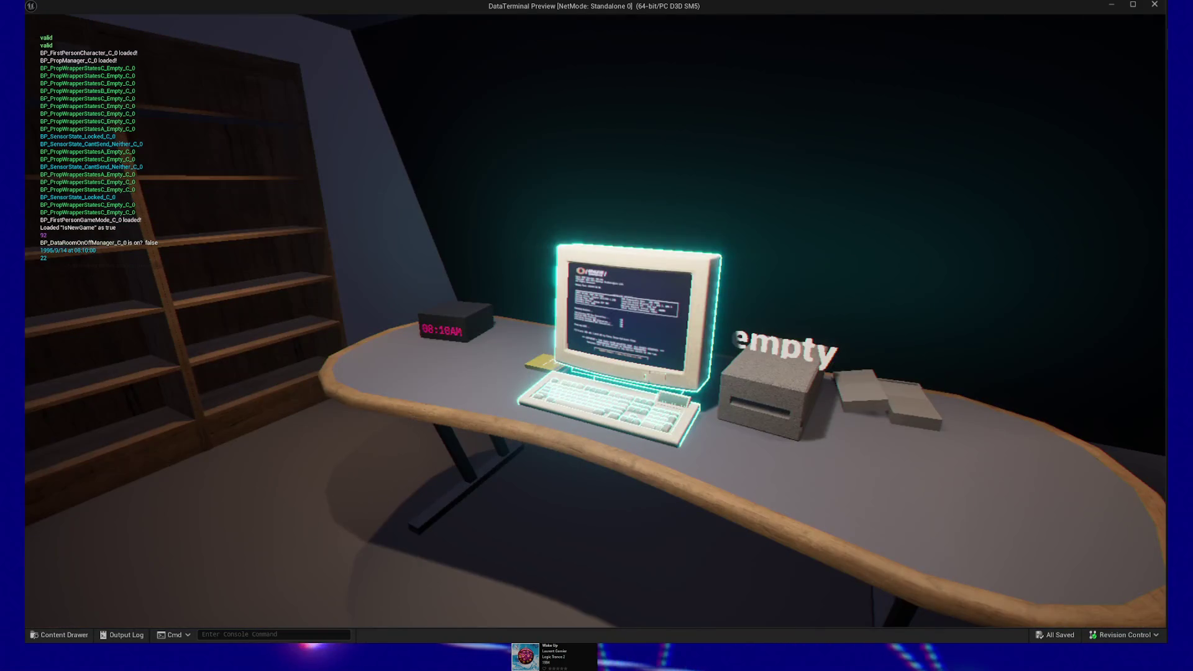
{"action": "key", "text": "e"}
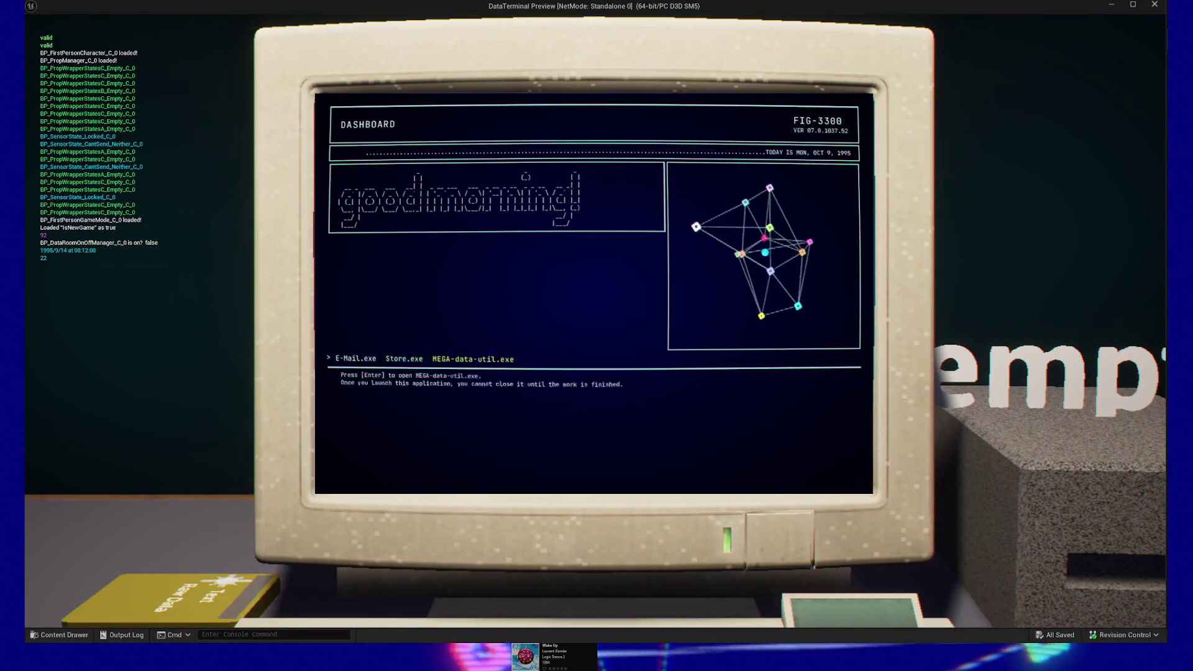
Cycle the terminal selection between E-Mail.exe, Store.exe and MEGA-data-util.exe with the arrow keys, then quit the preview.
{"action": "key", "text": "Right"}
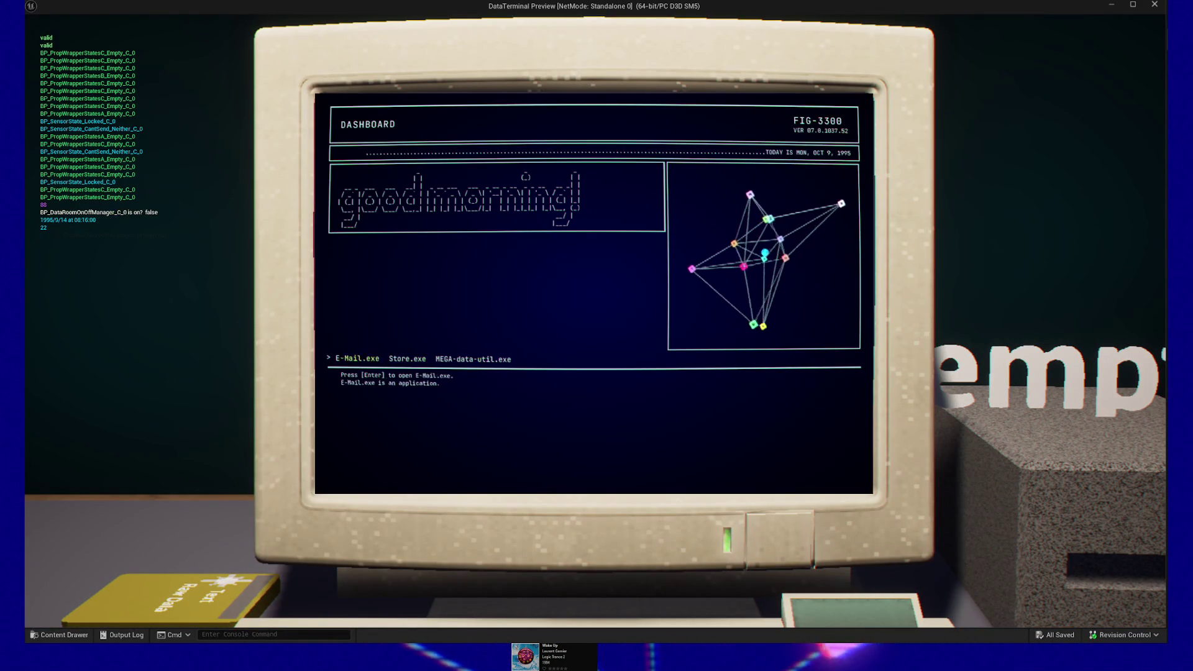
{"action": "key", "text": "Left"}
{"action": "key", "text": "Left"}
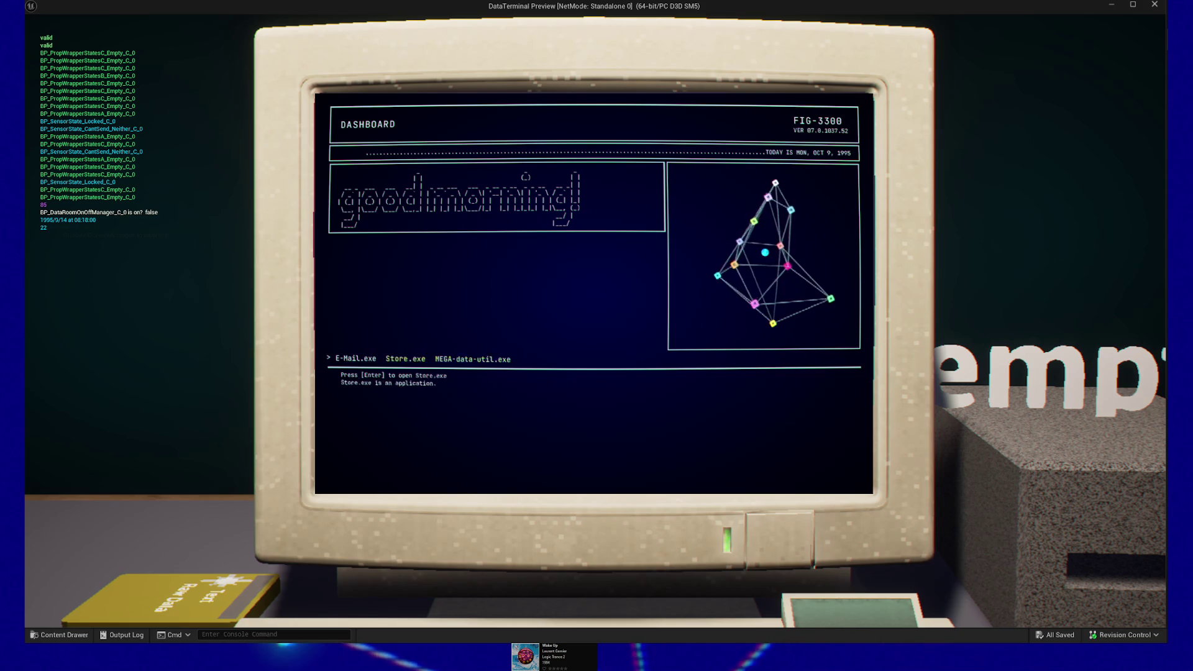
{"action": "key", "text": "Right"}
{"action": "key", "text": "Right"}
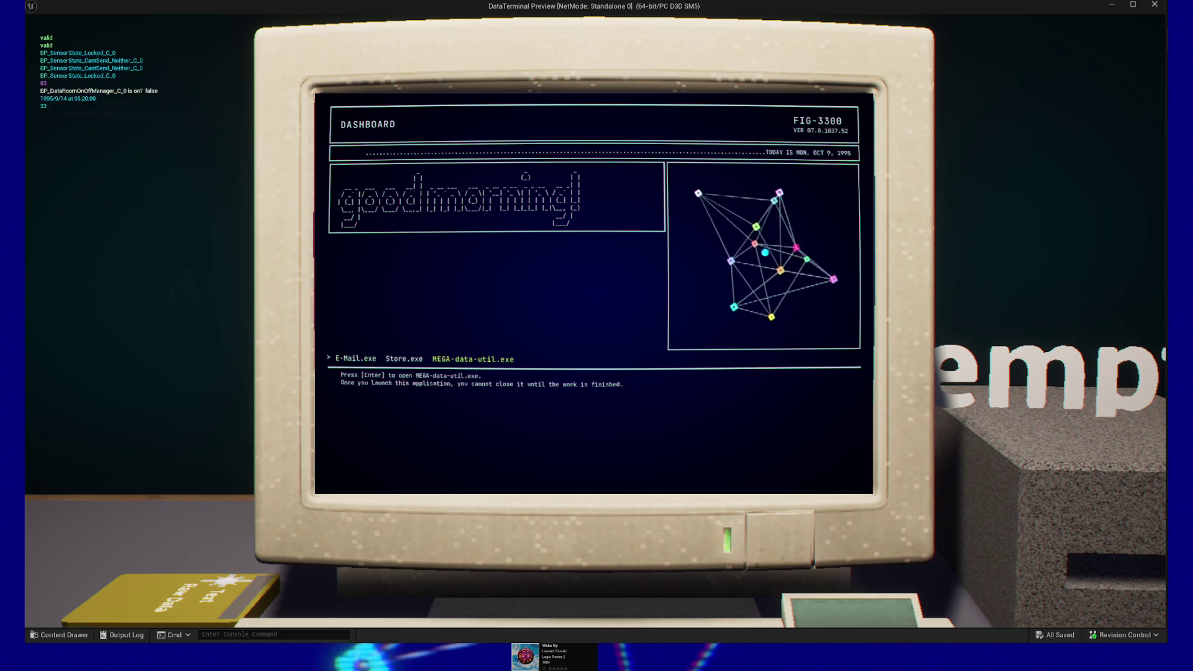
{"action": "key", "text": "Left"}
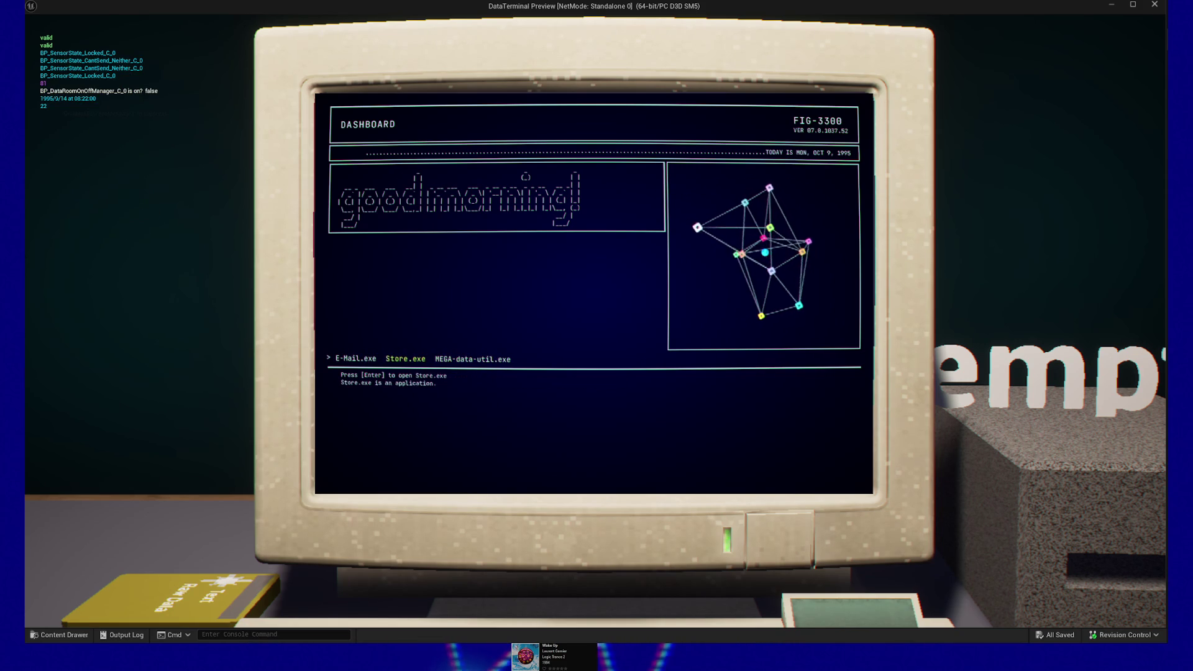
{"action": "key", "text": "Right"}
{"action": "key", "text": "Right"}
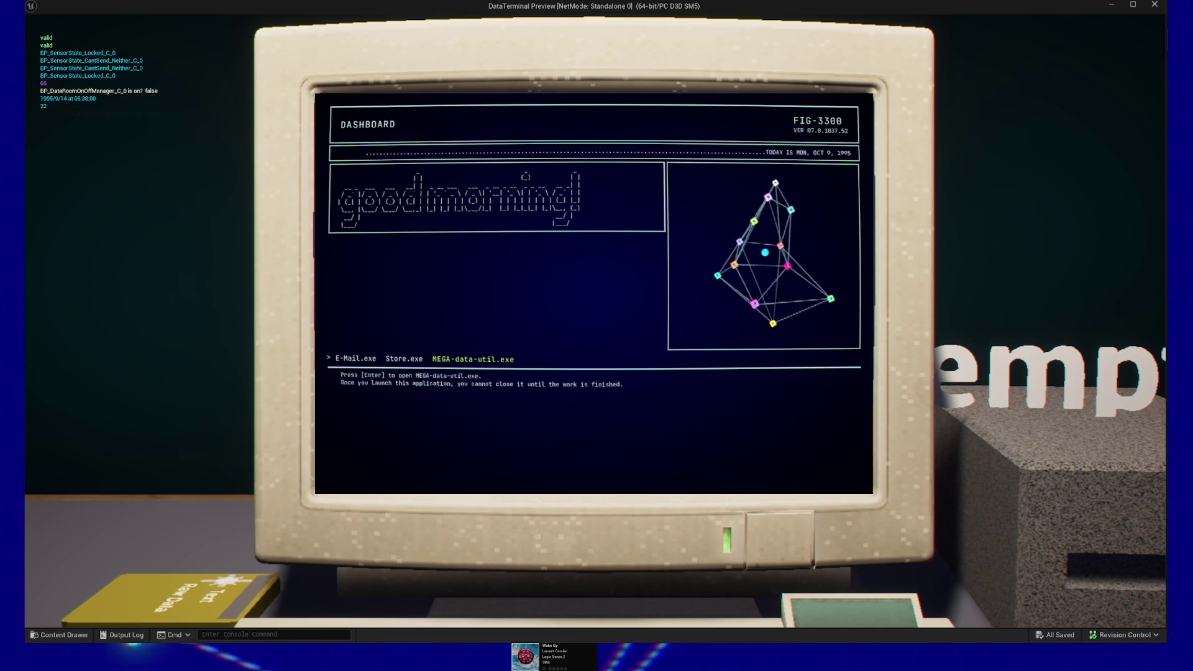
{"action": "key", "text": "Left"}
{"action": "key", "text": "Left"}
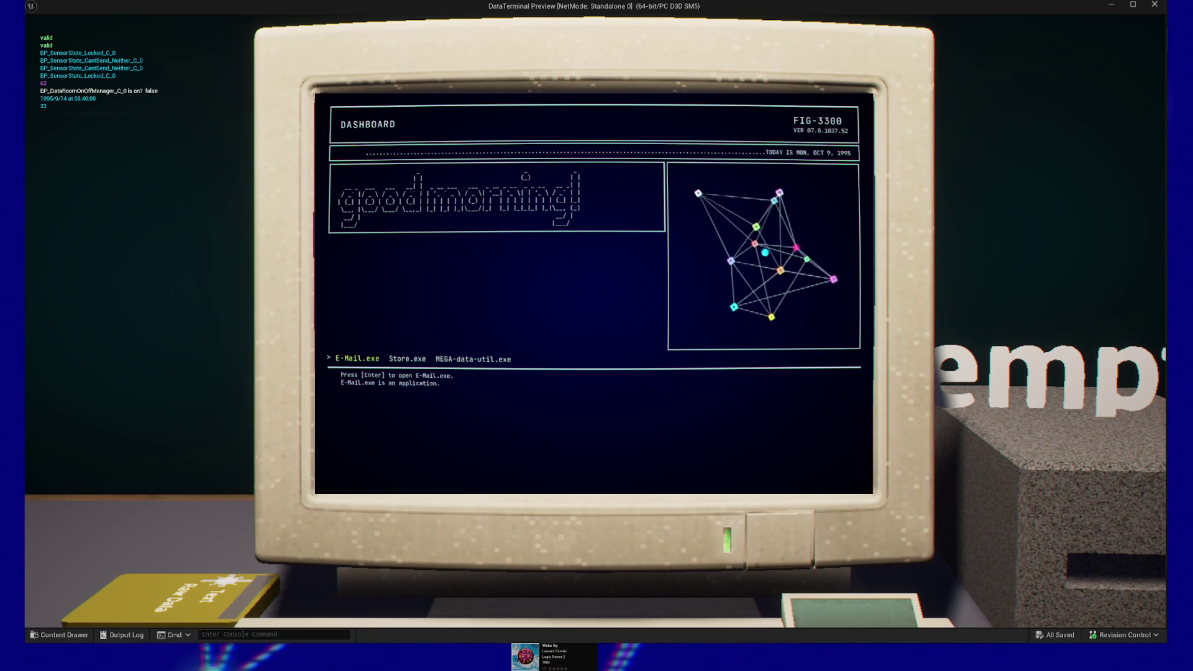
{"action": "key", "text": "Right"}
{"action": "key", "text": "Escape"}
{"action": "key", "text": "Escape"}
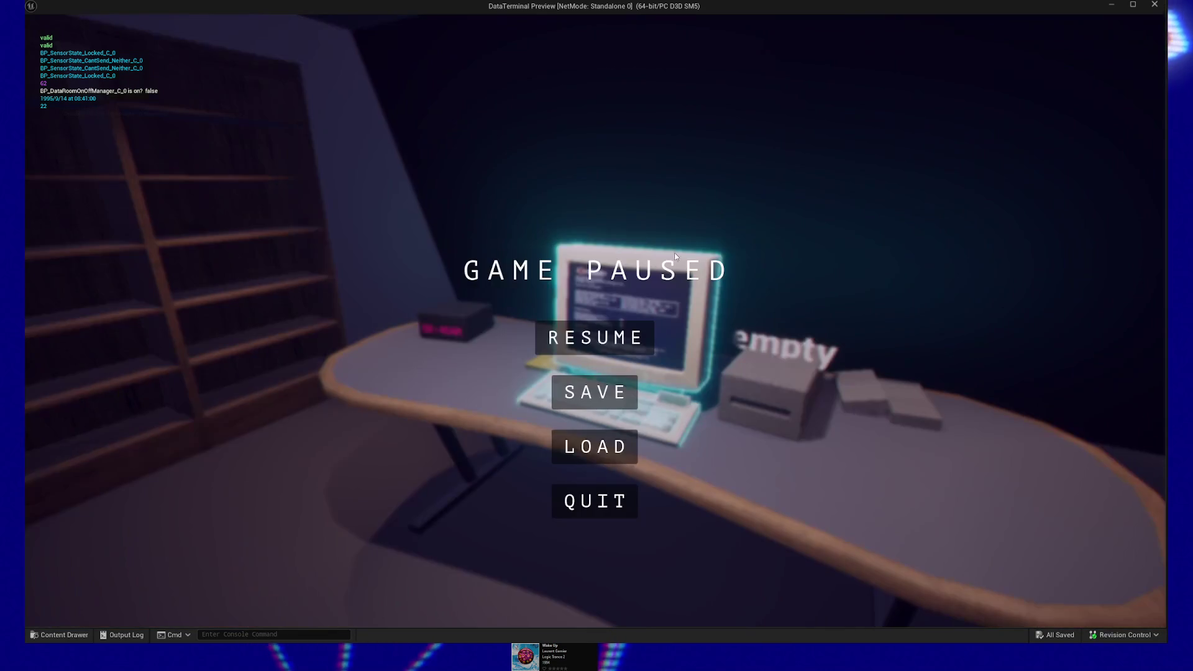
{"action": "left_click", "coordinate": [581, 516]}
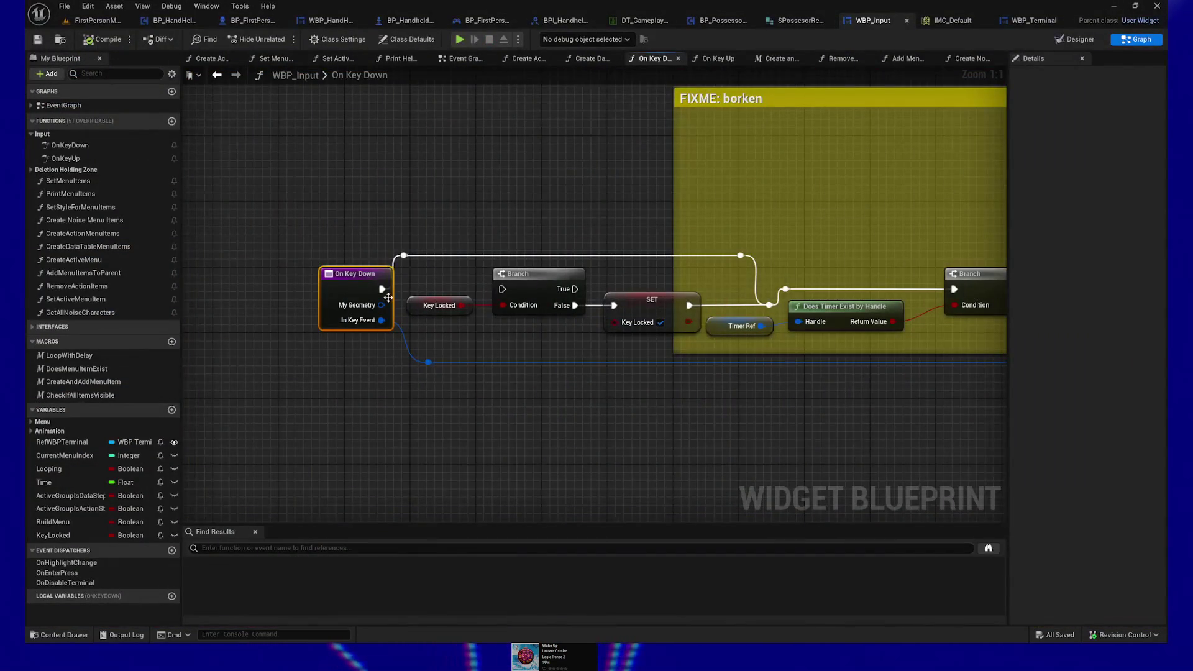
Wire On Key Down's execution into the Branch, then playtest the terminal's Left/Right program selection.
{"action": "left_click_drag", "start_coordinate": [381, 289], "coordinate": [500, 289]}
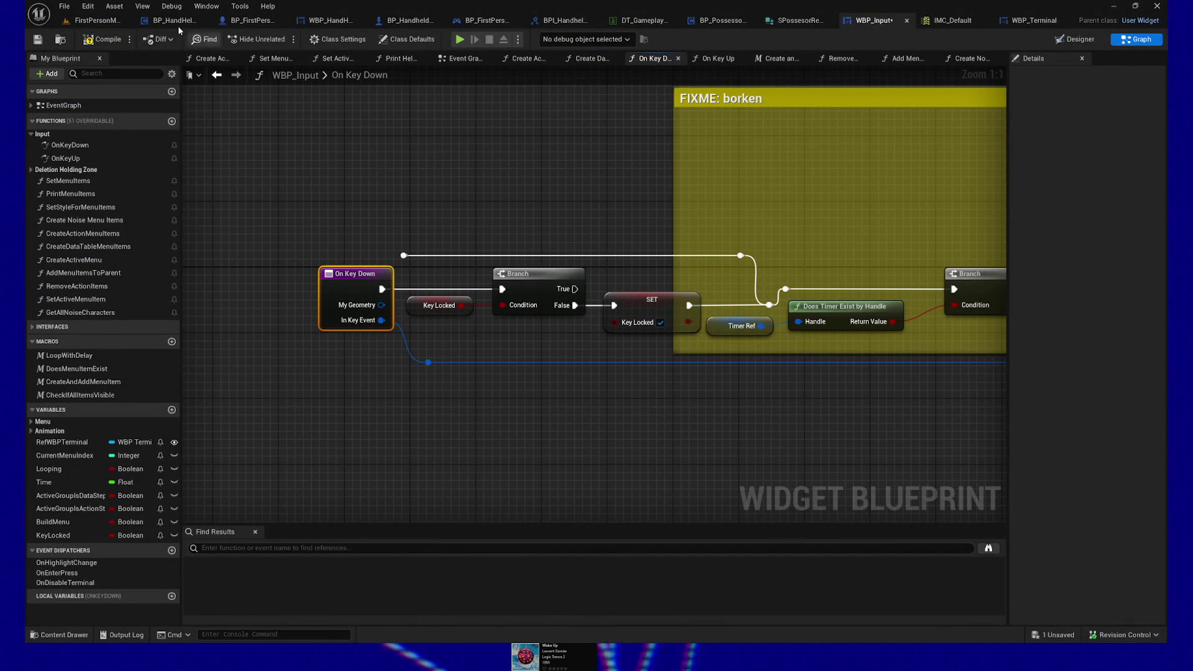
{"action": "left_click", "coordinate": [458, 40]}
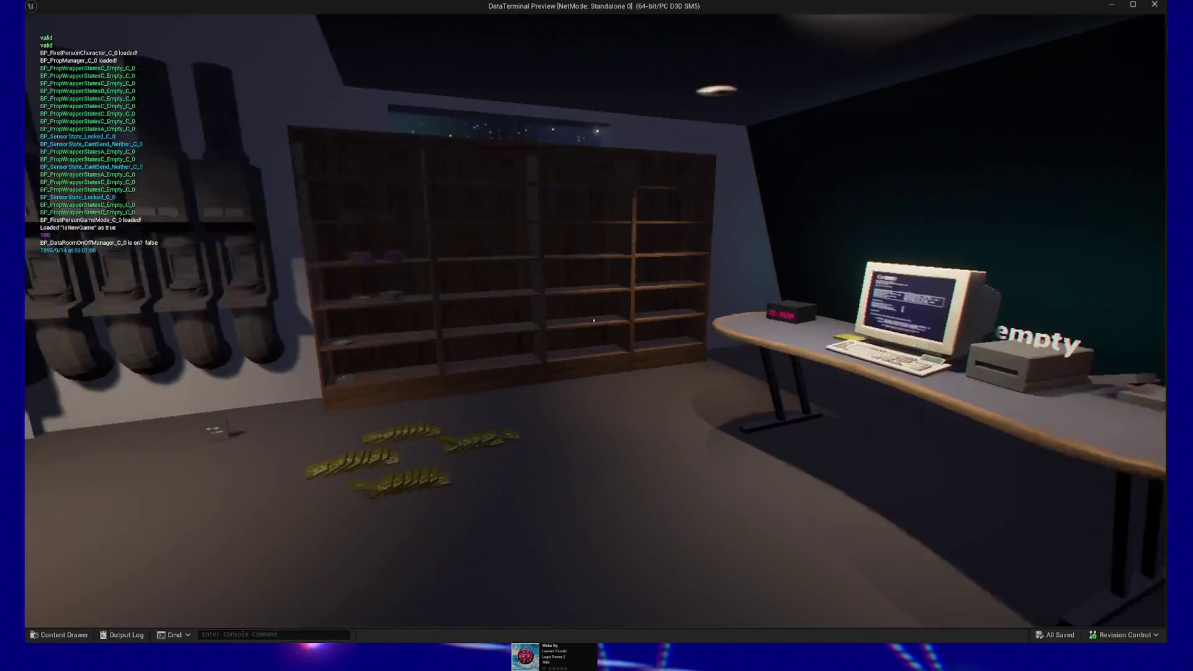
{"action": "key", "text": "e"}
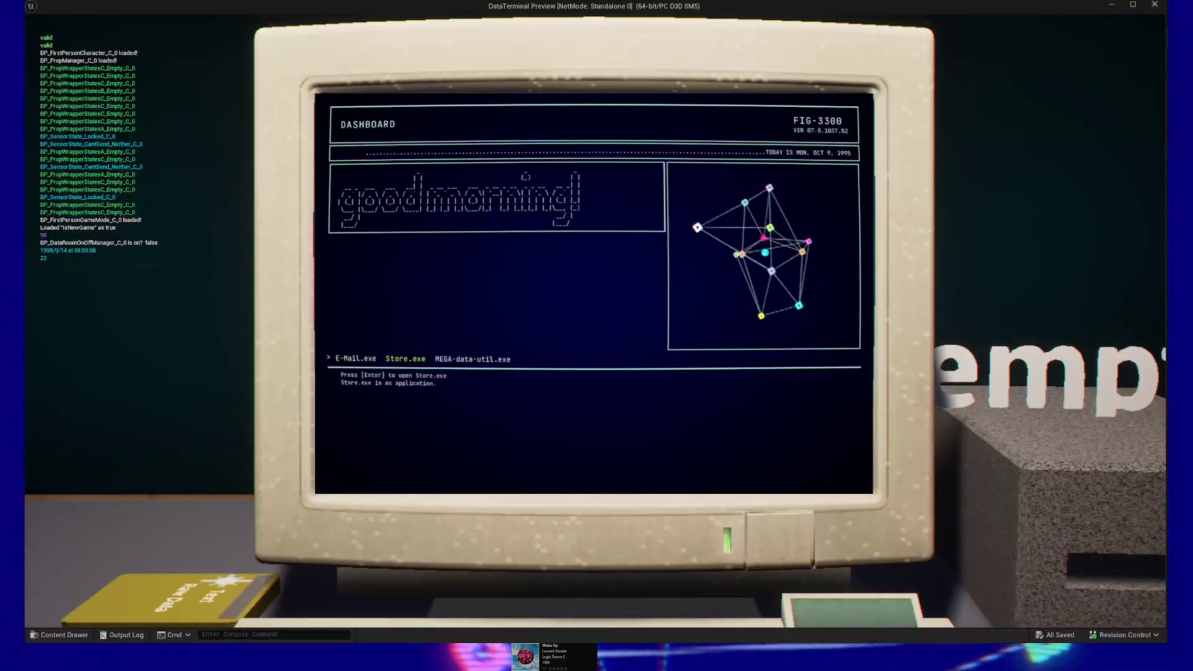
{"action": "key", "text": "Left"}
{"action": "key", "text": "Right"}
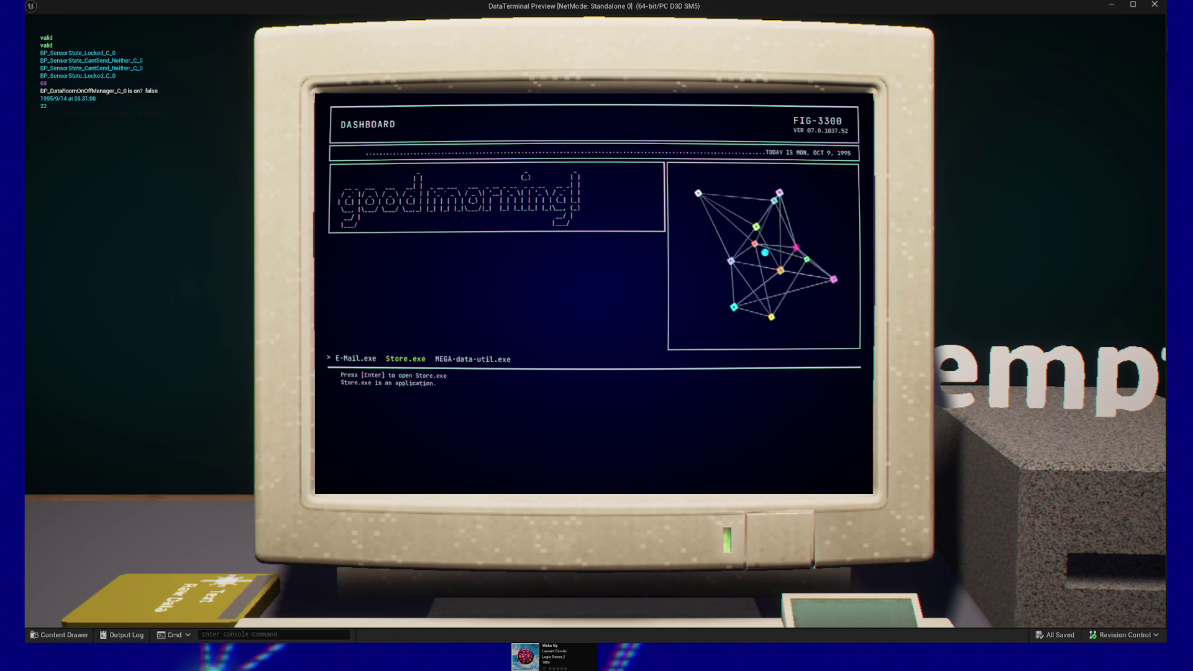
{"action": "key", "text": "Right"}
{"action": "key", "text": "Left"}
{"action": "key", "text": "Left"}
{"action": "key", "text": "Right"}
{"action": "key", "text": "Right"}
{"action": "key", "text": "Left"}
{"action": "key", "text": "Right"}
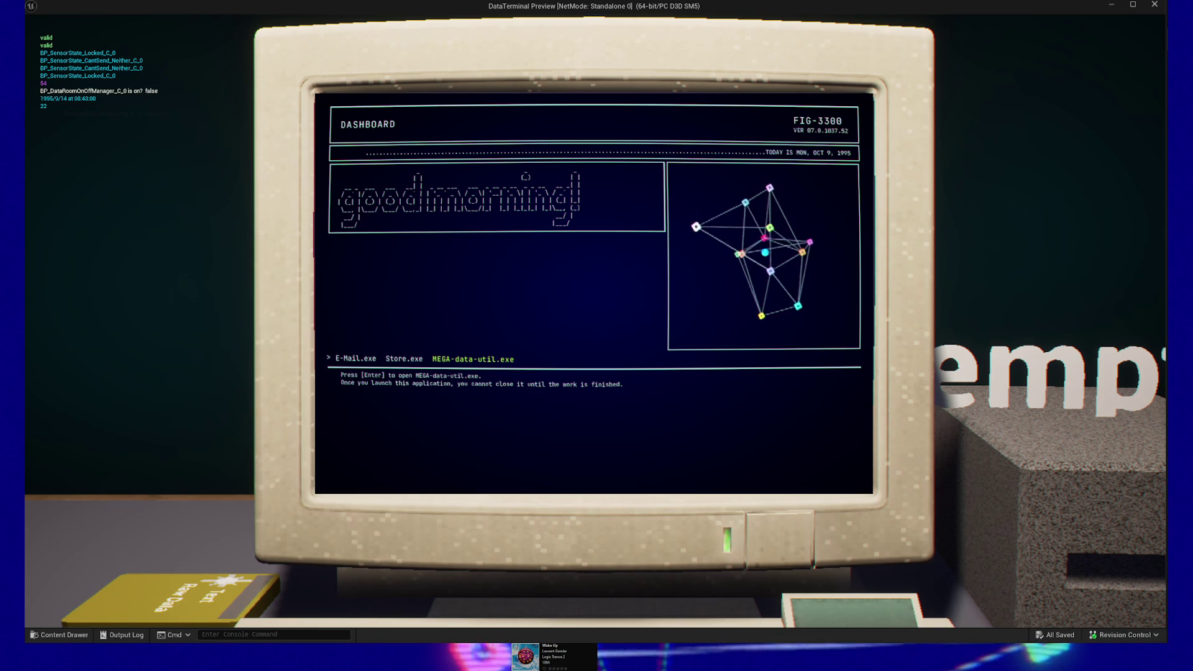
End the play session and show WBP_Input's On Key Up graph.
{"action": "key", "text": "Escape"}
{"action": "key", "text": "Escape"}
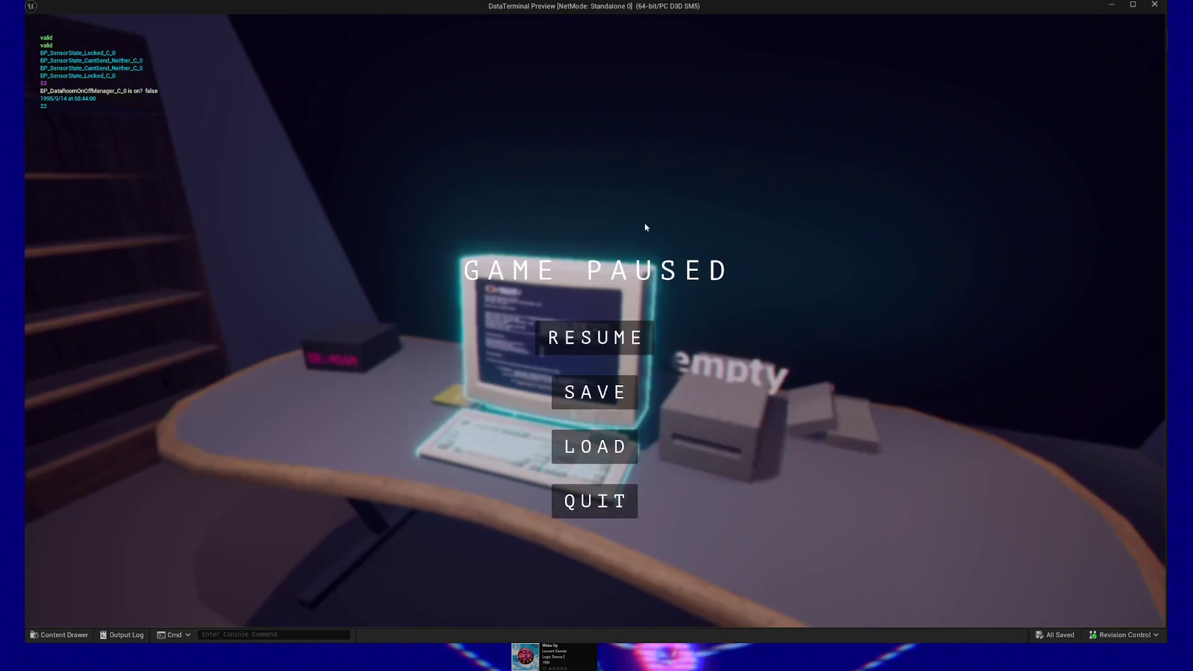
{"action": "left_click", "coordinate": [594, 501]}
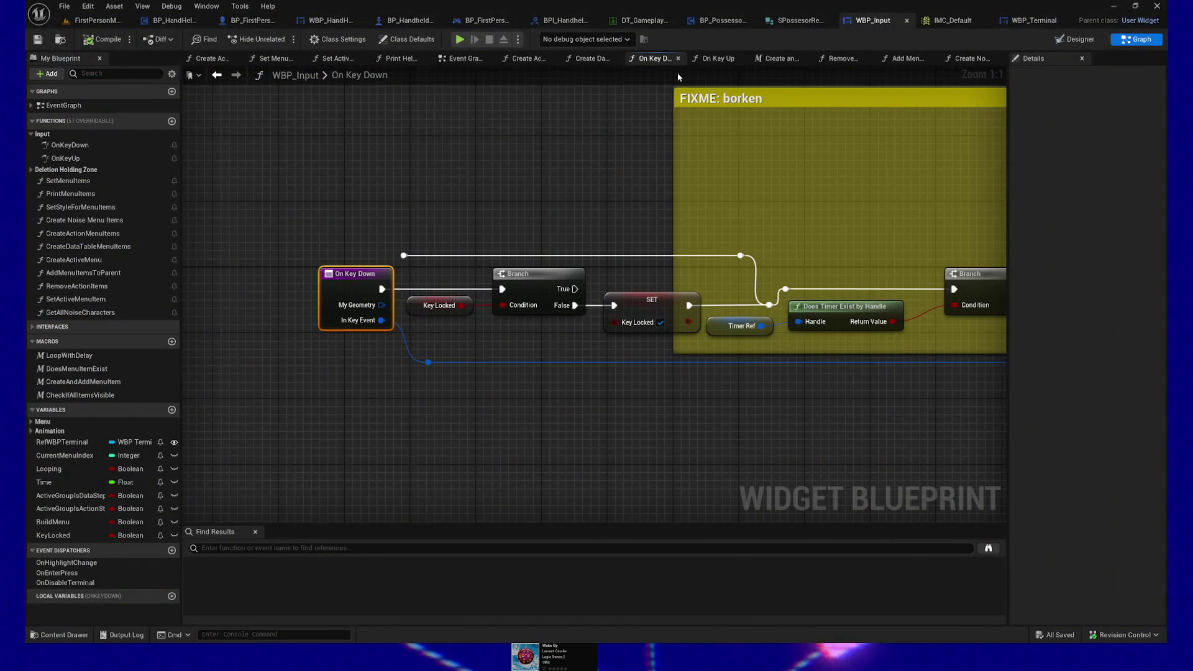
{"action": "left_click", "coordinate": [690, 60]}
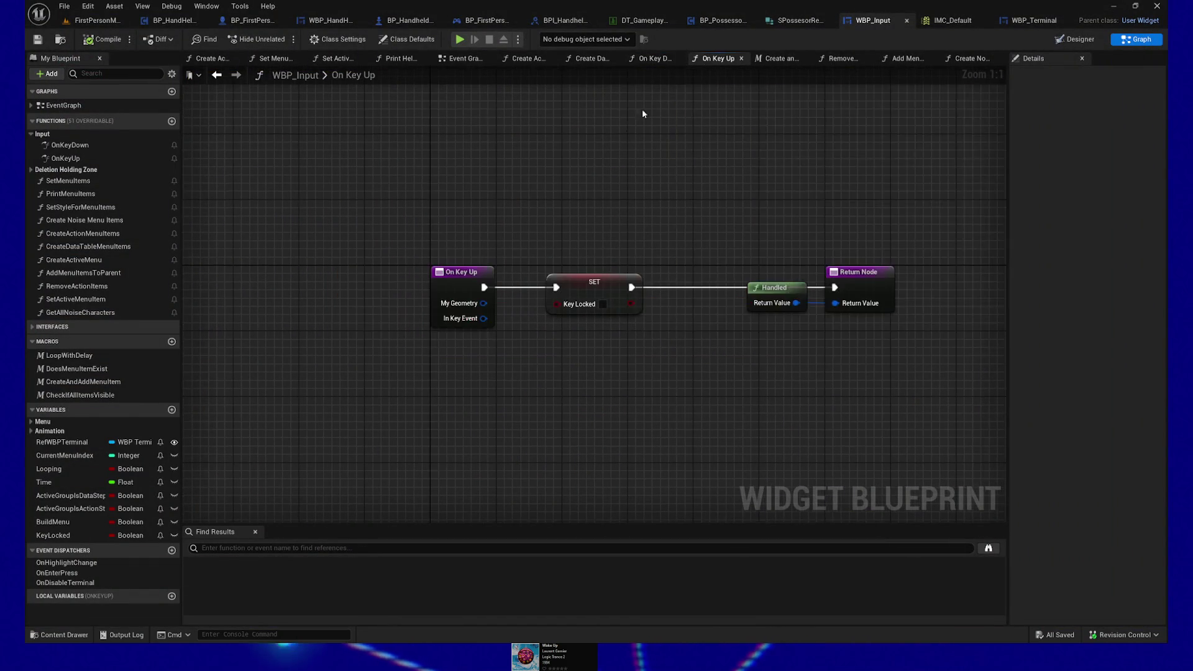
{"action": "left_click", "coordinate": [601, 281]}
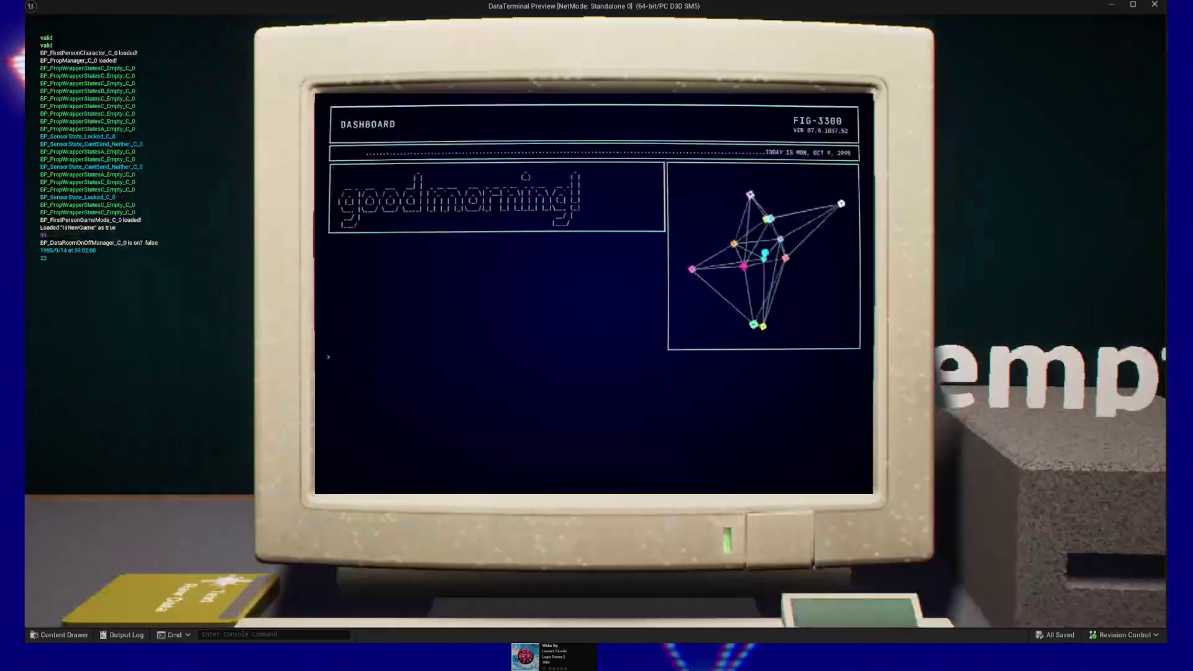
{"action": "key", "text": "Return"}
{"action": "left_click", "coordinate": [459, 39]}
{"action": "left_click", "coordinate": [459, 40]}
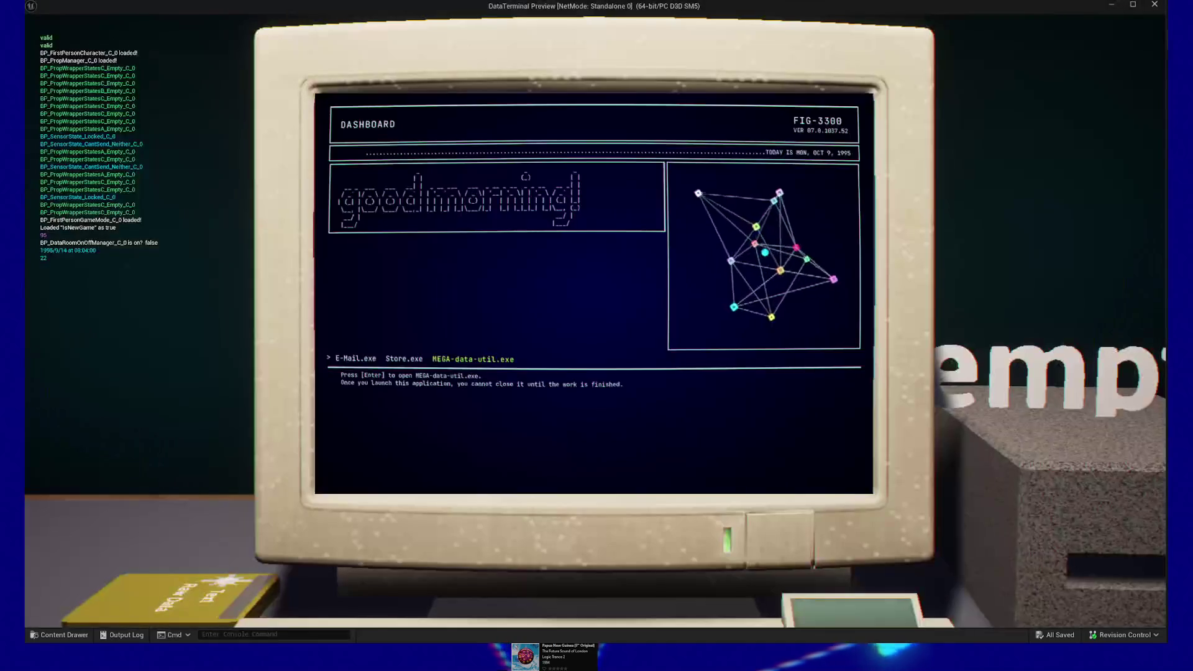
{"action": "key", "text": "Escape"}
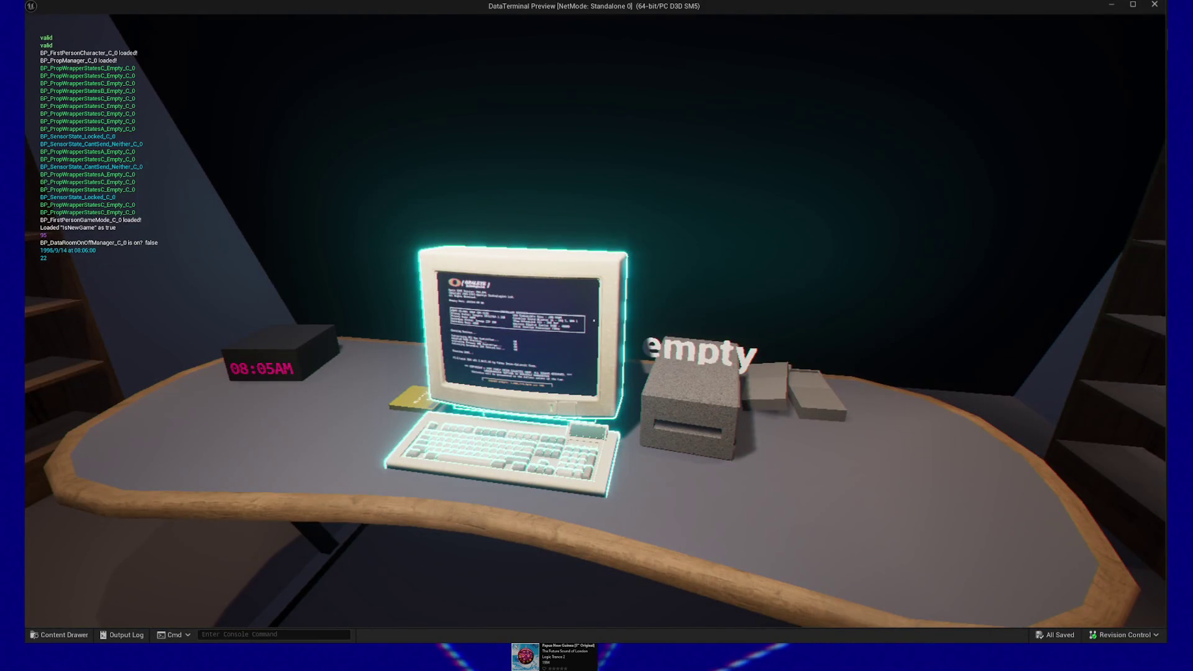
{"action": "left_click", "coordinate": [593, 320]}
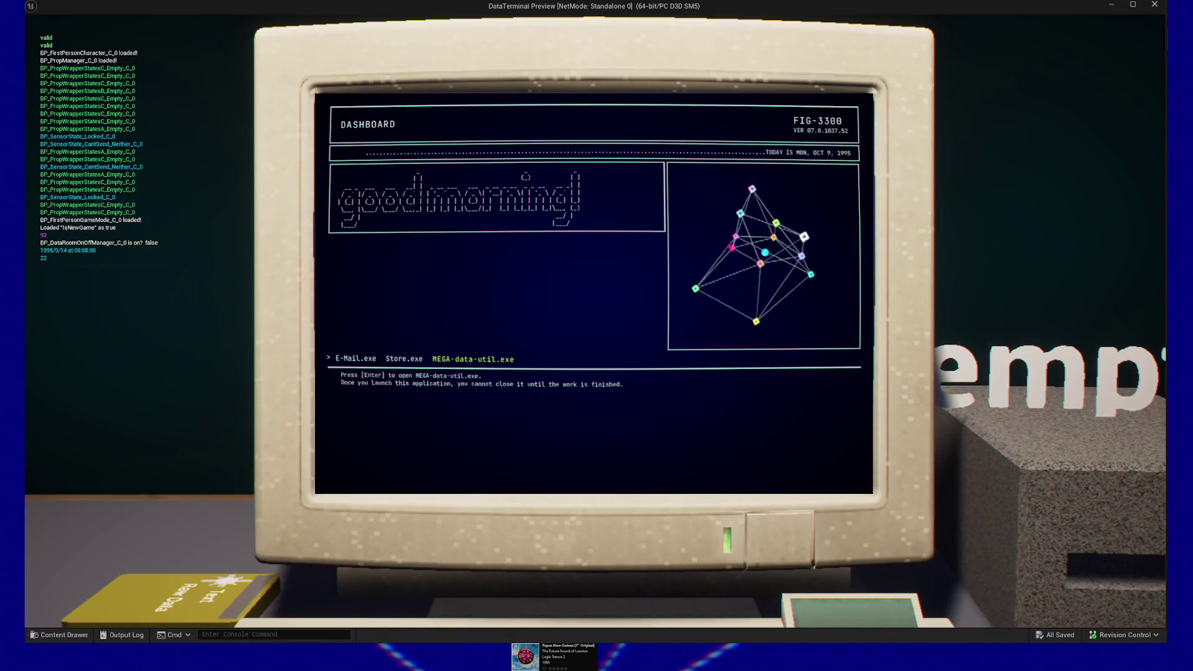
{"action": "key", "text": "Return"}
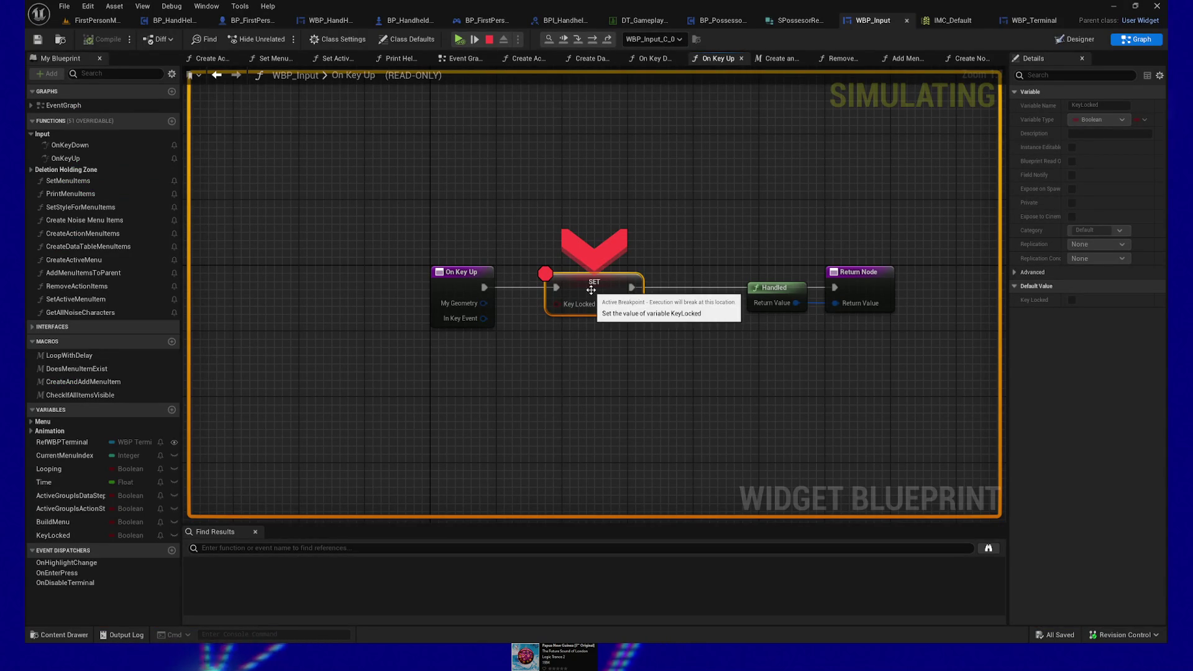
{"action": "left_click", "coordinate": [459, 39]}
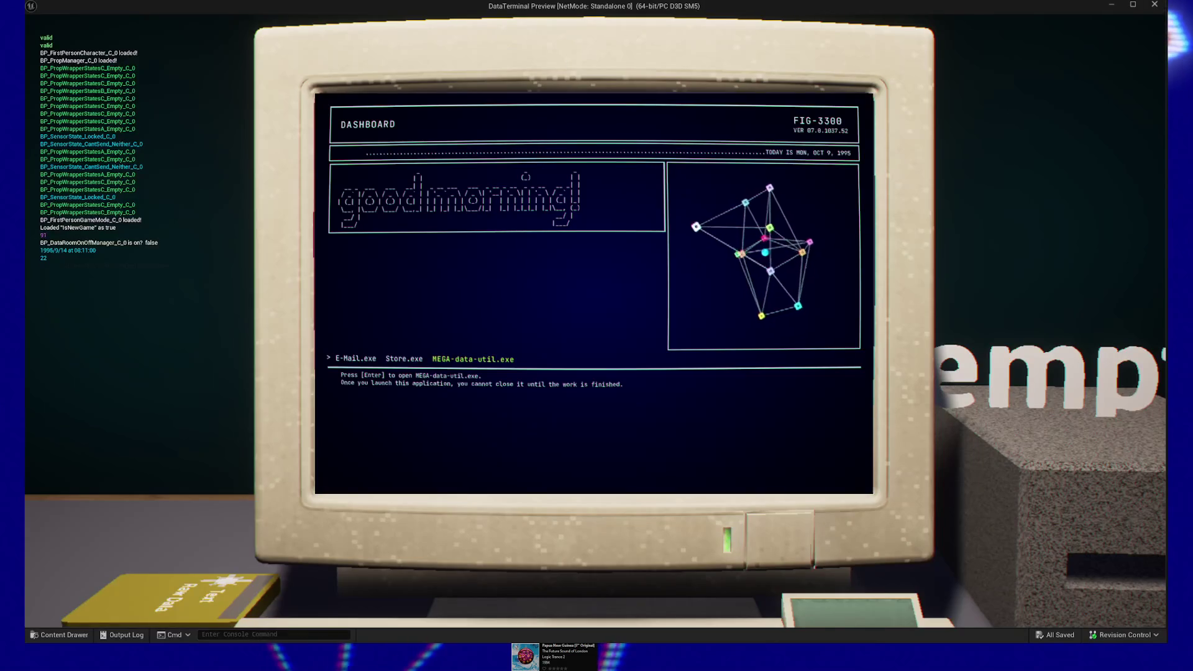
{"action": "key", "text": "e"}
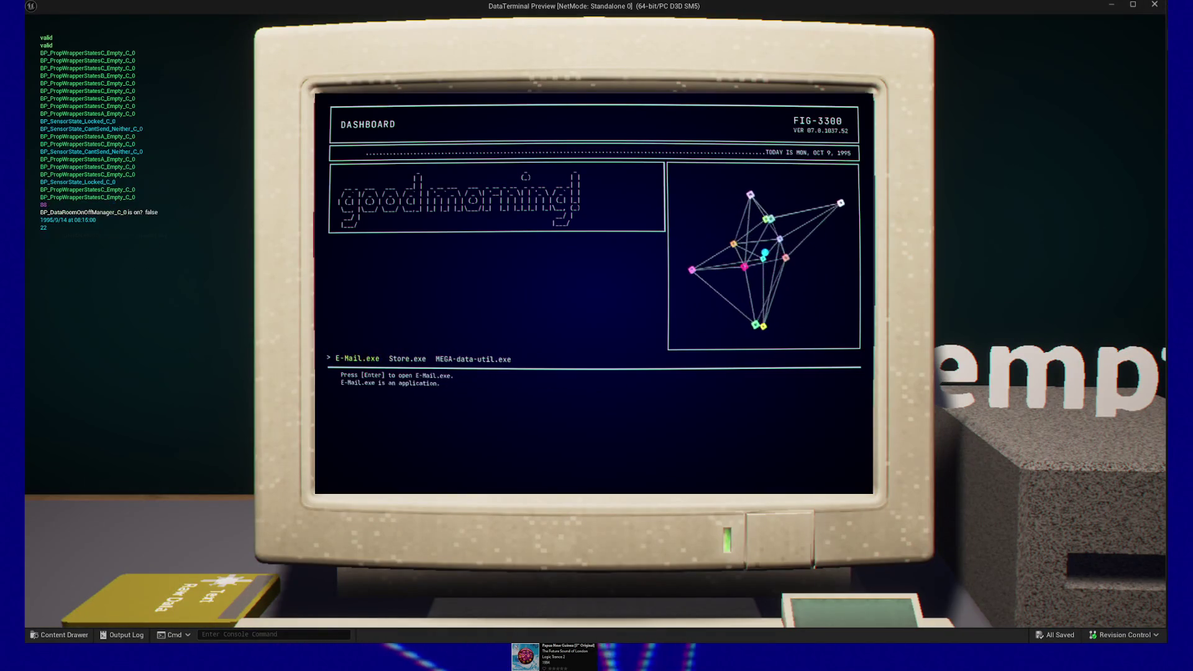
{"action": "key", "text": "Escape"}
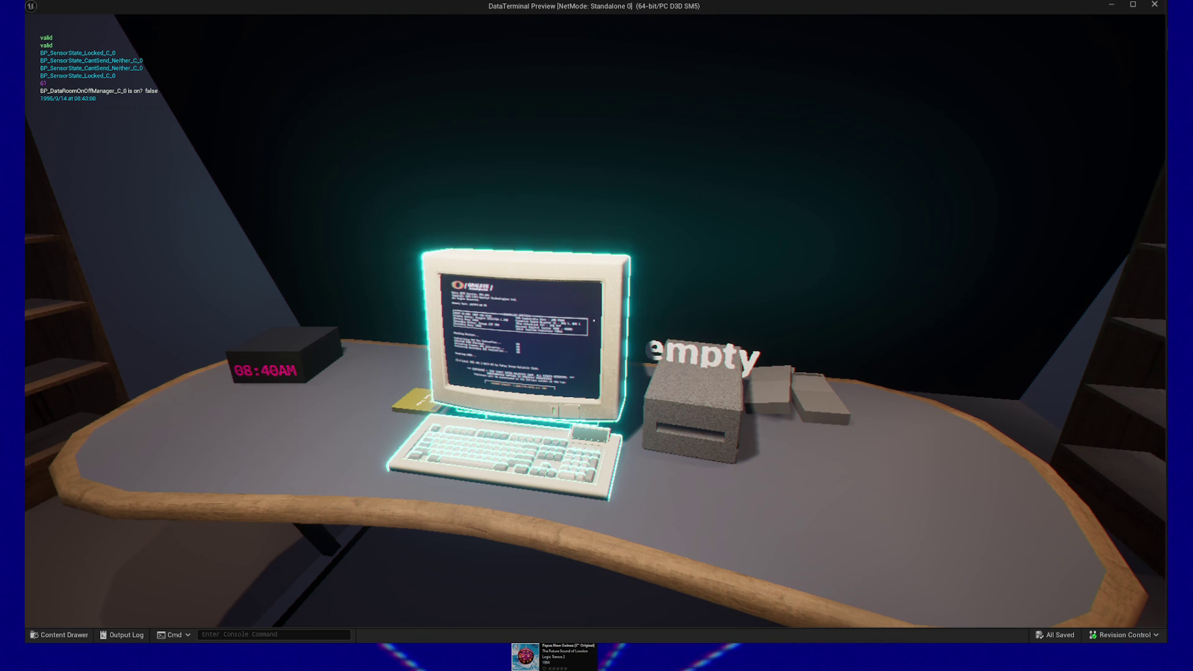
{"action": "key", "text": "Escape"}
{"action": "left_click", "coordinate": [596, 501]}
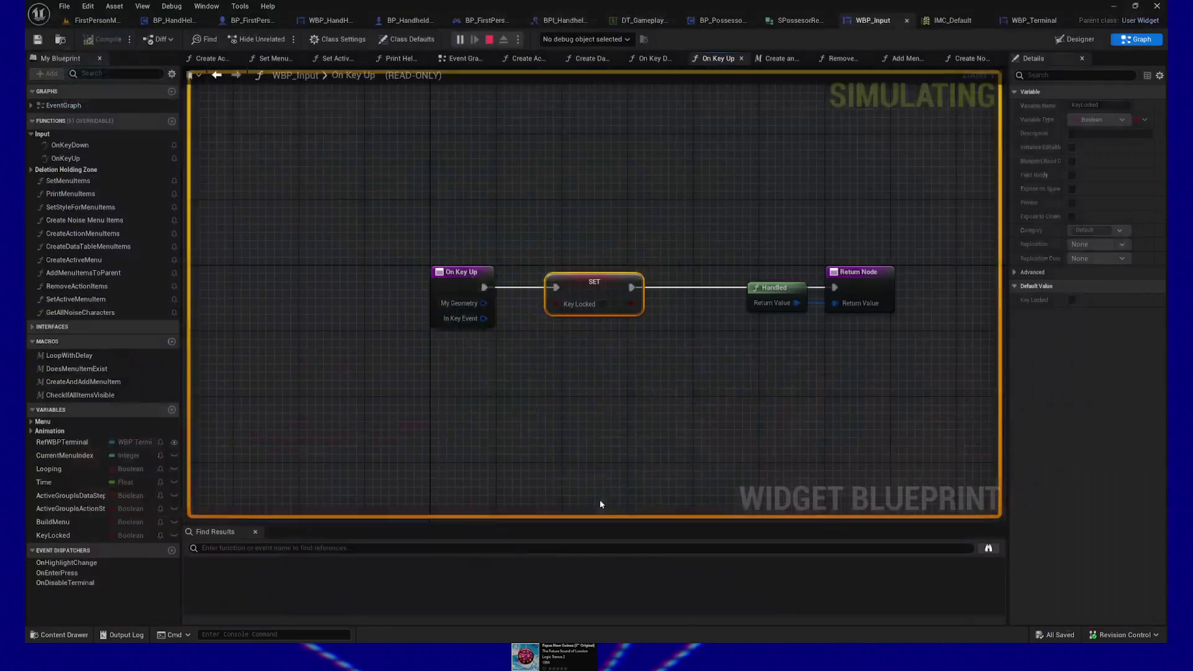
In On Key Down, undo the white reroute wire and its knots, and move to the Escape section.
{"action": "left_click", "coordinate": [654, 58]}
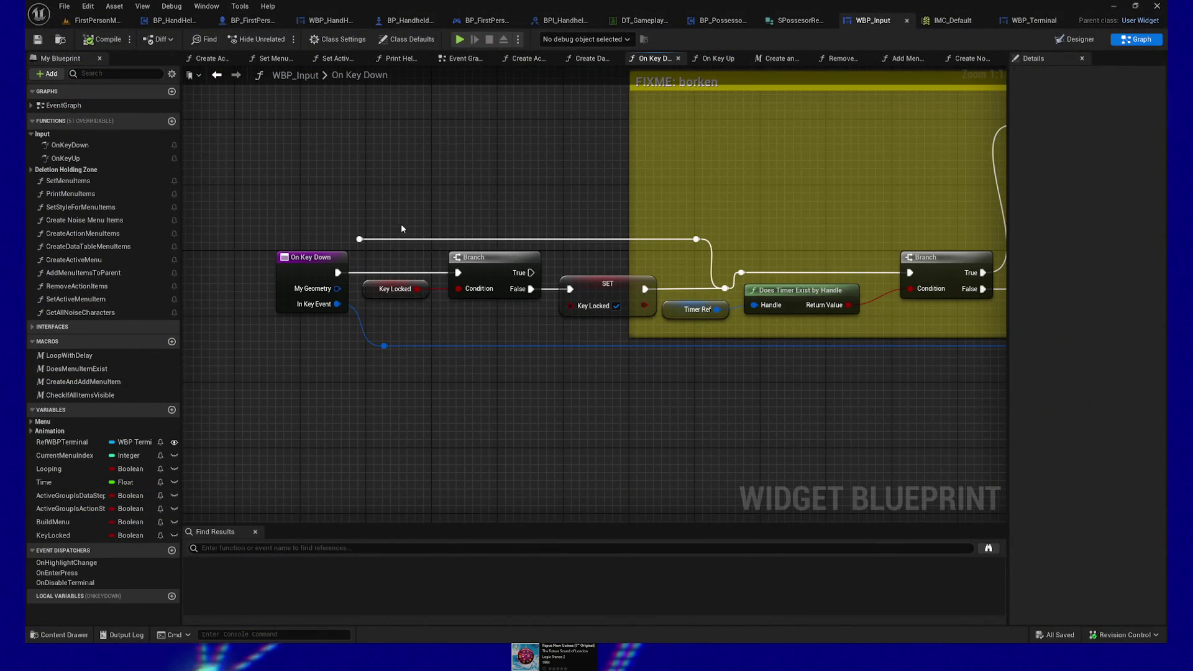
{"action": "key", "text": "ctrl+z"}
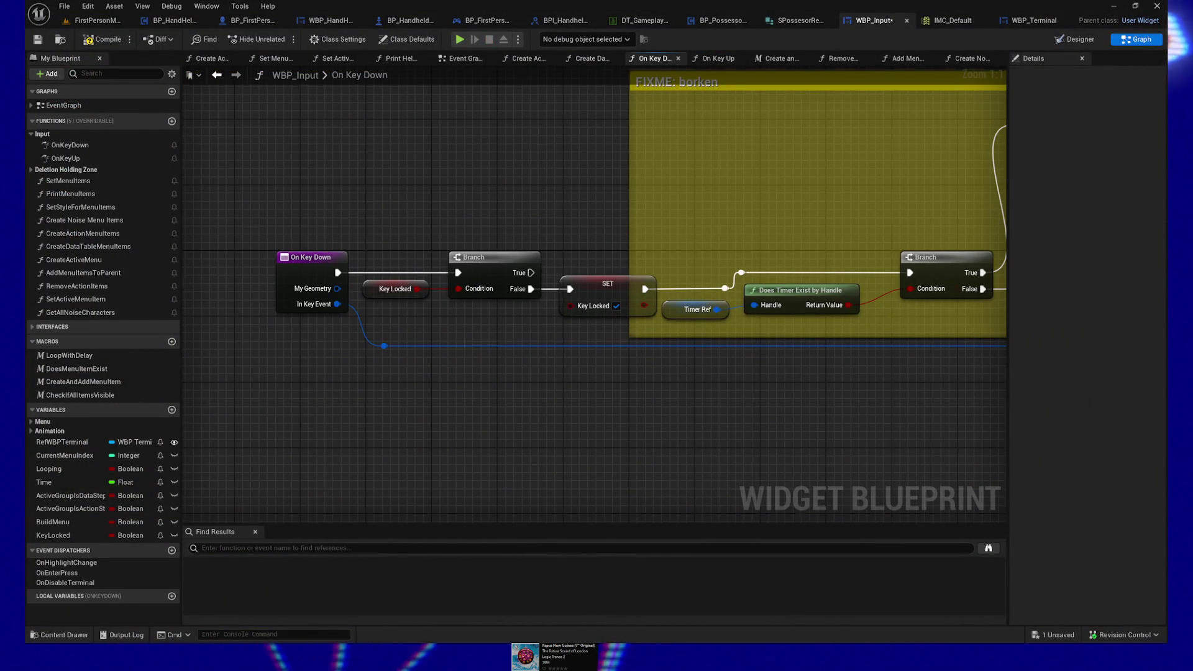
{"action": "scroll", "coordinate": [833, 420], "scroll_direction": "down", "scroll_amount": 4}
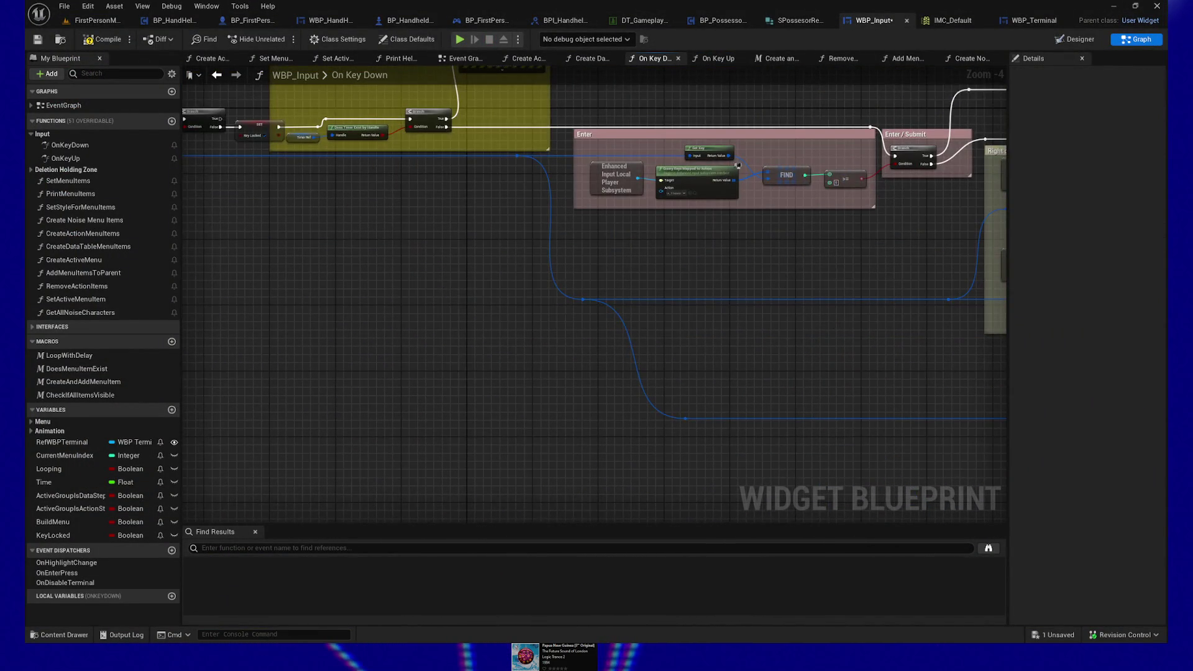
{"action": "left_click_drag", "start_coordinate": [836, 266], "coordinate": [595, 338]}
{"action": "mouse_move", "coordinate": [769, 439]}
{"action": "left_mouse_down"}
{"action": "mouse_move", "coordinate": [569, 269]}
{"action": "mouse_move", "coordinate": [497, 305]}
{"action": "left_mouse_up"}
{"action": "mouse_move", "coordinate": [719, 303]}
{"action": "left_mouse_down"}
{"action": "mouse_move", "coordinate": [619, 340]}
{"action": "mouse_move", "coordinate": [619, 386]}
{"action": "mouse_move", "coordinate": [655, 367]}
{"action": "left_mouse_up"}
{"action": "scroll", "coordinate": [619, 340], "scroll_direction": "up", "scroll_amount": 3}
Add a SET Key Locked node from the KeyLocked variable and place it after the Stand Up call.
{"action": "left_click", "coordinate": [104, 535]}
{"action": "mouse_move", "coordinate": [103, 536]}
{"action": "left_mouse_down"}
{"action": "mouse_move", "coordinate": [681, 332]}
{"action": "mouse_move", "coordinate": [770, 357]}
{"action": "mouse_move", "coordinate": [503, 347]}
{"action": "mouse_move", "coordinate": [647, 379]}
{"action": "left_mouse_up"}
{"action": "left_click", "coordinate": [714, 367]}
{"action": "mouse_move", "coordinate": [479, 367]}
{"action": "left_mouse_down"}
{"action": "mouse_move", "coordinate": [698, 362]}
{"action": "mouse_move", "coordinate": [556, 366]}
{"action": "left_mouse_up"}
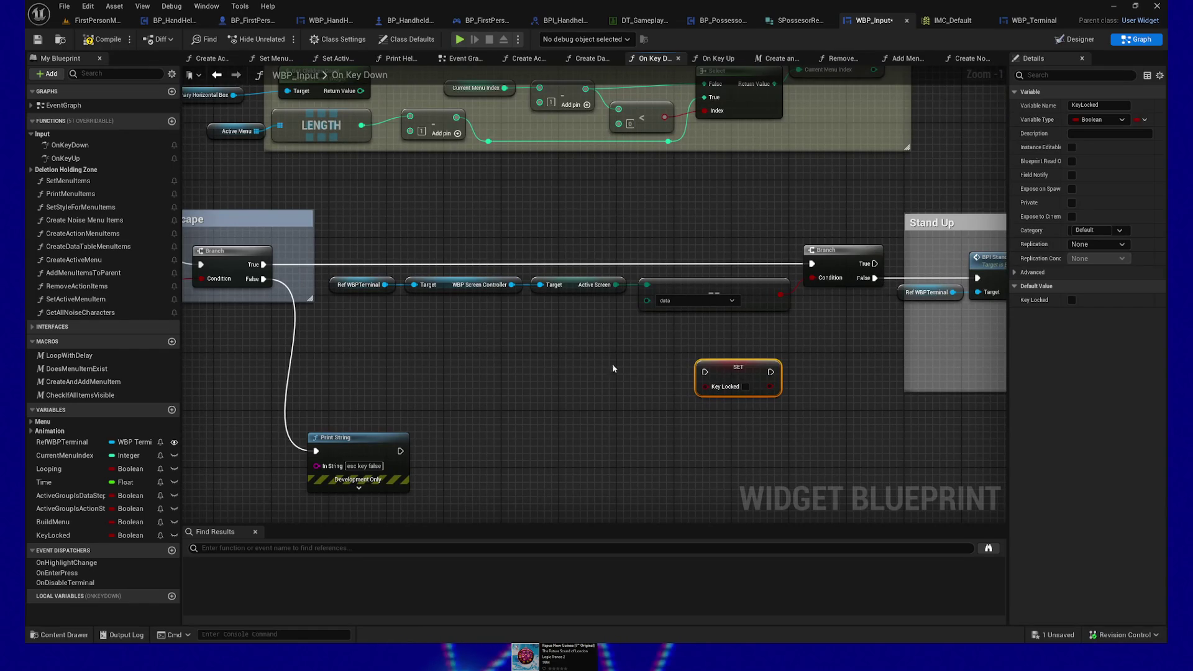
{"action": "left_click_drag", "start_coordinate": [832, 362], "coordinate": [778, 348]}
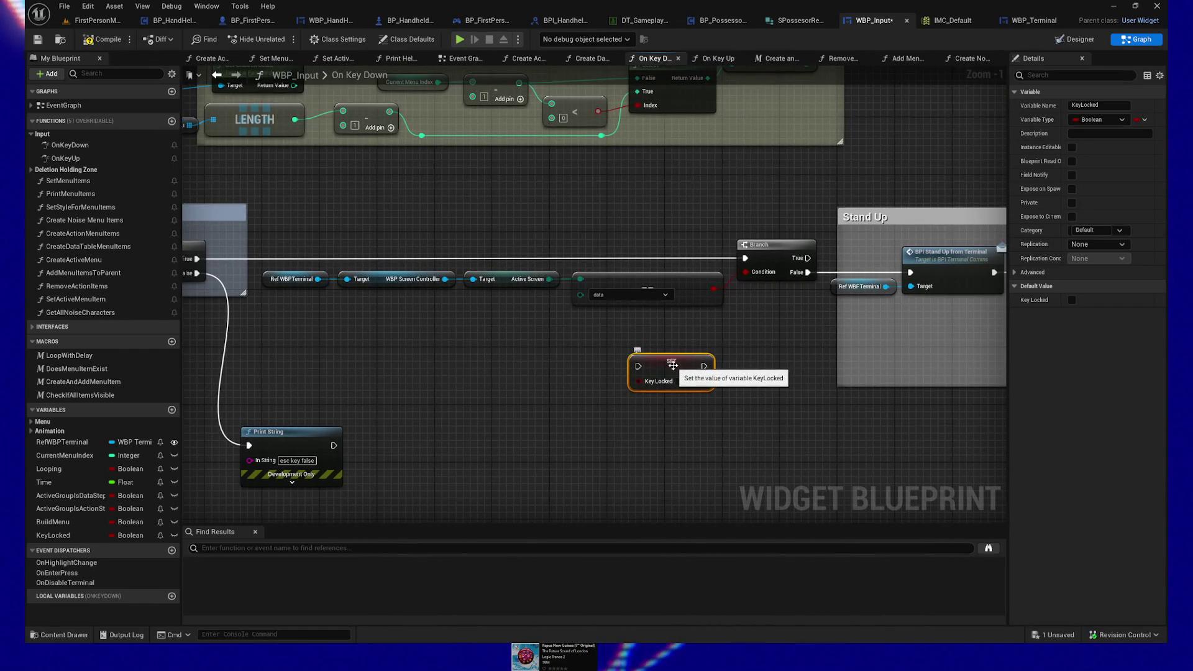
{"action": "left_click_drag", "start_coordinate": [668, 370], "coordinate": [574, 349]}
{"action": "mouse_move", "coordinate": [754, 349]}
{"action": "left_mouse_down"}
{"action": "mouse_move", "coordinate": [565, 354]}
{"action": "mouse_move", "coordinate": [666, 347]}
{"action": "mouse_move", "coordinate": [605, 337]}
{"action": "mouse_move", "coordinate": [493, 237]}
{"action": "mouse_move", "coordinate": [410, 248]}
{"action": "mouse_move", "coordinate": [453, 226]}
{"action": "mouse_move", "coordinate": [788, 373]}
{"action": "mouse_move", "coordinate": [491, 327]}
{"action": "mouse_move", "coordinate": [760, 275]}
{"action": "mouse_move", "coordinate": [805, 227]}
{"action": "left_mouse_up"}
{"action": "left_click_drag", "start_coordinate": [343, 260], "coordinate": [550, 259]}
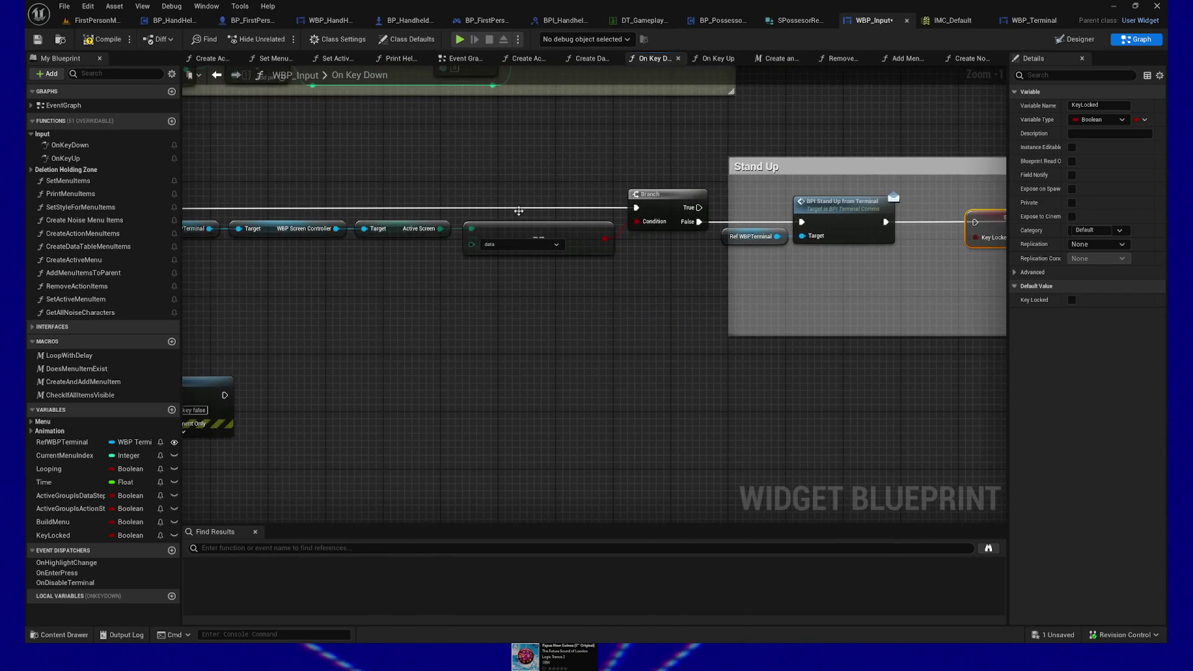
{"action": "mouse_move", "coordinate": [445, 250]}
{"action": "left_mouse_down"}
{"action": "mouse_move", "coordinate": [605, 260]}
{"action": "mouse_move", "coordinate": [836, 307]}
{"action": "left_mouse_up"}
Add a two-line 'TO DO:' comment noting the player should stand up while the data screen retains its state.
{"action": "type", "text": "cTO DO:"}
{"action": "key", "text": "shift+Return"}
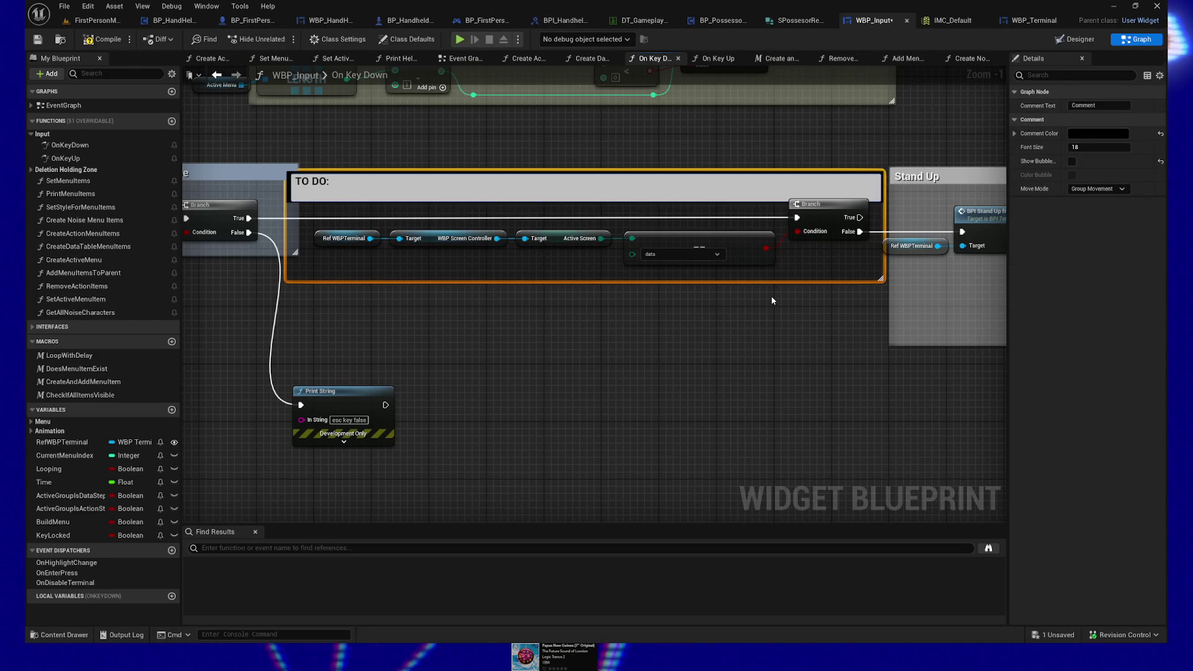
{"action": "type", "text": "When refactoring terminal, allow"}
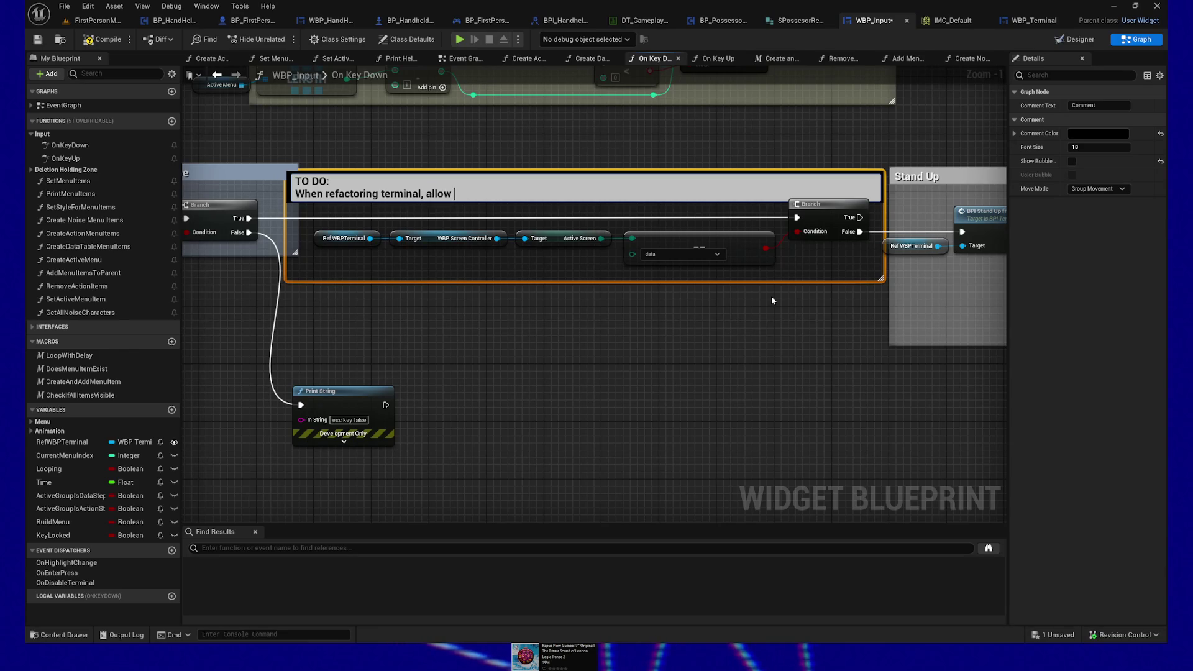
{"action": "type", "text": "o stand up and data screen to retain its state"}
{"action": "left_click", "coordinate": [751, 292]}
{"action": "scroll", "coordinate": [686, 303], "scroll_direction": "down", "scroll_amount": 2}
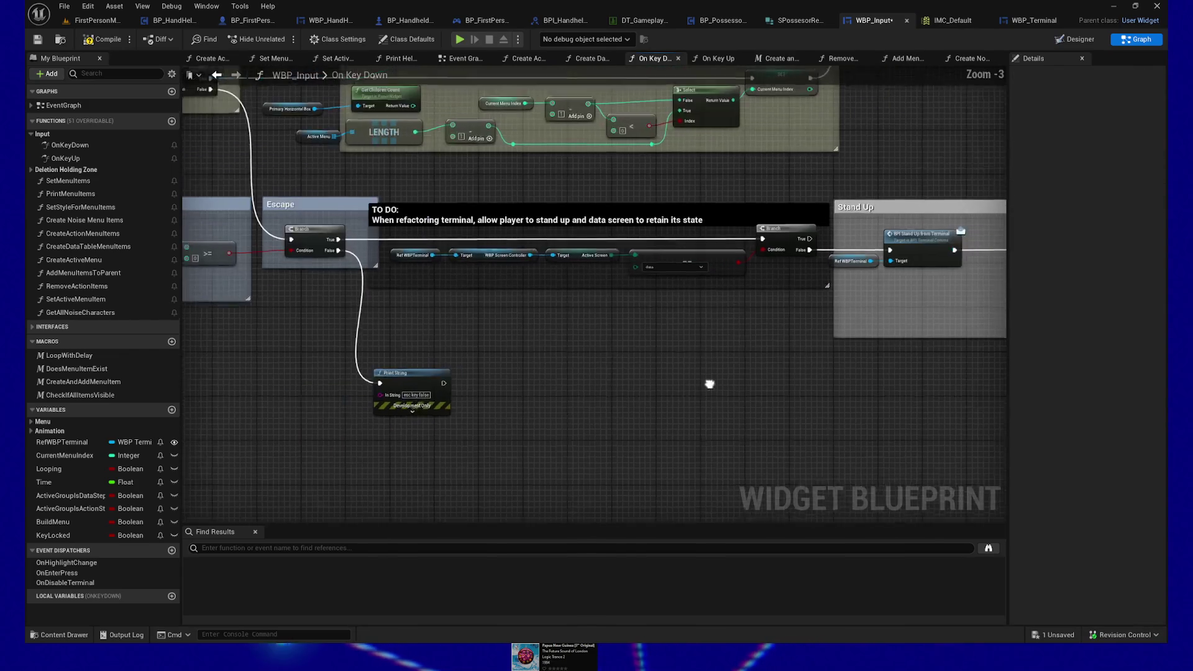
{"action": "left_click", "coordinate": [639, 270]}
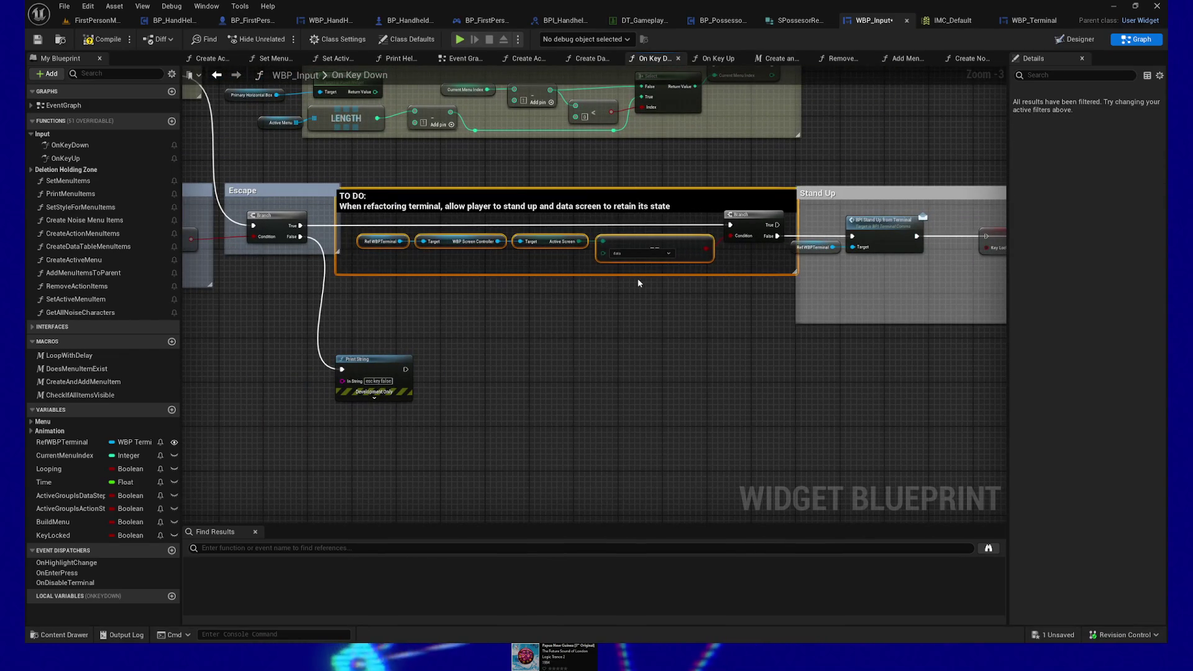
Shift the Stand Up nodes right and narrow the Stand Up comment box from the left.
{"action": "mouse_move", "coordinate": [639, 283]}
{"action": "left_mouse_down"}
{"action": "mouse_move", "coordinate": [503, 362]}
{"action": "mouse_move", "coordinate": [416, 357]}
{"action": "left_mouse_up"}
{"action": "mouse_move", "coordinate": [401, 179]}
{"action": "left_mouse_down"}
{"action": "mouse_move", "coordinate": [528, 298]}
{"action": "mouse_move", "coordinate": [729, 352]}
{"action": "mouse_move", "coordinate": [646, 346]}
{"action": "left_mouse_up"}
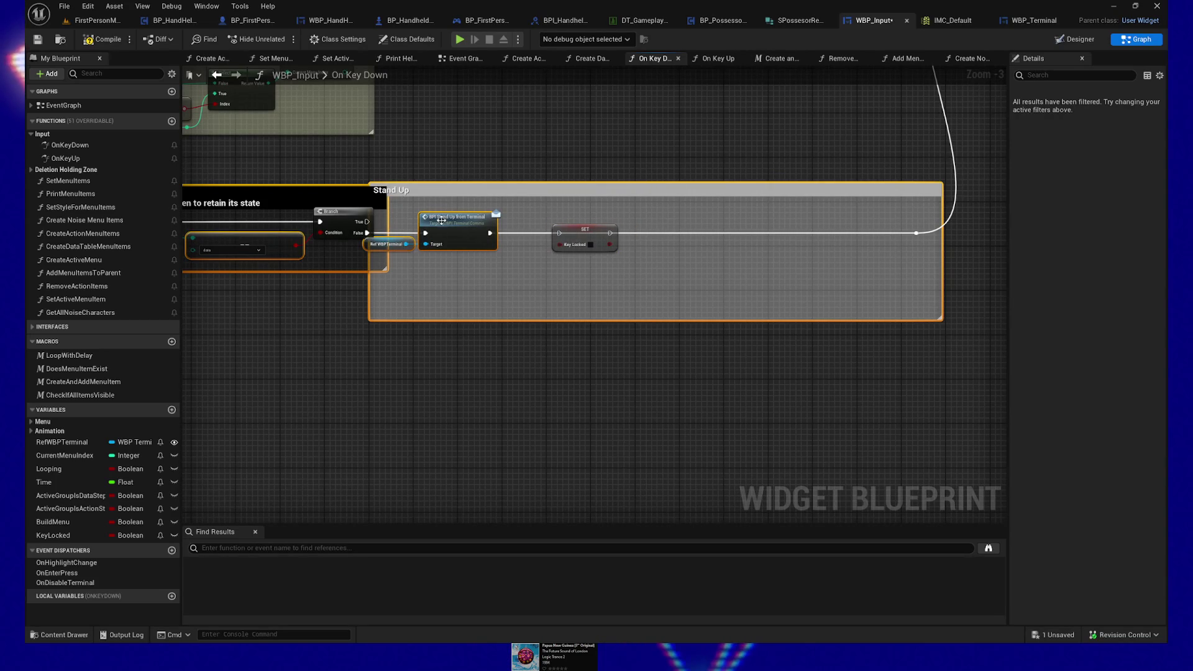
{"action": "left_click", "coordinate": [415, 216], "text": "ctrl"}
{"action": "mouse_move", "coordinate": [598, 265]}
{"action": "left_mouse_down"}
{"action": "mouse_move", "coordinate": [655, 386]}
{"action": "mouse_move", "coordinate": [673, 381]}
{"action": "mouse_move", "coordinate": [583, 282]}
{"action": "left_mouse_up"}
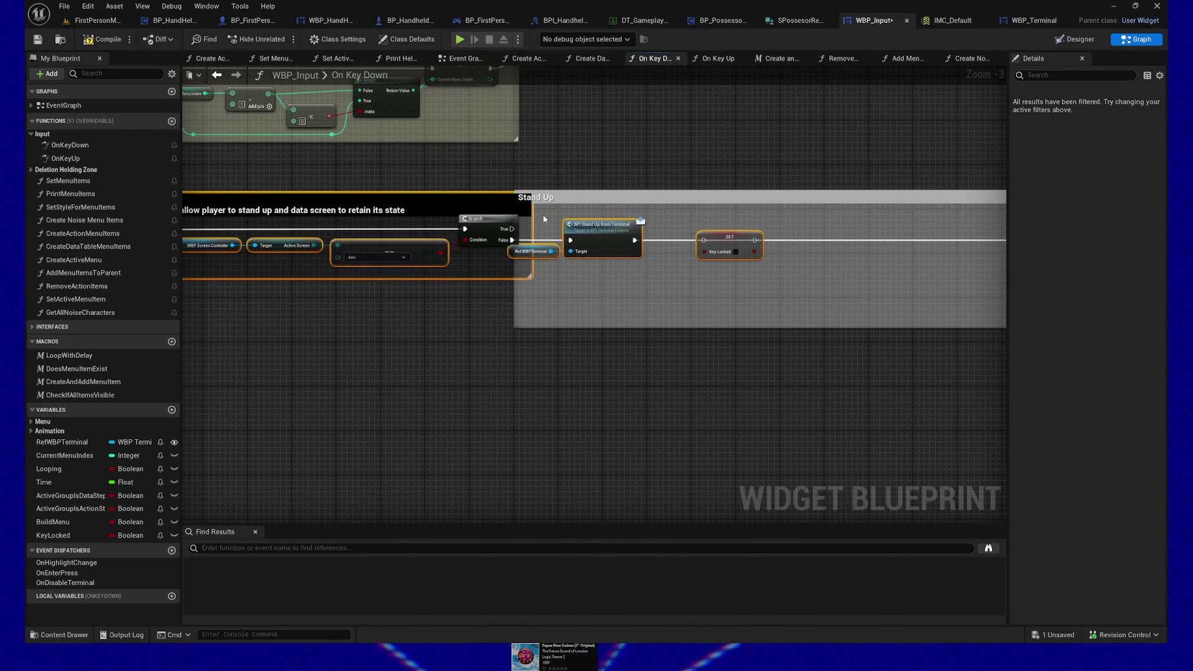
{"action": "left_click_drag", "start_coordinate": [742, 270], "coordinate": [754, 278]}
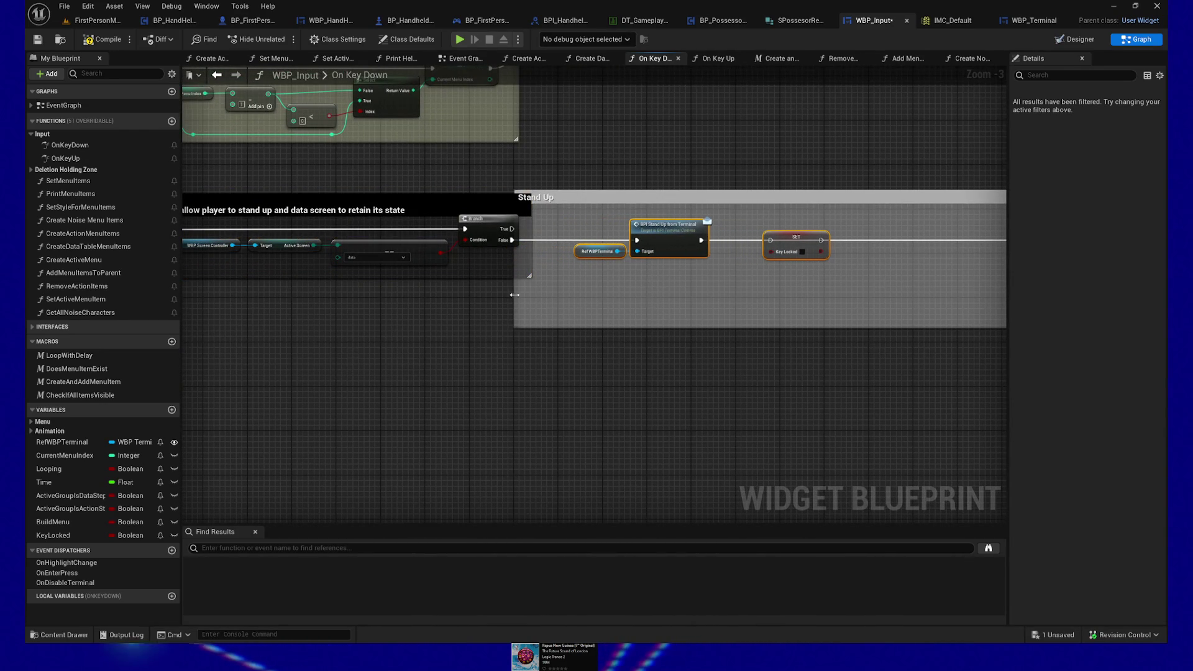
{"action": "left_click_drag", "start_coordinate": [514, 295], "coordinate": [560, 292]}
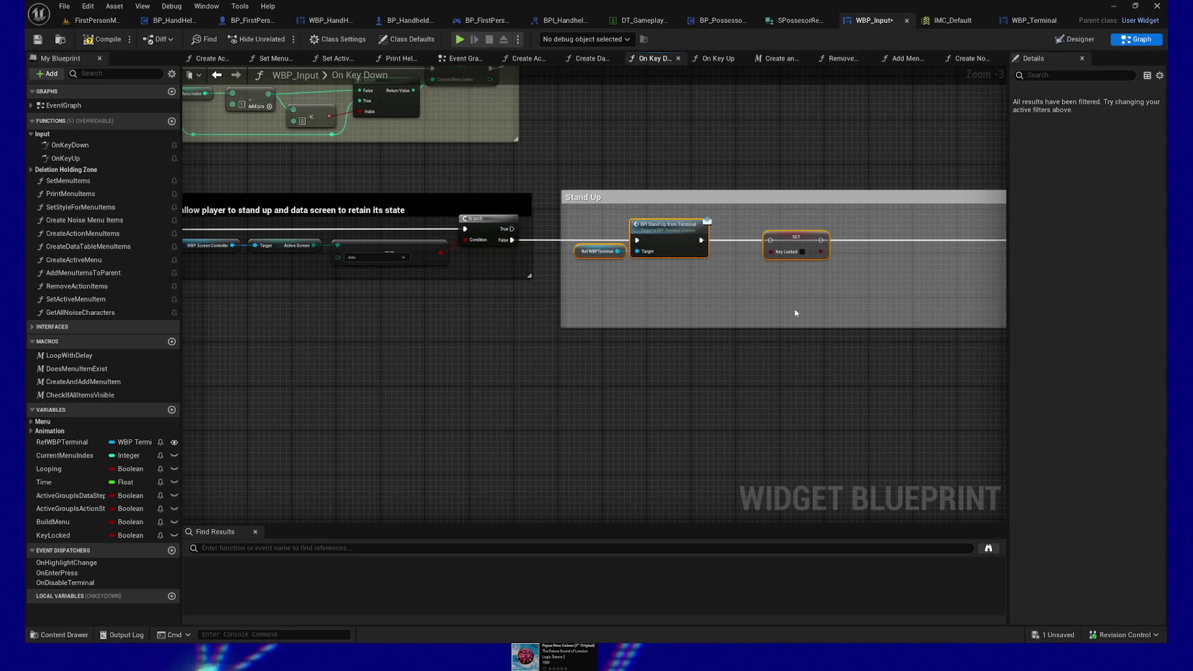
Connect the Stand Up from Terminal call to SET Key Locked, compile, and save WBP_Input.
{"action": "left_click_drag", "start_coordinate": [793, 312], "coordinate": [501, 314]}
{"action": "mouse_move", "coordinate": [475, 243]}
{"action": "left_mouse_down"}
{"action": "mouse_move", "coordinate": [457, 247]}
{"action": "mouse_move", "coordinate": [766, 243]}
{"action": "left_mouse_up"}
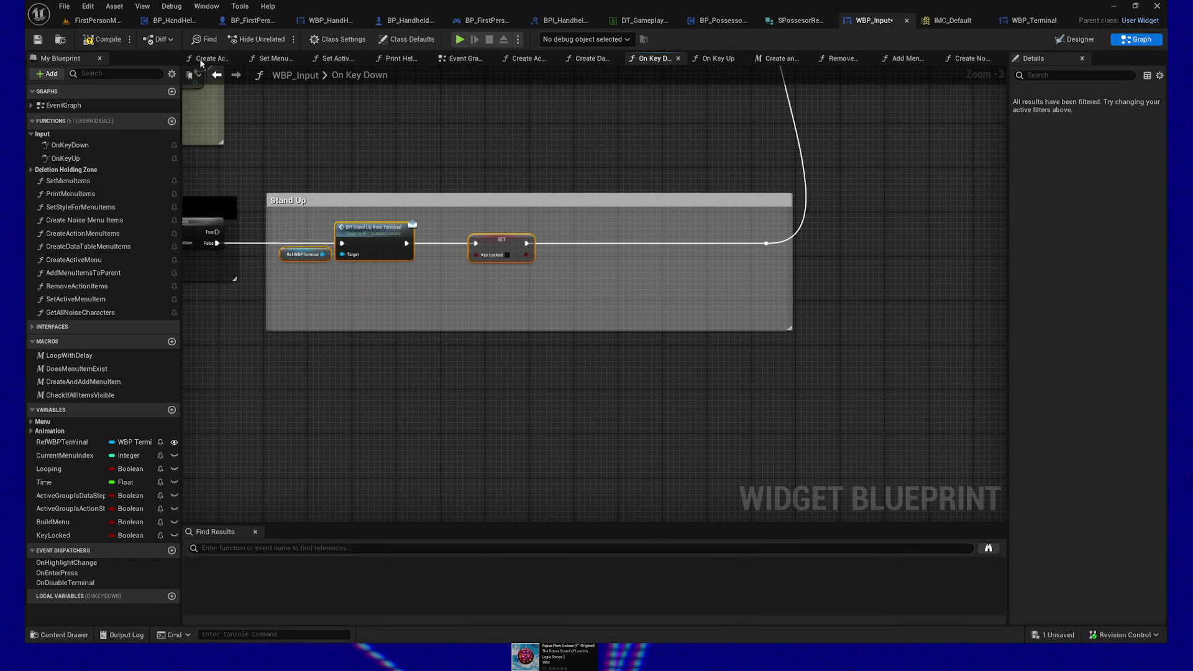
{"action": "left_click", "coordinate": [106, 43]}
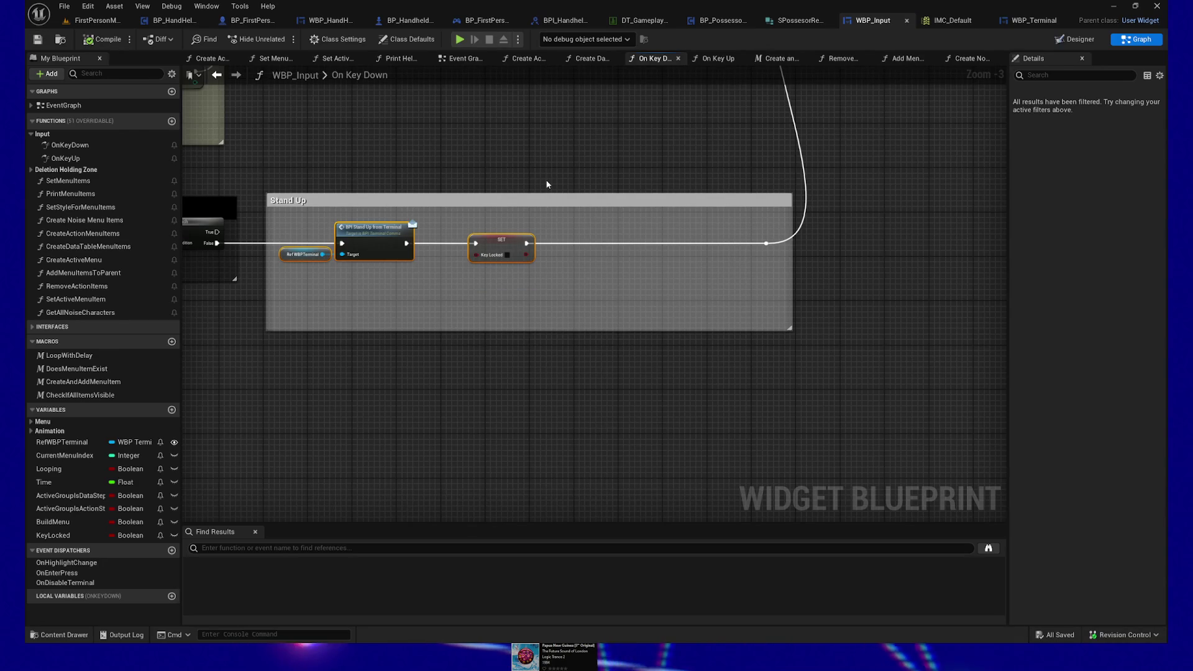
{"action": "left_click_drag", "start_coordinate": [497, 133], "coordinate": [626, 140]}
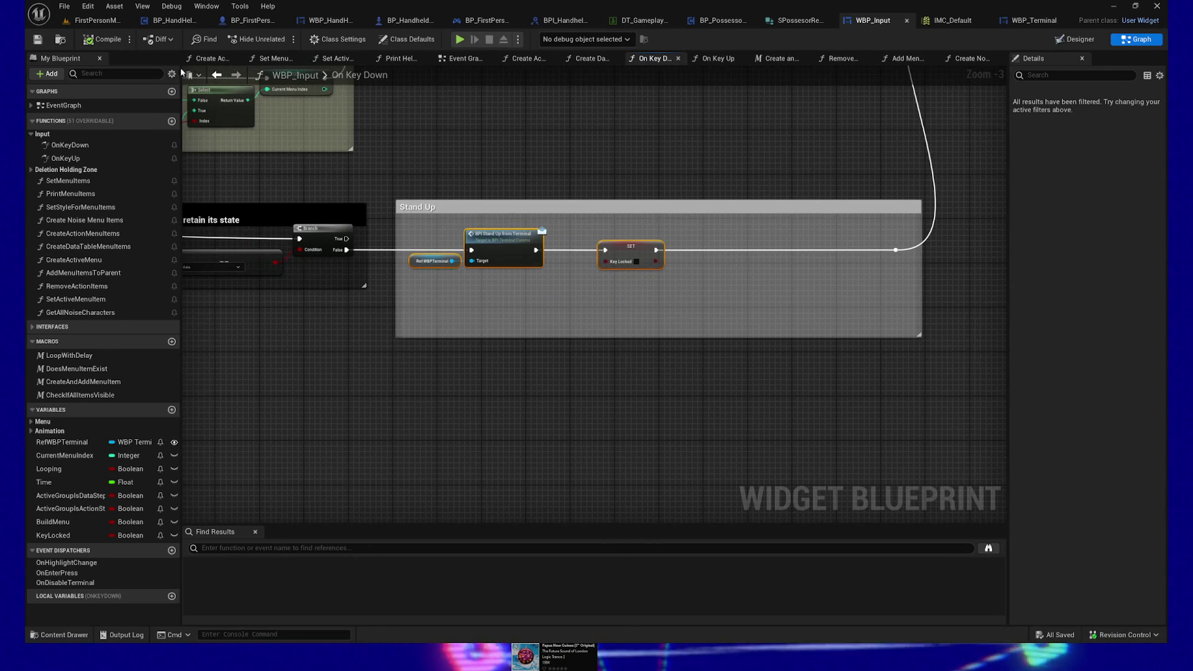
{"action": "left_click", "coordinate": [37, 40]}
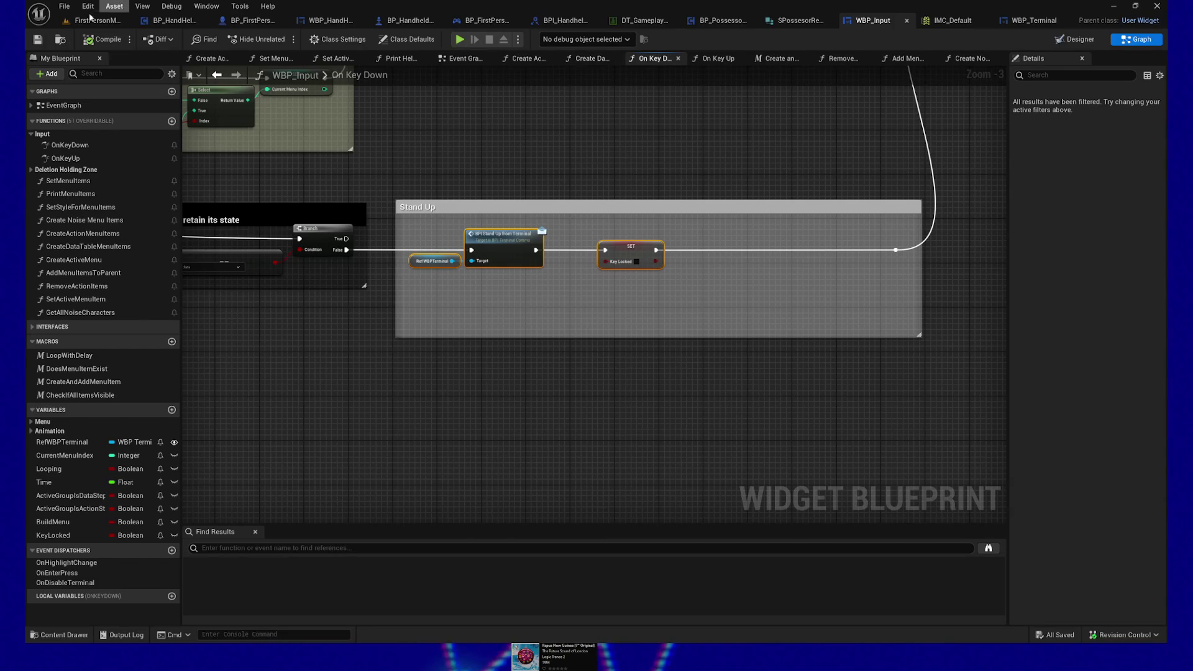
{"action": "left_click", "coordinate": [36, 42]}
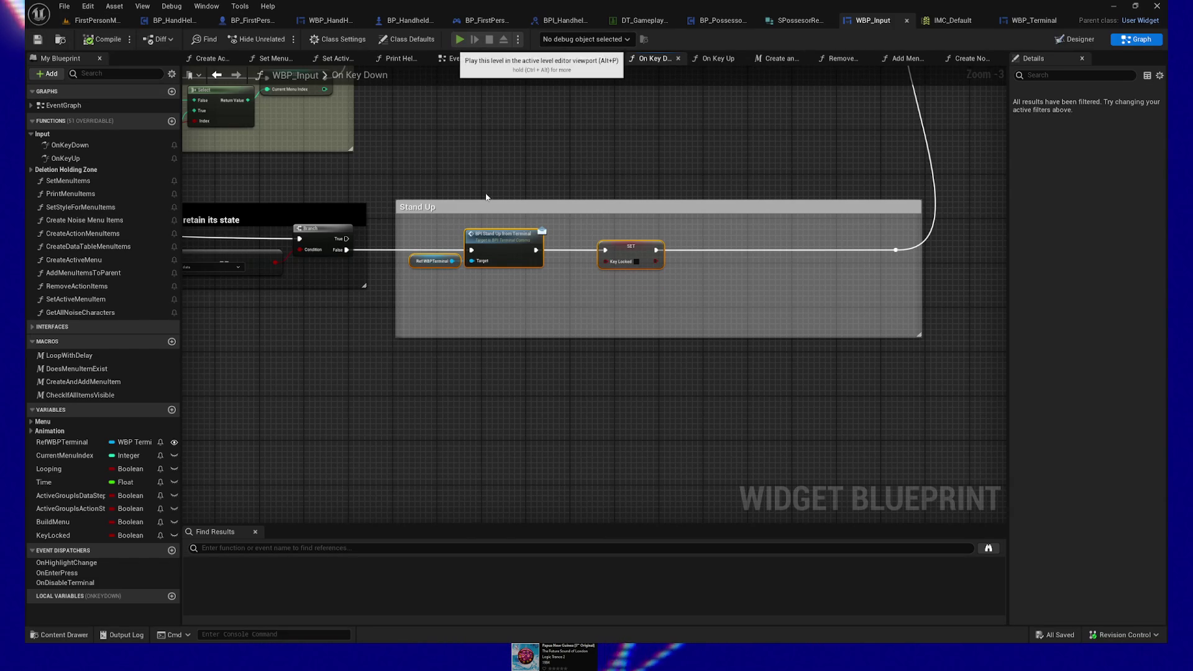
{"action": "key", "text": "alt+p"}
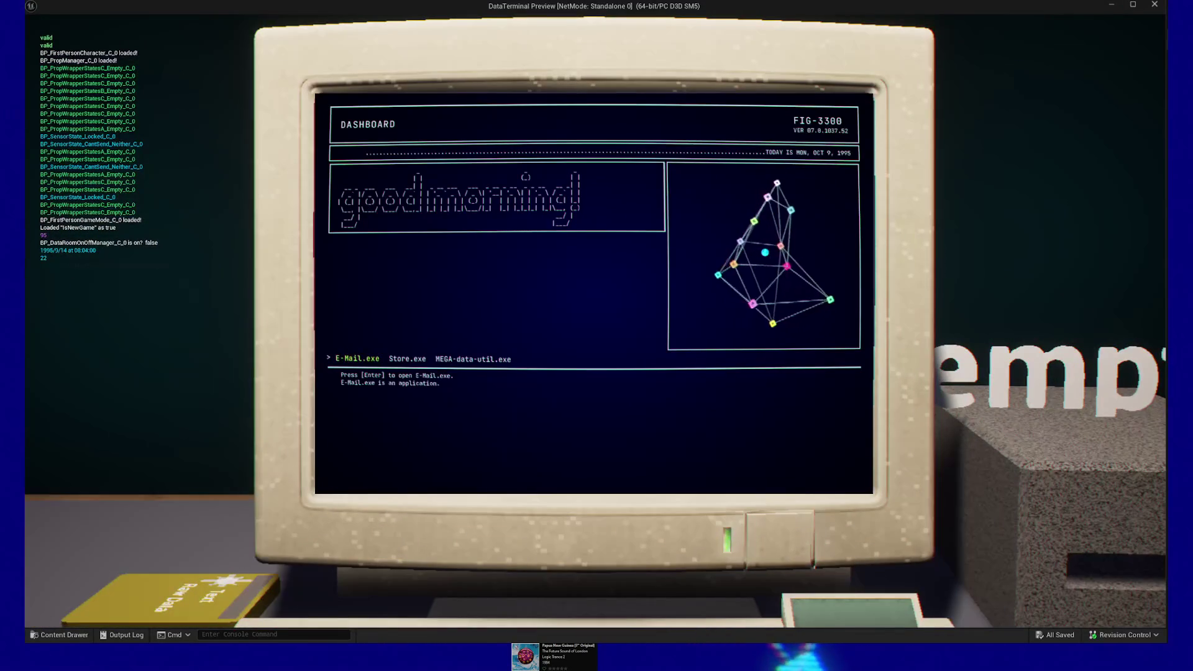
{"action": "key", "text": "Left"}
{"action": "key", "text": "Right"}
{"action": "key", "text": "Left"}
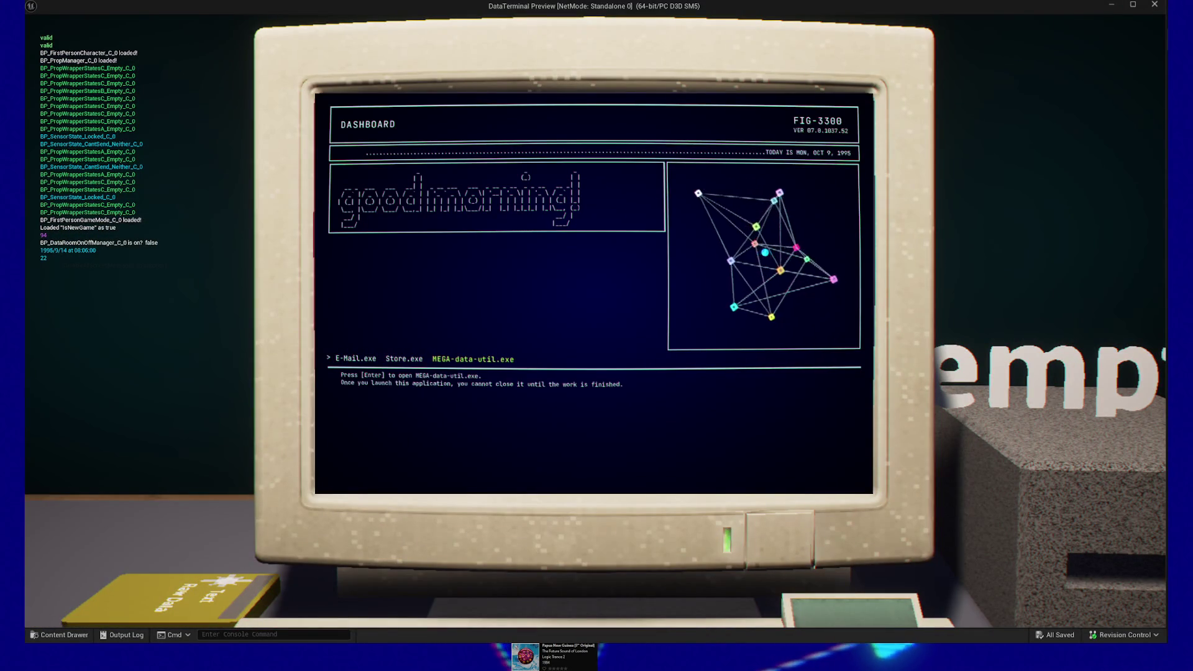
{"action": "key", "text": "Escape"}
{"action": "key", "text": "e"}
{"action": "key", "text": "Left"}
{"action": "key", "text": "Right"}
{"action": "key", "text": "Right"}
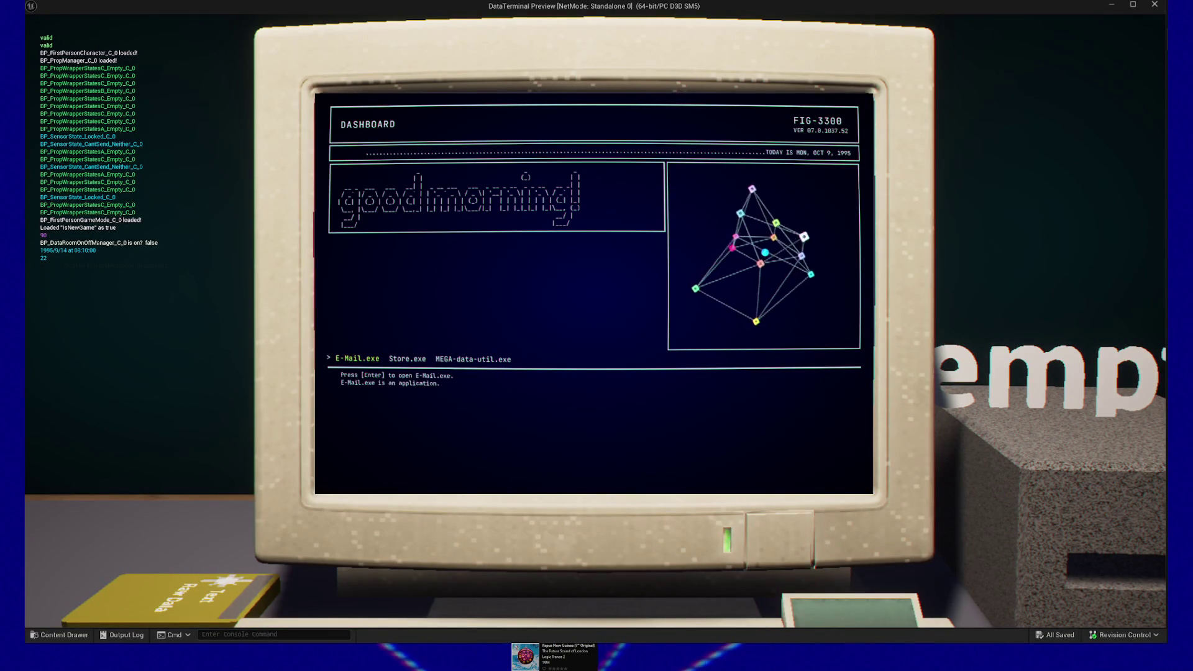
{"action": "key", "text": "Escape"}
{"action": "key", "text": "e"}
{"action": "key", "text": "Left"}
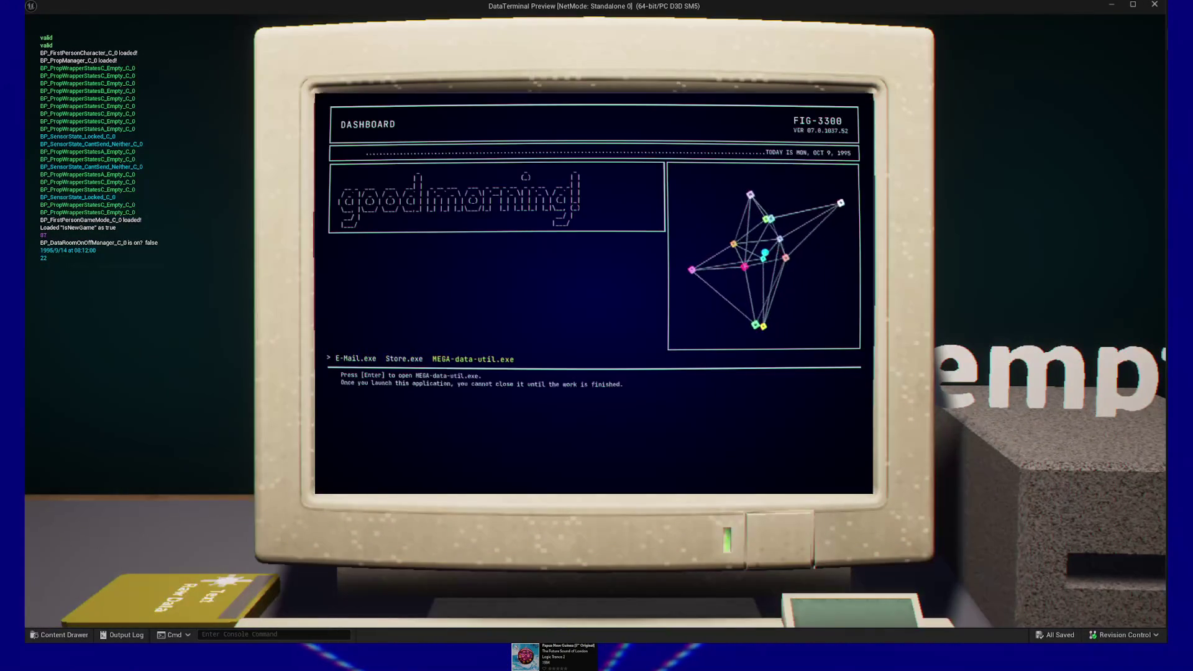
{"action": "key", "text": "Left"}
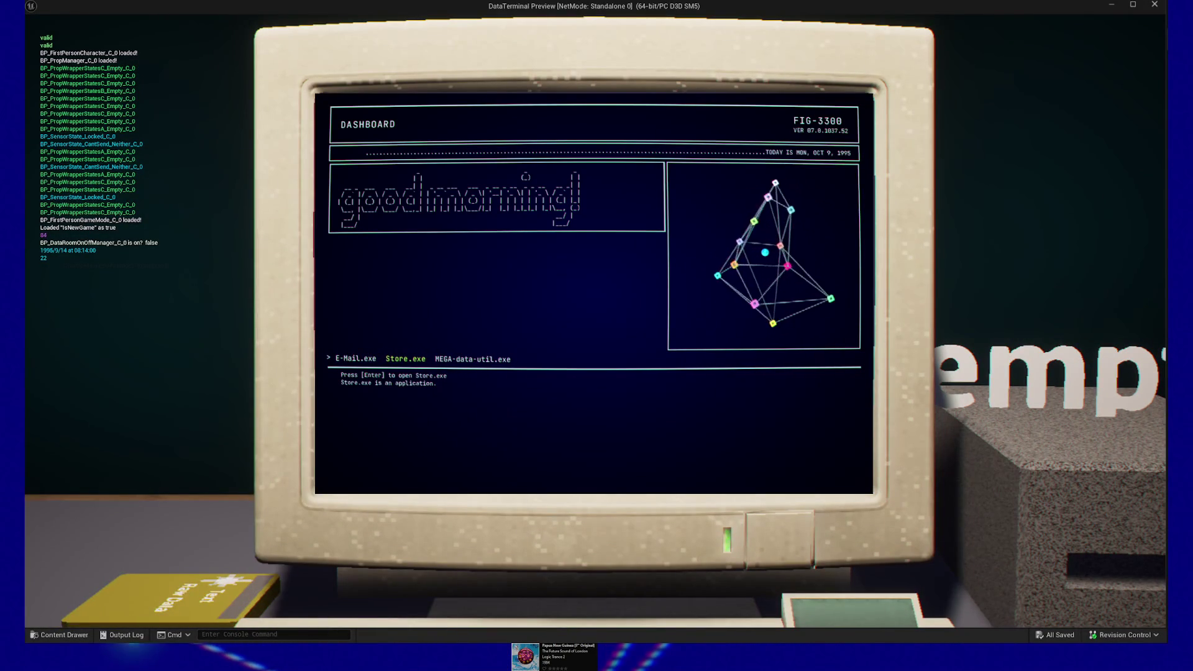
{"action": "key", "text": "Left"}
{"action": "key", "text": "Escape"}
{"action": "key", "text": "e"}
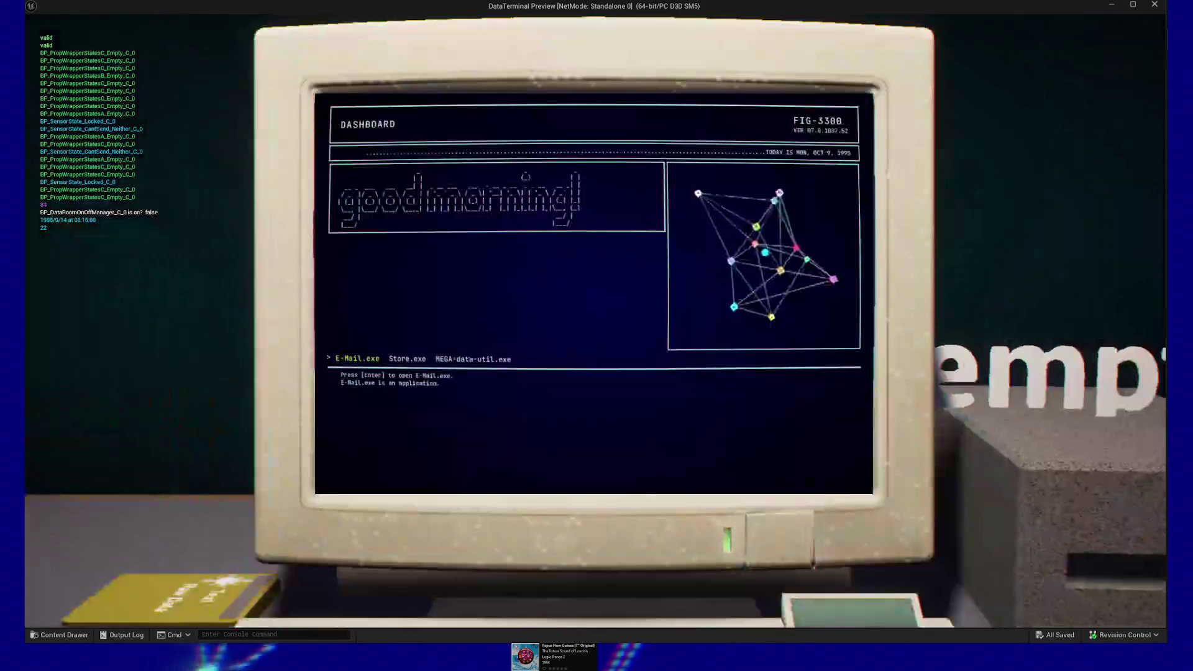
{"action": "key", "text": "Escape"}
{"action": "key", "text": "e"}
{"action": "key", "text": "Right"}
{"action": "key", "text": "Escape"}
{"action": "key", "text": "Escape"}
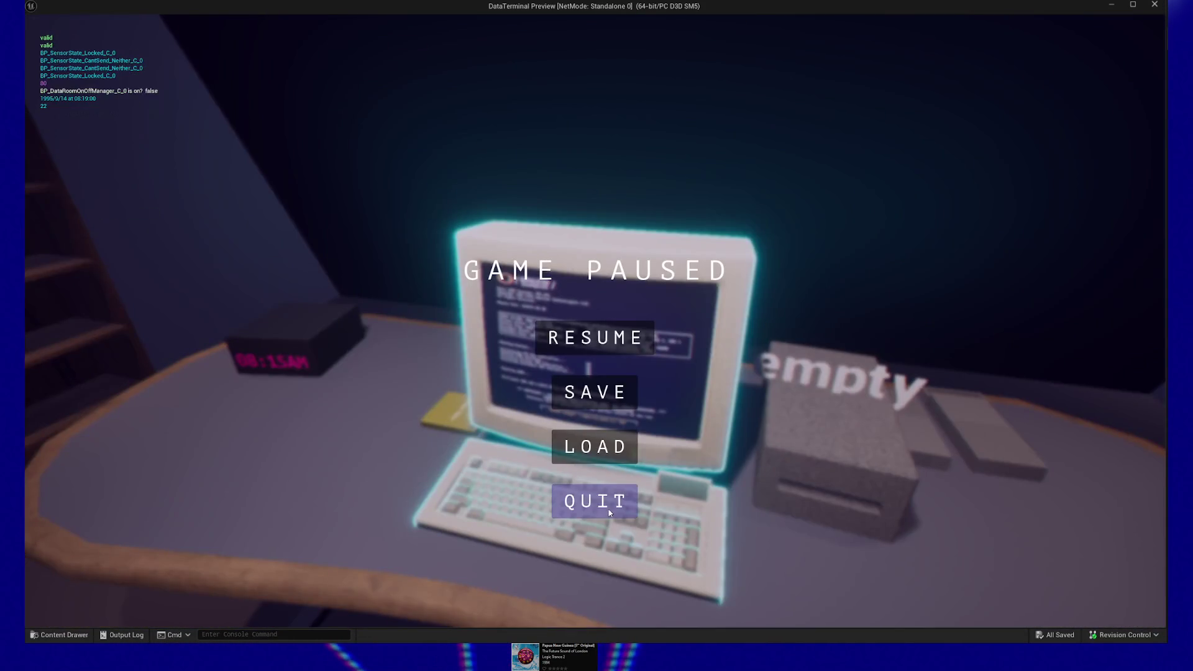
{"action": "left_click", "coordinate": [609, 513]}
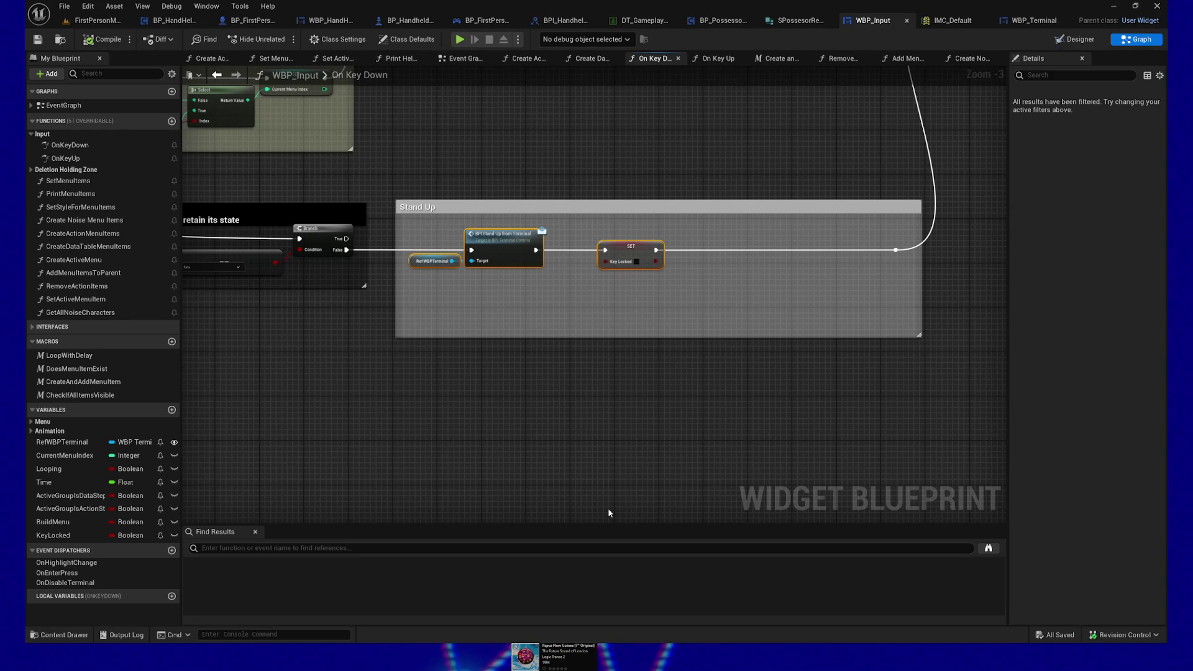
Navigate the On Key Down graph to the Escape group's Query Keys Mapped to Action and FIND nodes.
{"action": "scroll", "coordinate": [500, 372], "scroll_direction": "down", "scroll_amount": 4}
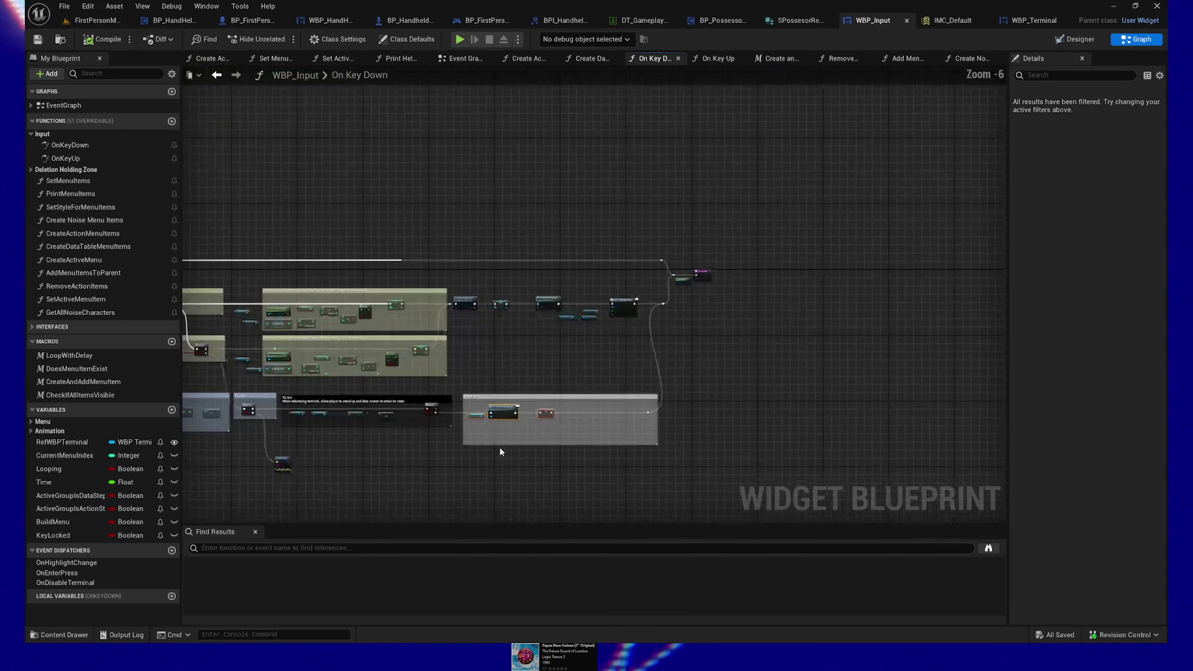
{"action": "scroll", "coordinate": [546, 395], "scroll_direction": "up", "scroll_amount": 3}
{"action": "left_click_drag", "start_coordinate": [546, 395], "coordinate": [799, 404]}
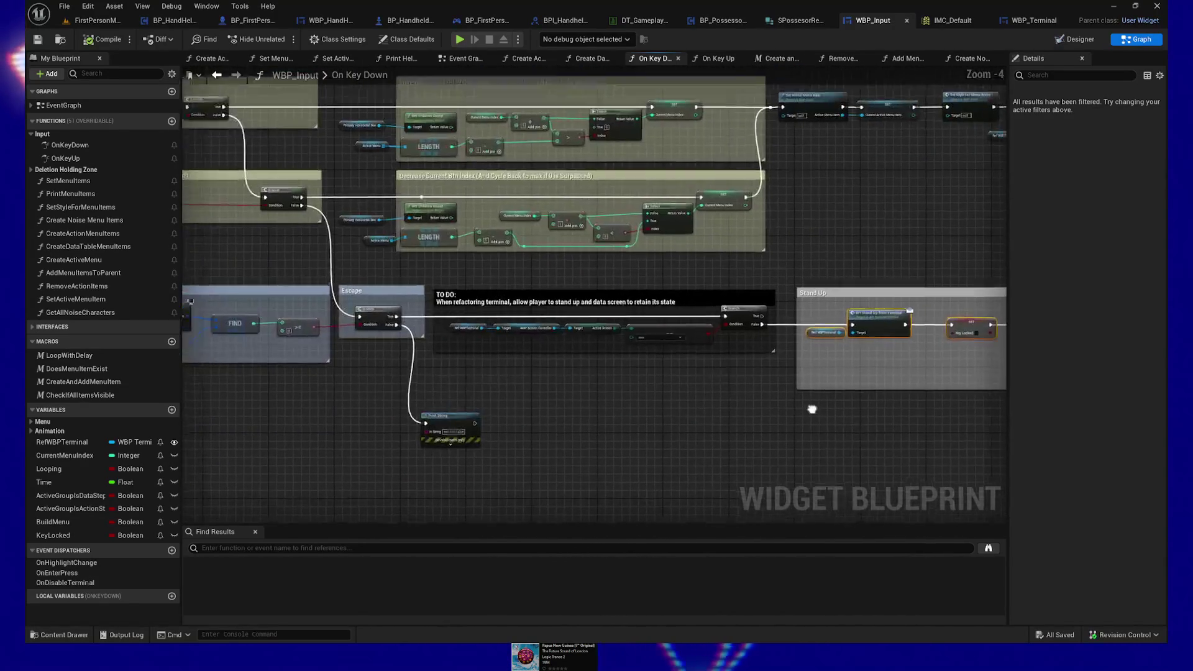
{"action": "mouse_move", "coordinate": [574, 452]}
{"action": "left_mouse_down"}
{"action": "mouse_move", "coordinate": [663, 420]}
{"action": "mouse_move", "coordinate": [646, 446]}
{"action": "left_mouse_up"}
{"action": "mouse_move", "coordinate": [531, 300]}
{"action": "left_mouse_down"}
{"action": "mouse_move", "coordinate": [559, 323]}
{"action": "mouse_move", "coordinate": [832, 378]}
{"action": "left_mouse_up"}
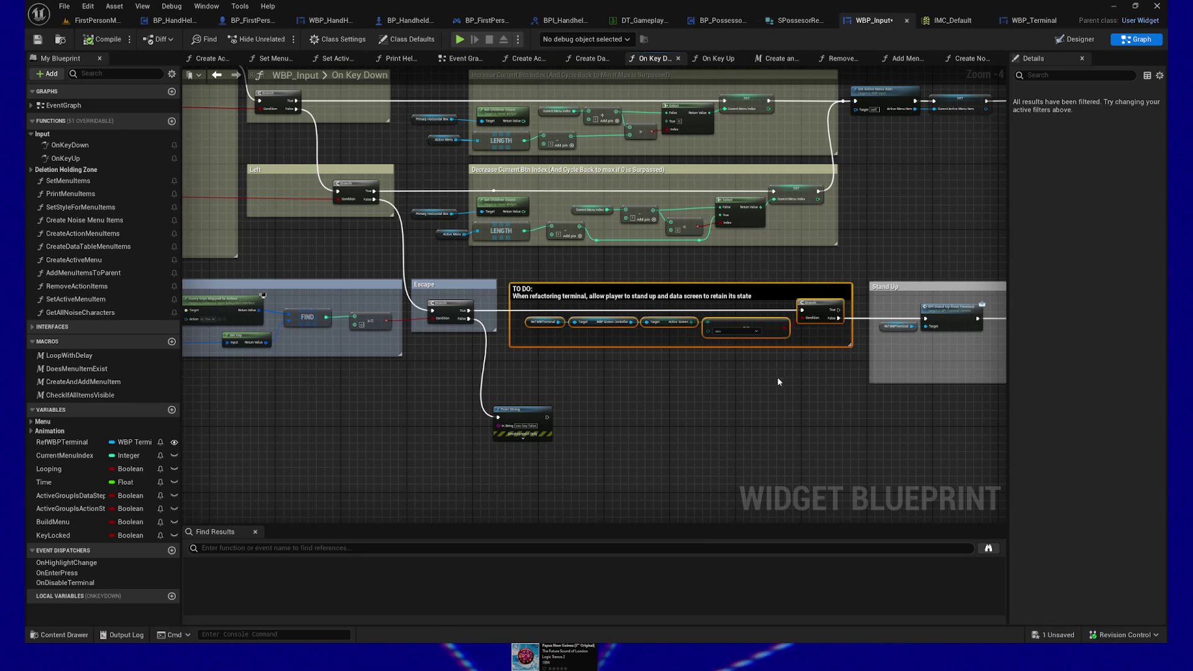
{"action": "mouse_move", "coordinate": [763, 393]}
{"action": "left_mouse_down"}
{"action": "mouse_move", "coordinate": [785, 400]}
{"action": "mouse_move", "coordinate": [918, 367]}
{"action": "left_mouse_up"}
{"action": "mouse_move", "coordinate": [471, 399]}
{"action": "left_mouse_down"}
{"action": "mouse_move", "coordinate": [652, 426]}
{"action": "mouse_move", "coordinate": [515, 415]}
{"action": "left_mouse_up"}
{"action": "scroll", "coordinate": [516, 415], "scroll_direction": "up", "scroll_amount": 2}
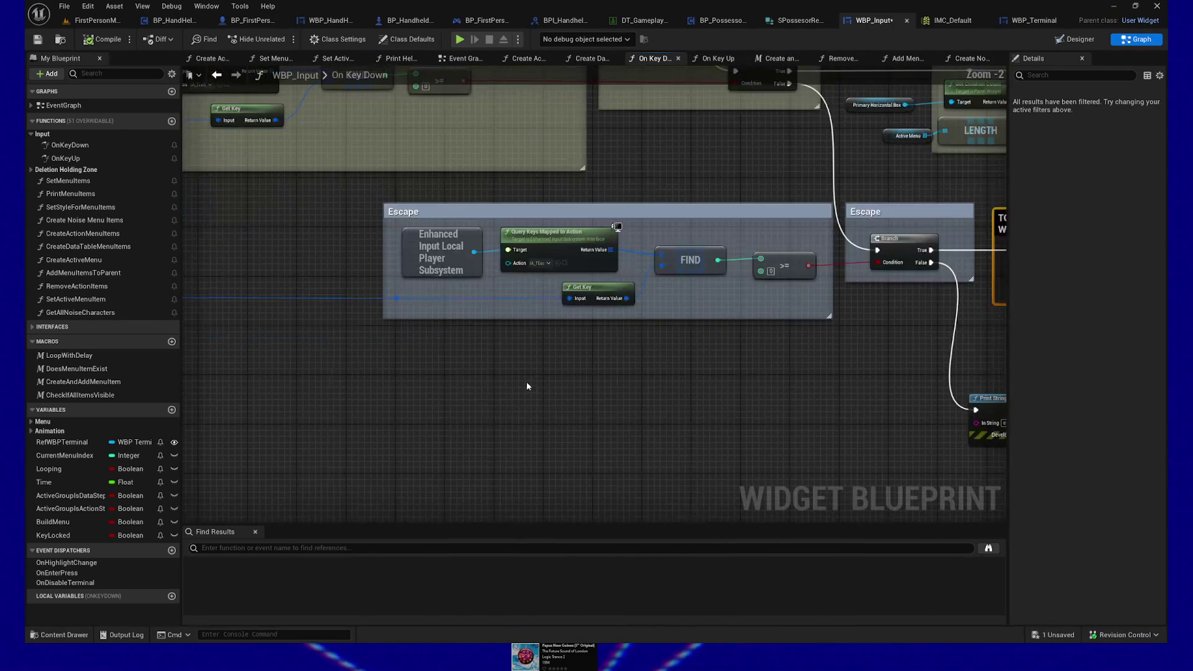
Add an Is Key Event Mapped Action node with In Action IA_TEsc, fed by the key event.
{"action": "right_click", "coordinate": [527, 380]}
{"action": "type", "text": "pfl"}
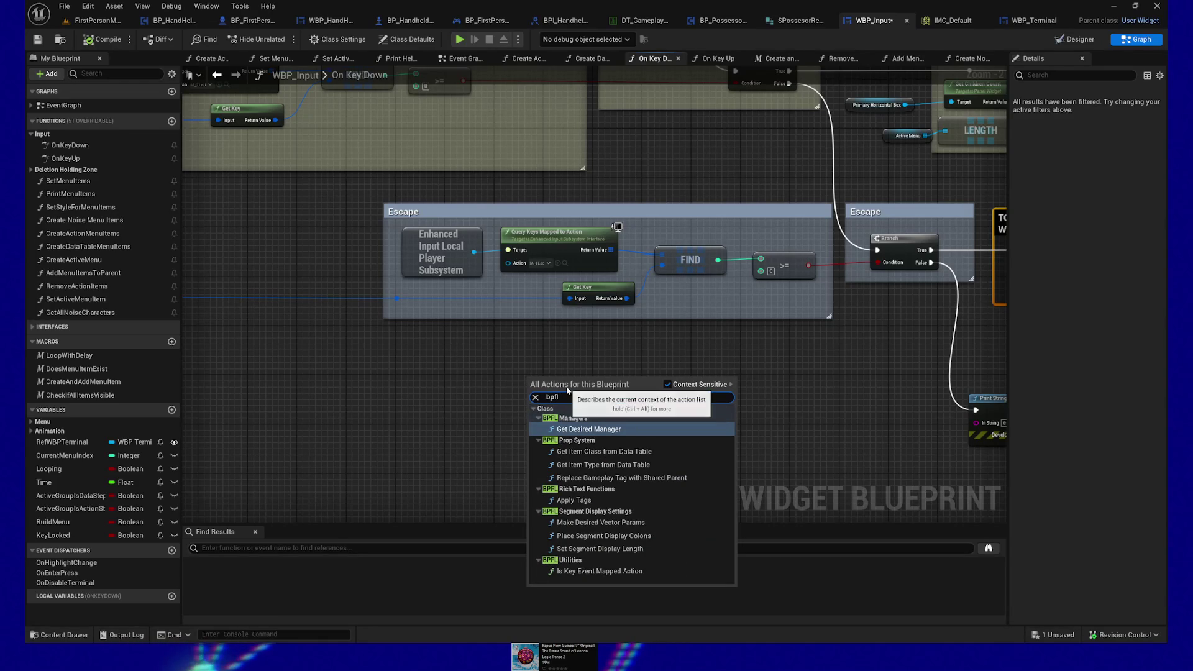
{"action": "type", "text": " is key"}
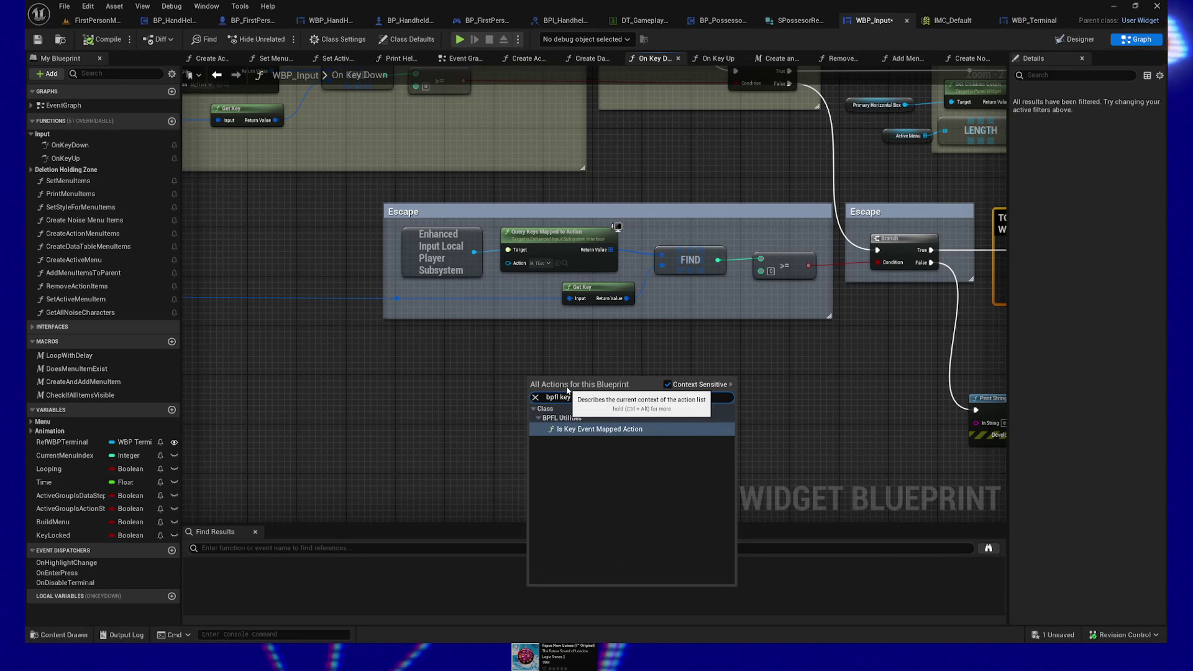
{"action": "key", "text": "Return"}
{"action": "left_click_drag", "start_coordinate": [584, 374], "coordinate": [639, 338]}
{"action": "scroll", "coordinate": [562, 400], "scroll_direction": "up", "scroll_amount": 2}
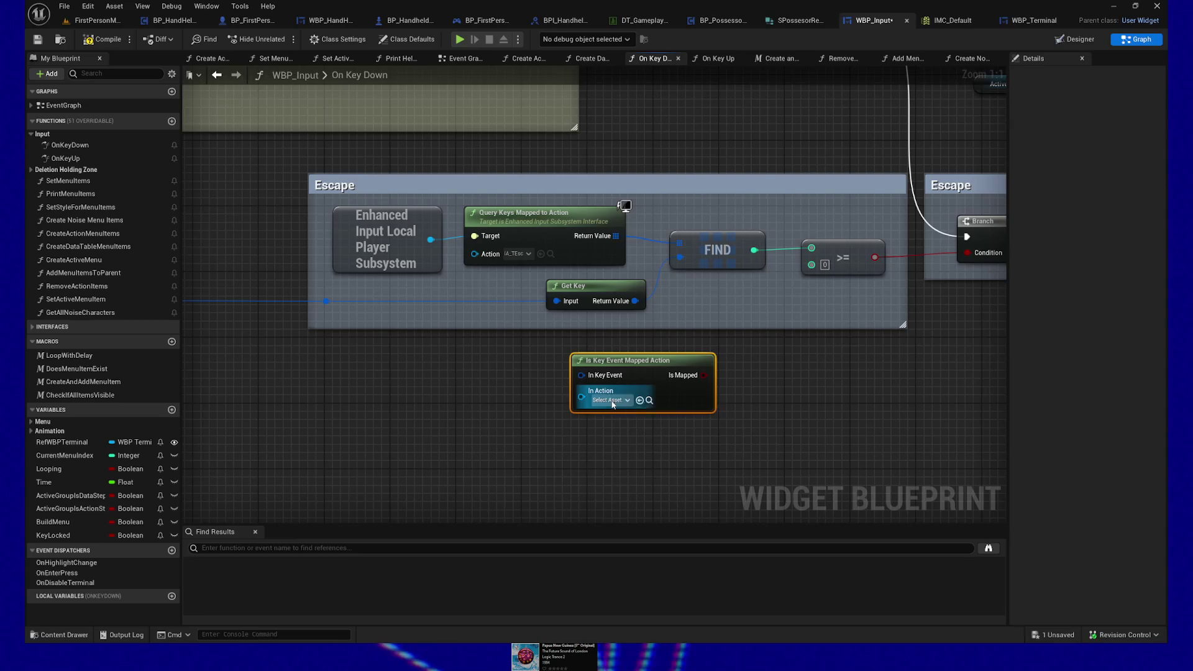
{"action": "left_click", "coordinate": [612, 401]}
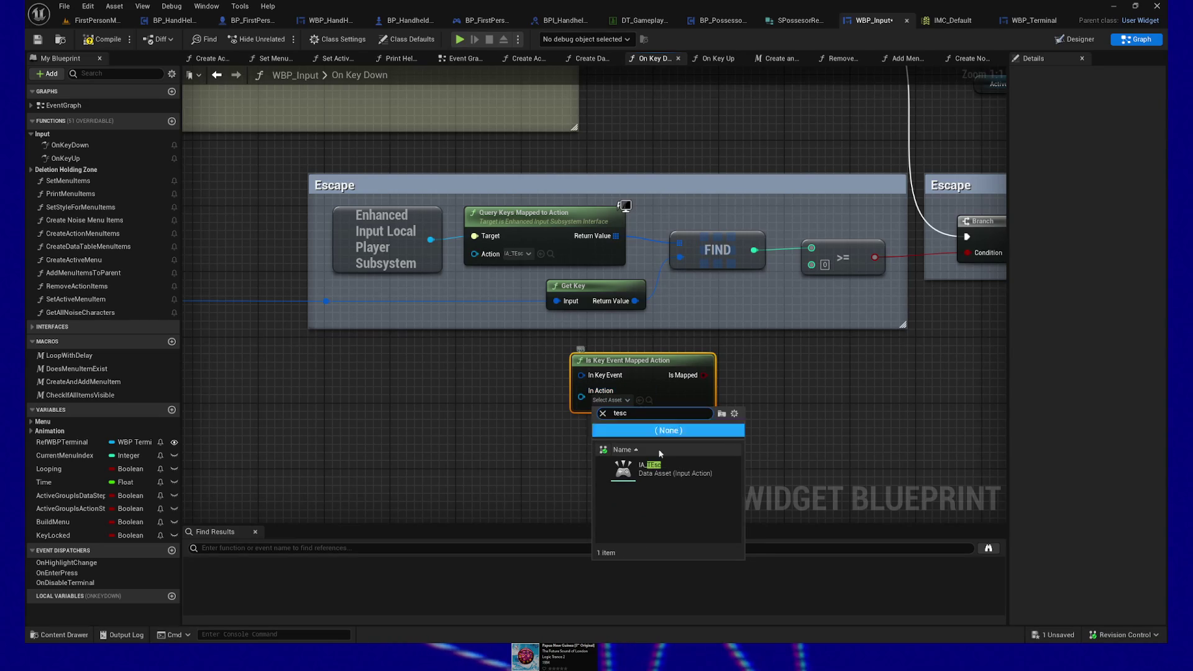
{"action": "left_click", "coordinate": [652, 466]}
{"action": "mouse_move", "coordinate": [634, 359]}
{"action": "left_mouse_down"}
{"action": "mouse_move", "coordinate": [609, 352]}
{"action": "mouse_move", "coordinate": [826, 333]}
{"action": "mouse_move", "coordinate": [967, 253]}
{"action": "left_mouse_up"}
{"action": "mouse_move", "coordinate": [326, 301]}
{"action": "left_mouse_down"}
{"action": "mouse_move", "coordinate": [545, 385]}
{"action": "mouse_move", "coordinate": [557, 367]}
{"action": "left_mouse_up"}
{"action": "mouse_move", "coordinate": [279, 381]}
{"action": "left_mouse_down"}
{"action": "mouse_move", "coordinate": [346, 381]}
{"action": "mouse_move", "coordinate": [234, 399]}
{"action": "left_mouse_up"}
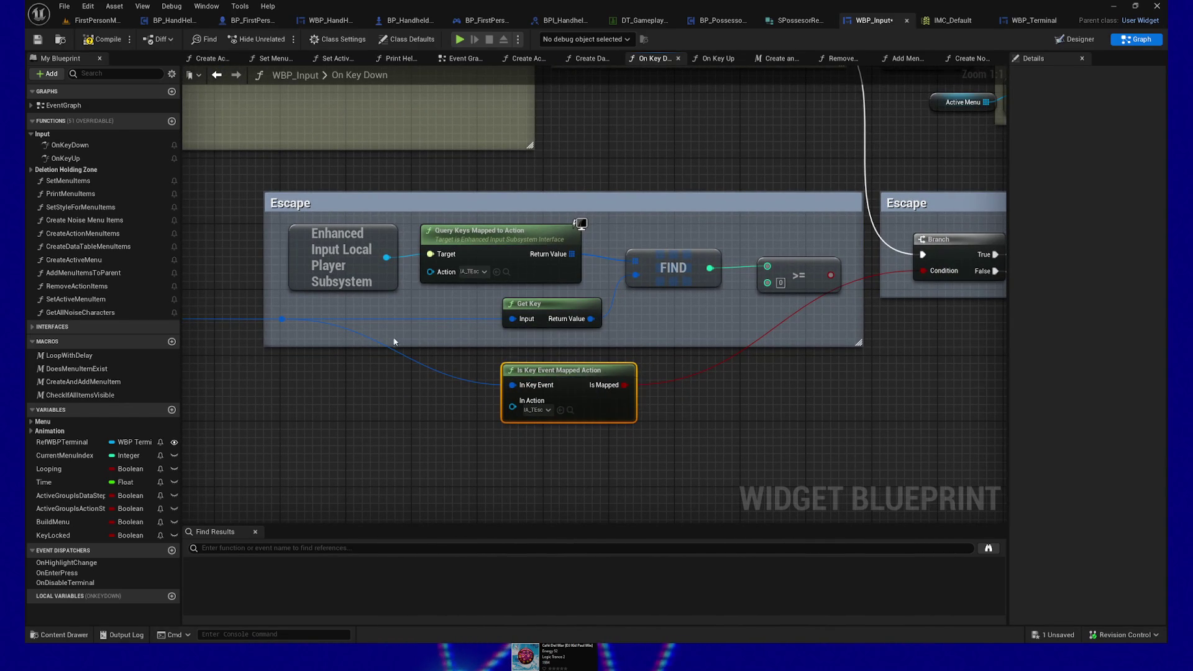
Place an Is Key Event Mapped Action node in the Left row, wired to the key event, set to IA_TLeft.
{"action": "scroll", "coordinate": [394, 341], "scroll_direction": "down", "scroll_amount": 3}
{"action": "left_click_drag", "start_coordinate": [557, 322], "coordinate": [933, 275]}
{"action": "mouse_move", "coordinate": [279, 310]}
{"action": "left_mouse_down"}
{"action": "mouse_move", "coordinate": [567, 328]}
{"action": "mouse_move", "coordinate": [576, 316]}
{"action": "left_mouse_up"}
{"action": "scroll", "coordinate": [592, 331], "scroll_direction": "up", "scroll_amount": 1}
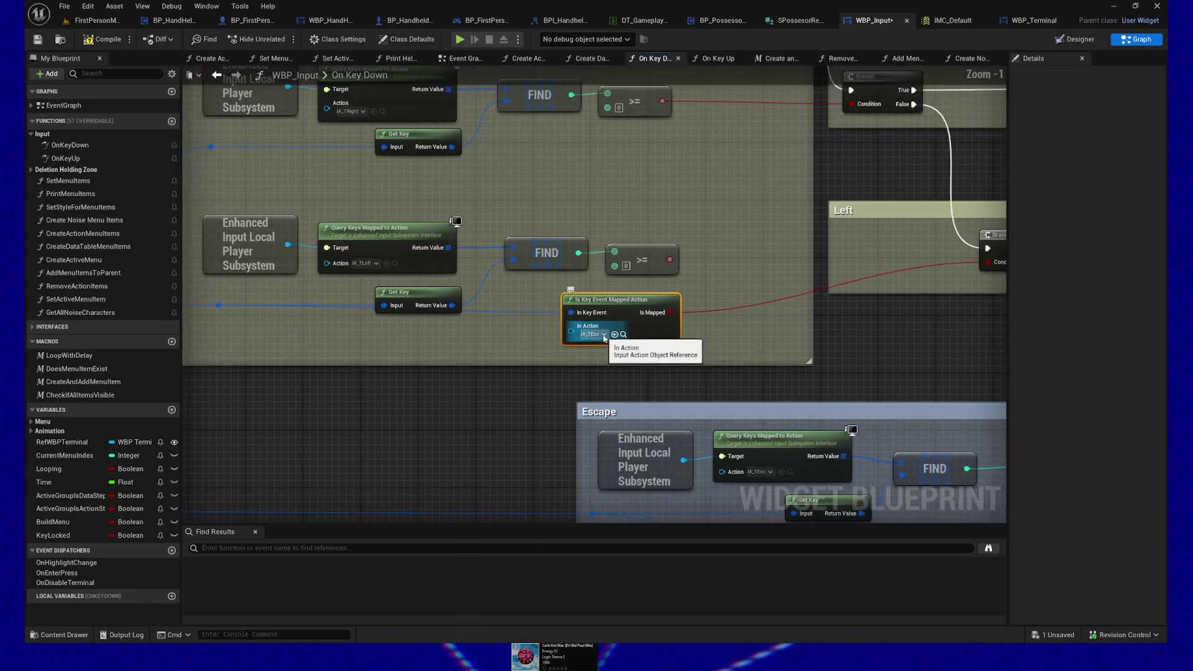
{"action": "left_click", "coordinate": [604, 335]}
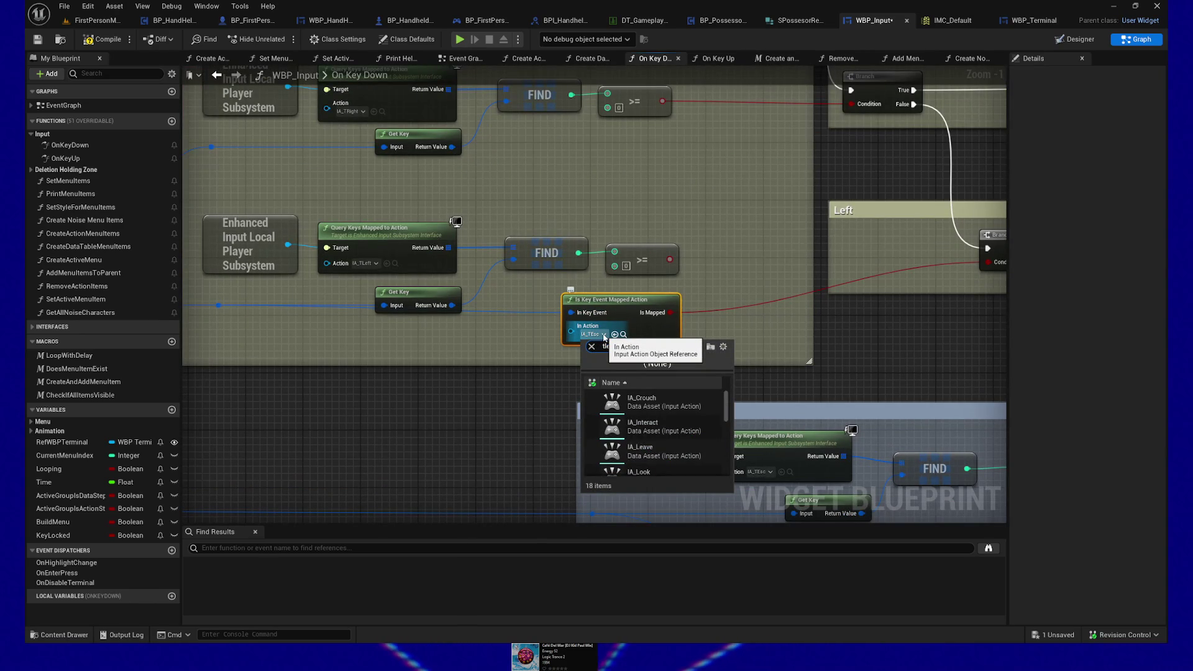
{"action": "left_click", "coordinate": [642, 401]}
Duplicate the IA_TLeft node and place the copy beside the Right row's FIND check.
{"action": "mouse_move", "coordinate": [472, 323]}
{"action": "left_mouse_down"}
{"action": "mouse_move", "coordinate": [520, 387]}
{"action": "mouse_move", "coordinate": [588, 433]}
{"action": "left_mouse_up"}
{"action": "key", "text": "ctrl+c"}
{"action": "key", "text": "ctrl+v"}
{"action": "left_click_drag", "start_coordinate": [743, 297], "coordinate": [714, 246]}
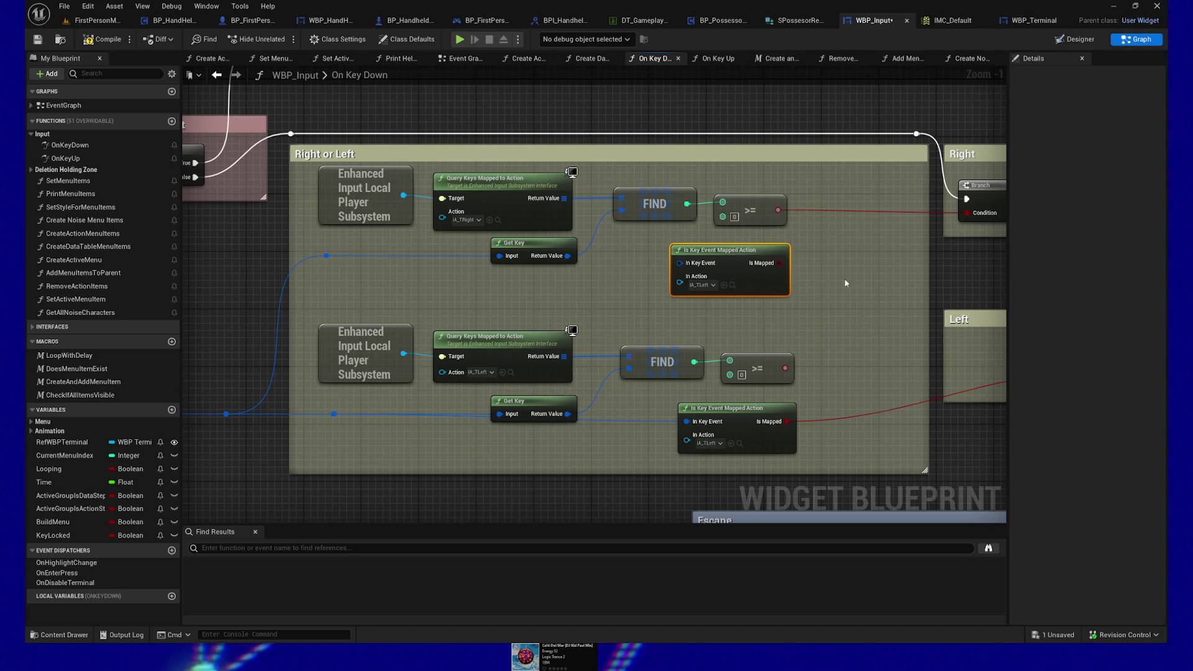
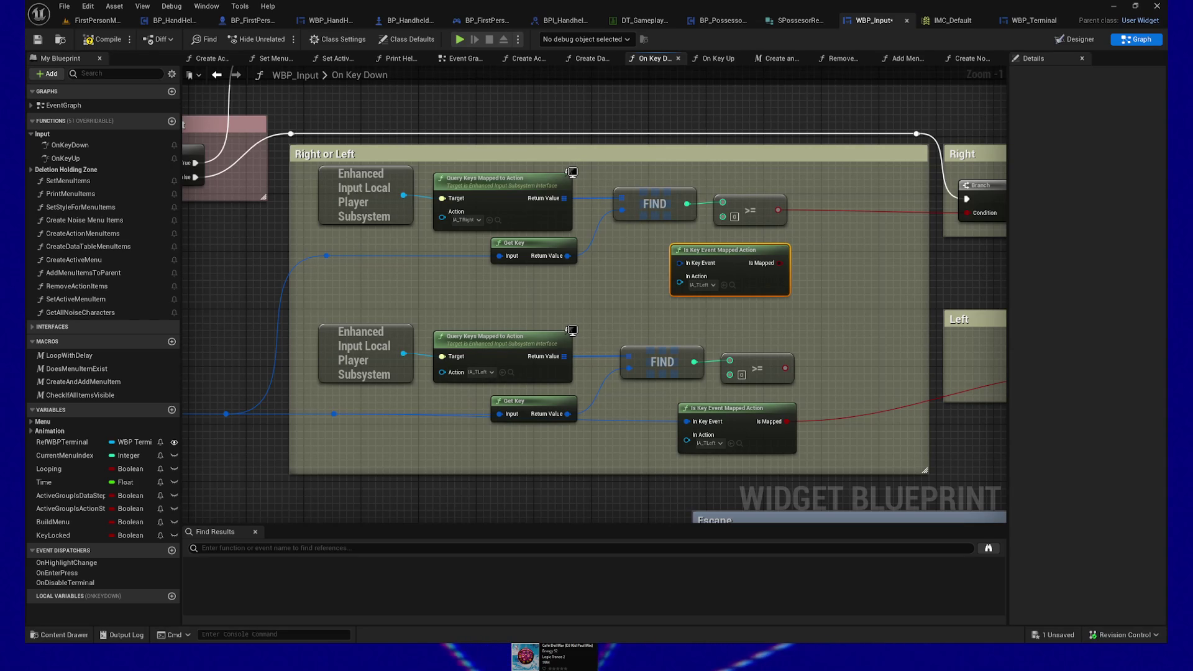
Wire Get Key into Is Key Event Mapped Action and its Is Mapped into the Right branch condition.
{"action": "left_click_drag", "start_coordinate": [564, 287], "coordinate": [554, 298]}
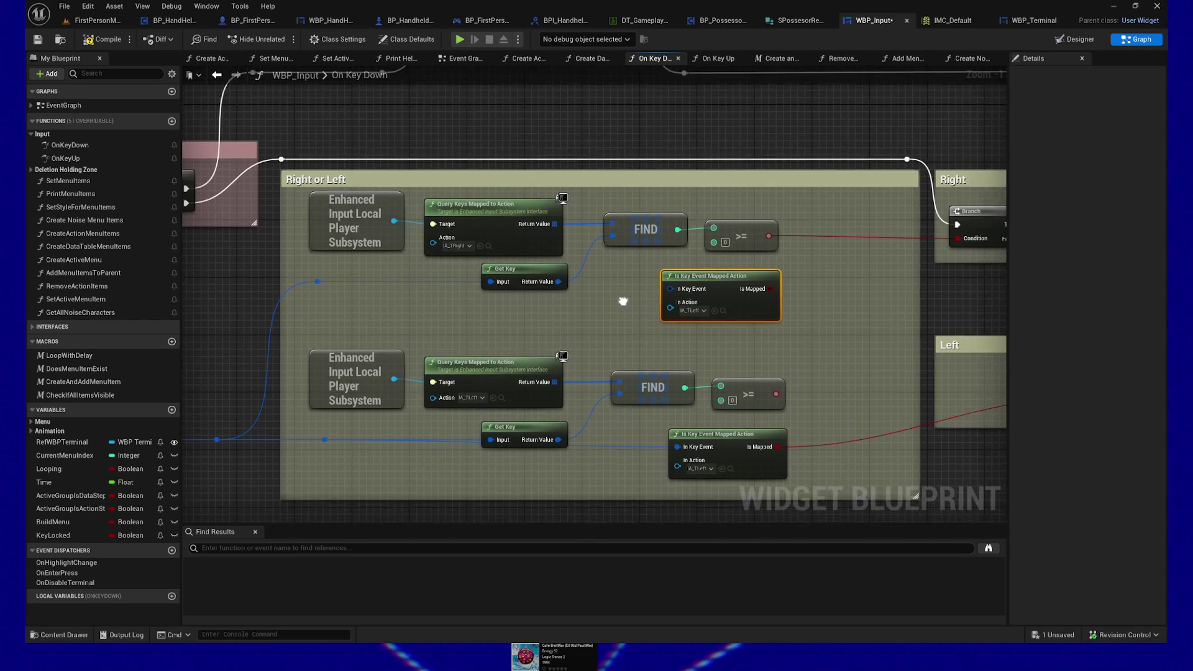
{"action": "mouse_move", "coordinate": [314, 274]}
{"action": "left_mouse_down"}
{"action": "mouse_move", "coordinate": [396, 295]}
{"action": "mouse_move", "coordinate": [669, 282]}
{"action": "left_mouse_up"}
{"action": "left_click_drag", "start_coordinate": [843, 306], "coordinate": [676, 319]}
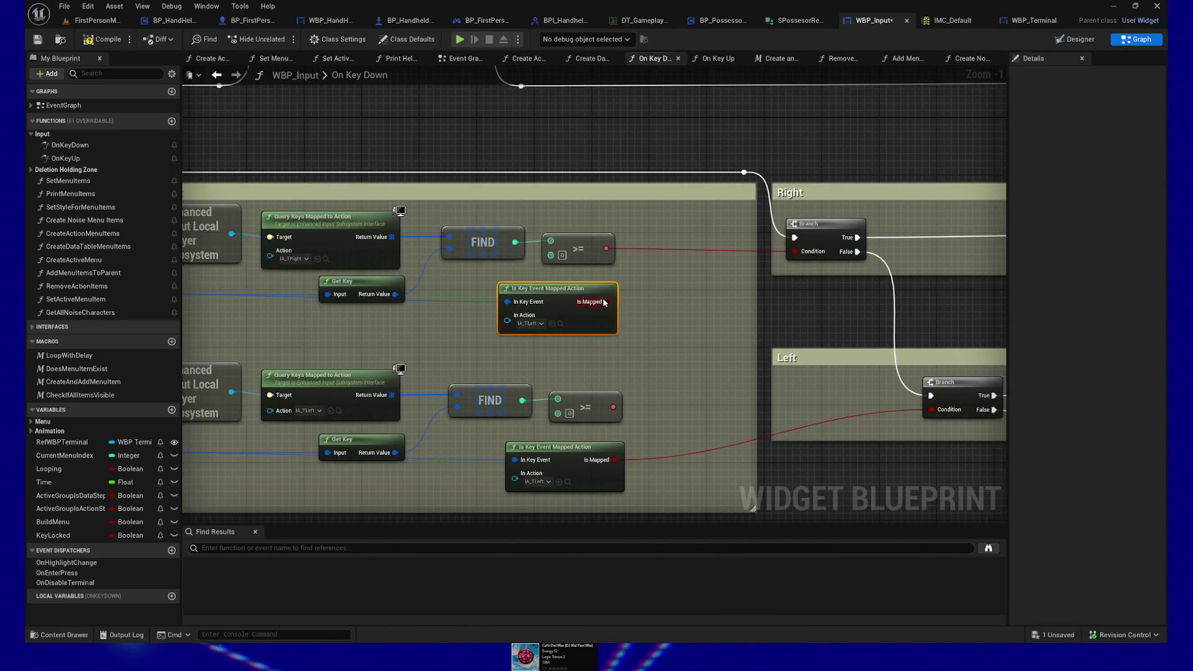
{"action": "left_click_drag", "start_coordinate": [609, 302], "coordinate": [817, 257]}
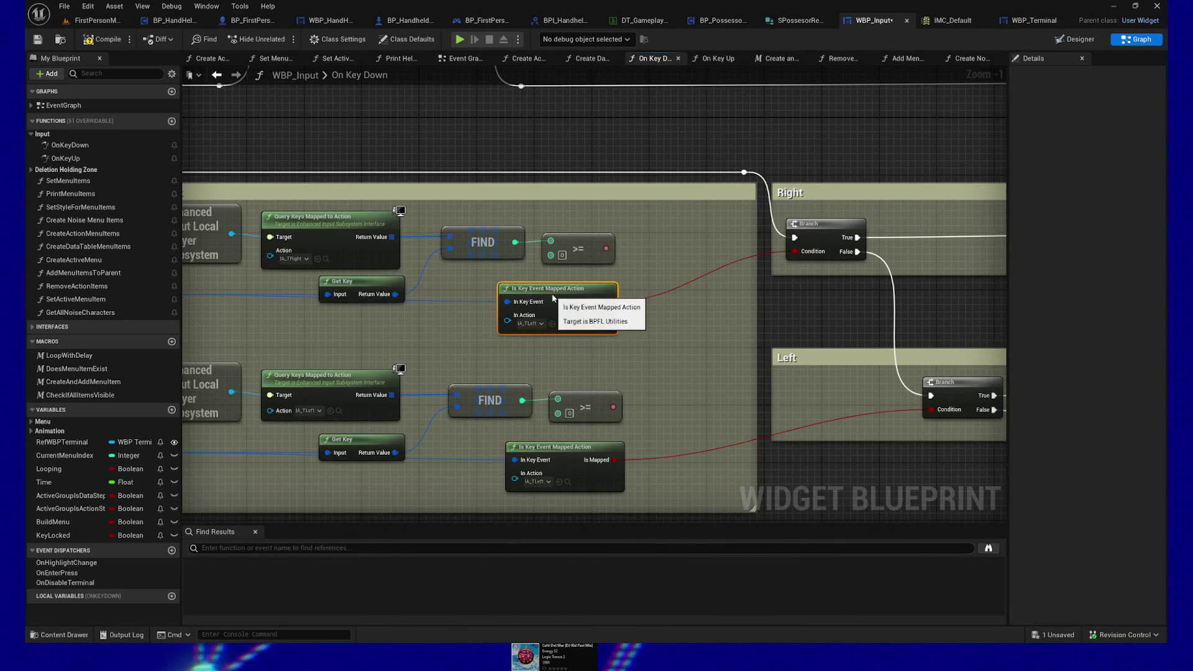
{"action": "left_click_drag", "start_coordinate": [562, 302], "coordinate": [809, 508]}
Paste a copy of the Is Key Event Mapped Action node and wire it into the Enter / Submit branch.
{"action": "left_click_drag", "start_coordinate": [398, 348], "coordinate": [415, 362]}
{"action": "left_click_drag", "start_coordinate": [435, 435], "coordinate": [569, 240]}
{"action": "mouse_move", "coordinate": [207, 337]}
{"action": "left_mouse_down"}
{"action": "mouse_move", "coordinate": [353, 372]}
{"action": "mouse_move", "coordinate": [630, 365]}
{"action": "left_mouse_up"}
{"action": "key", "text": "ctrl+v"}
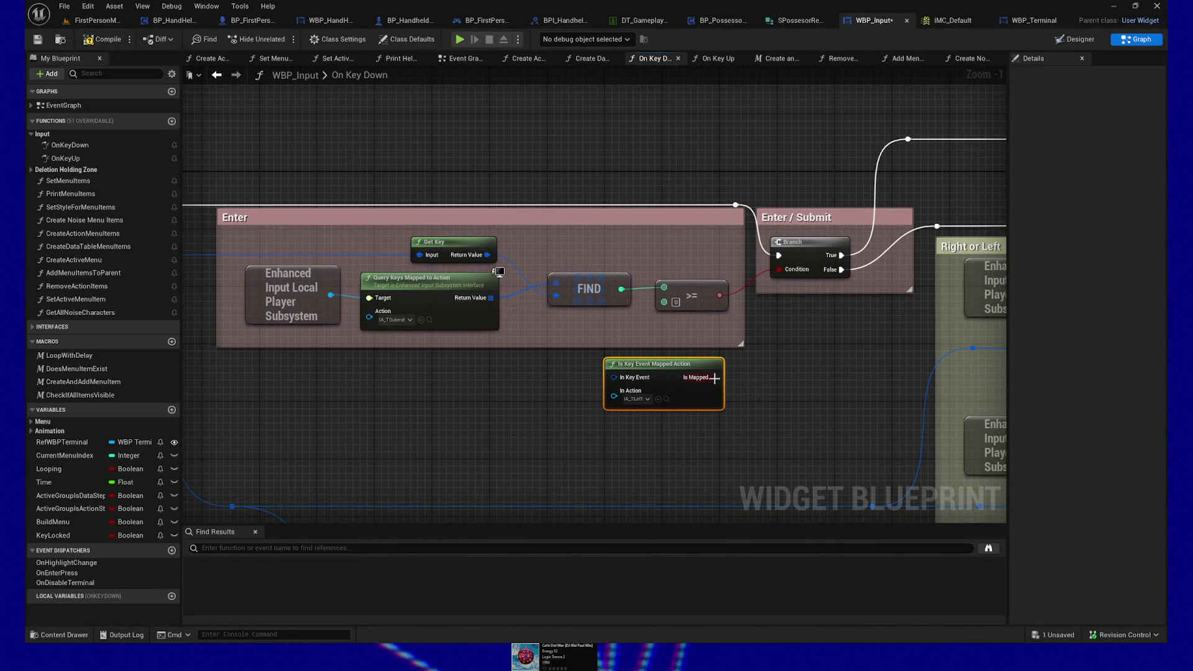
{"action": "left_click_drag", "start_coordinate": [716, 377], "coordinate": [778, 270]}
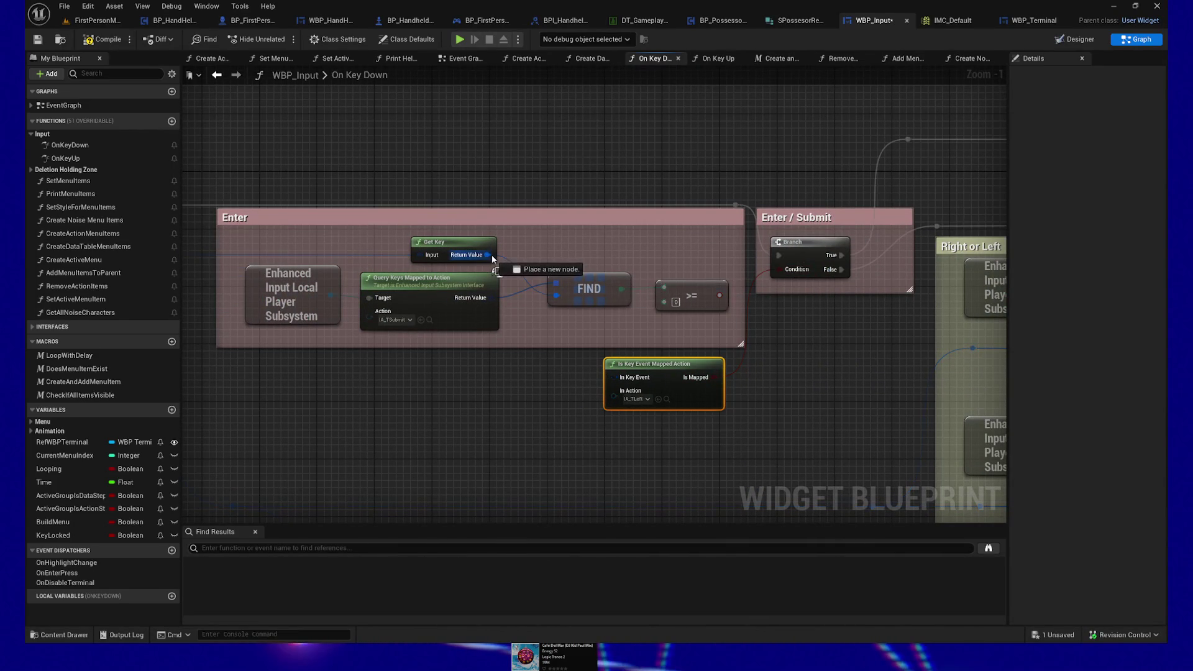
Add a reroute on the blue key-event wire and run a wire from it toward the new node.
{"action": "left_click_drag", "start_coordinate": [437, 430], "coordinate": [205, 404]}
{"action": "mouse_move", "coordinate": [569, 323]}
{"action": "left_mouse_down"}
{"action": "mouse_move", "coordinate": [680, 331]}
{"action": "mouse_move", "coordinate": [653, 331]}
{"action": "left_mouse_up"}
{"action": "left_click", "coordinate": [355, 324]}
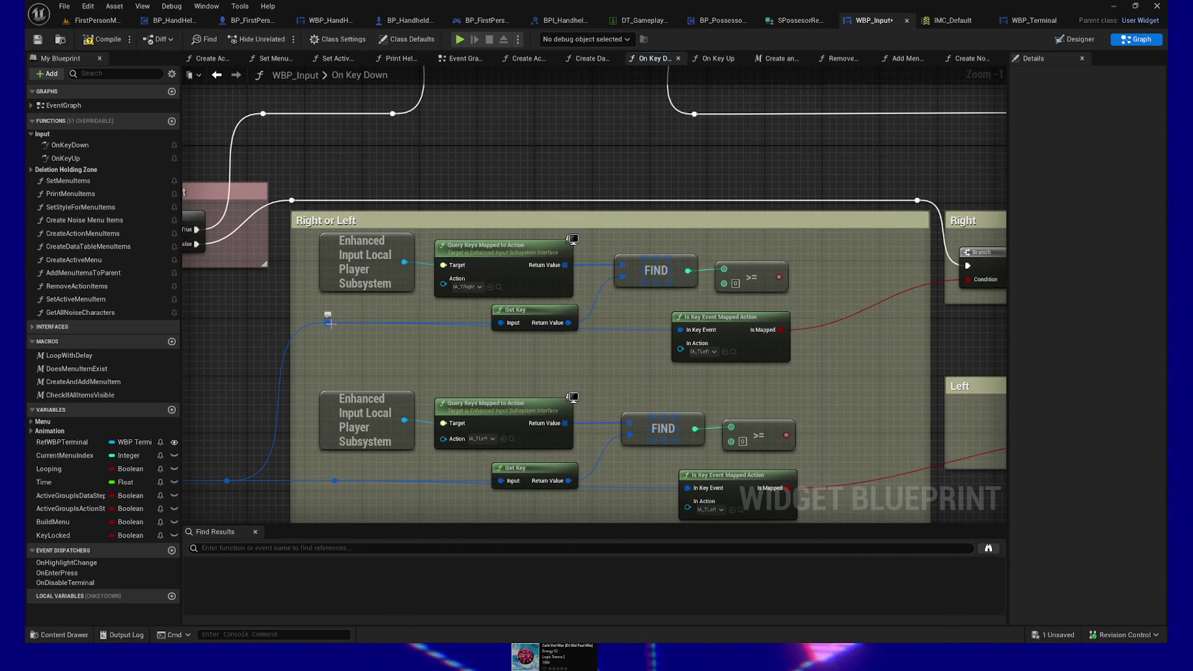
{"action": "left_click_drag", "start_coordinate": [249, 341], "coordinate": [533, 290]}
{"action": "left_click_drag", "start_coordinate": [187, 226], "coordinate": [448, 244]}
{"action": "double_click", "coordinate": [491, 245]}
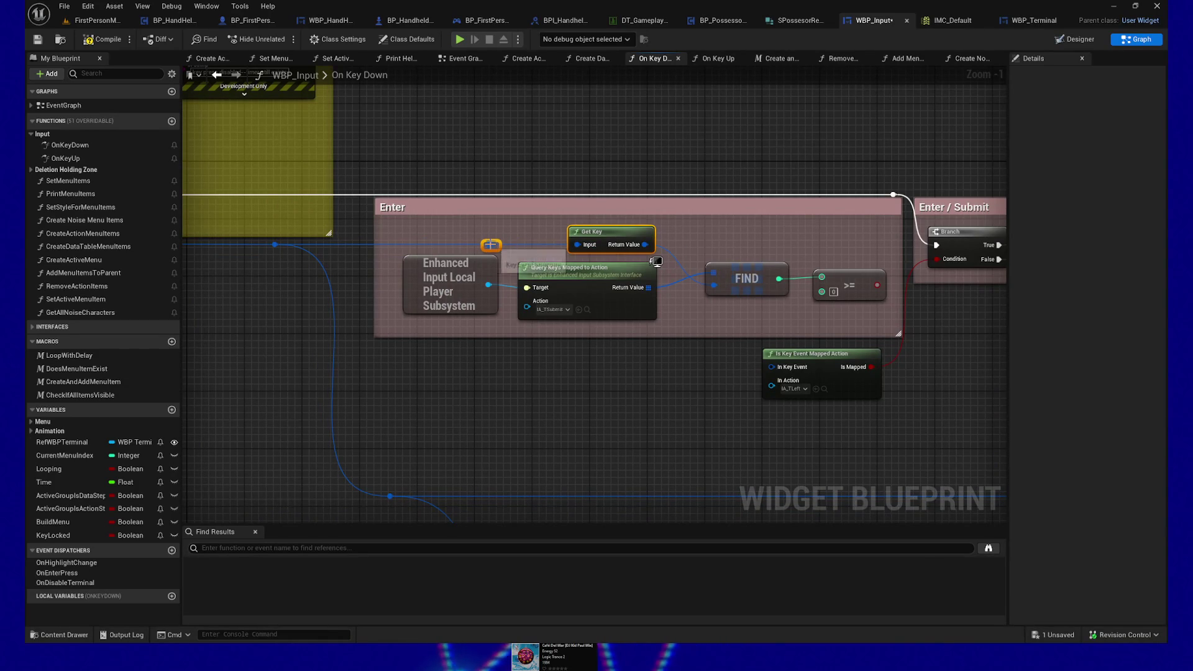
{"action": "mouse_move", "coordinate": [494, 245]}
{"action": "left_mouse_down"}
{"action": "mouse_move", "coordinate": [657, 263]}
{"action": "mouse_move", "coordinate": [773, 366]}
{"action": "left_mouse_up"}
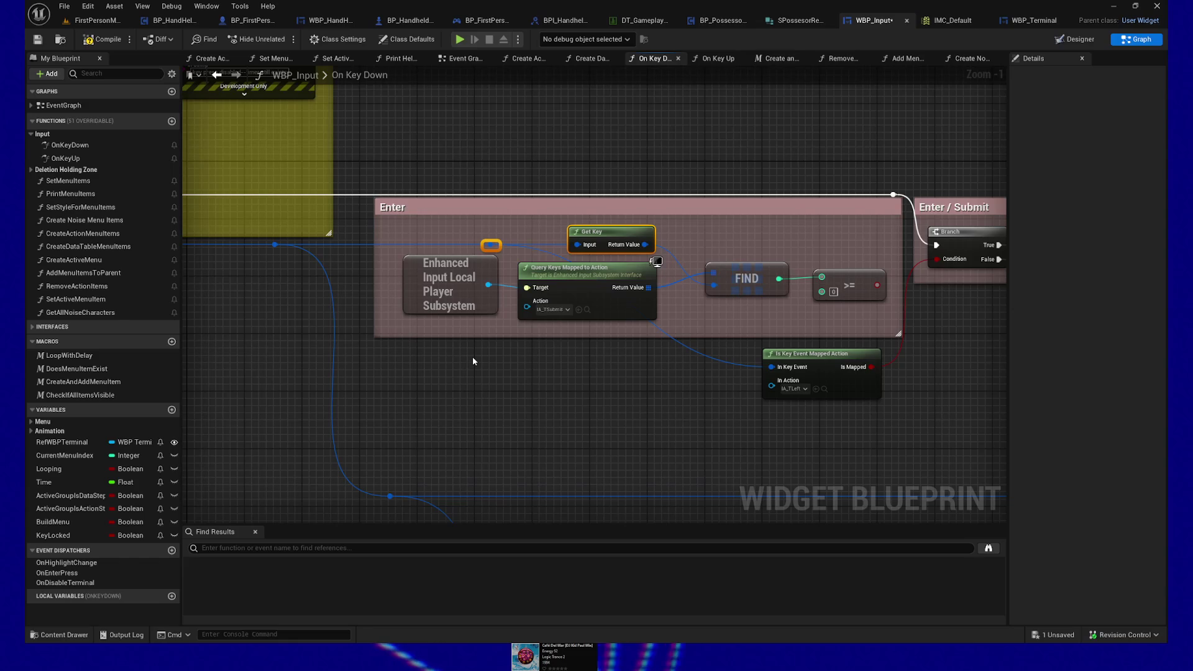
Shift the graph view slightly left to check the reroute-fed Enter key-event wire.
{"action": "mouse_move", "coordinate": [476, 355]}
{"action": "left_mouse_down"}
{"action": "mouse_move", "coordinate": [479, 386]}
{"action": "mouse_move", "coordinate": [511, 385]}
{"action": "left_mouse_up"}
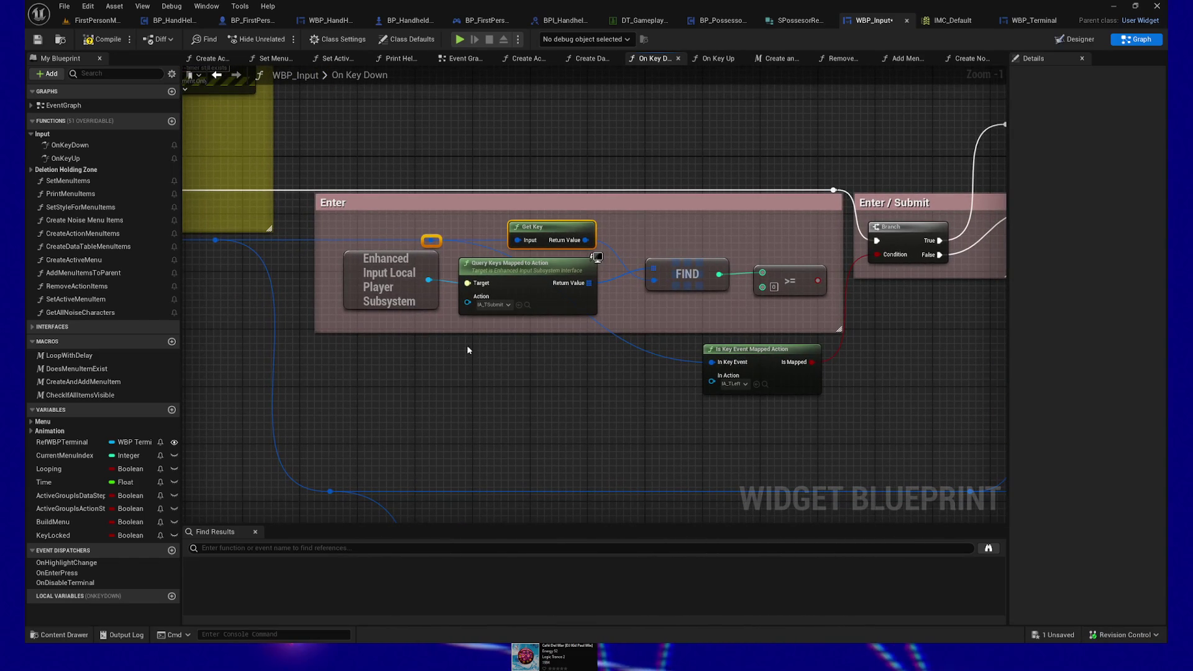
Set the Enter check's input action to IA_TSubmit.
{"action": "left_click", "coordinate": [742, 384]}
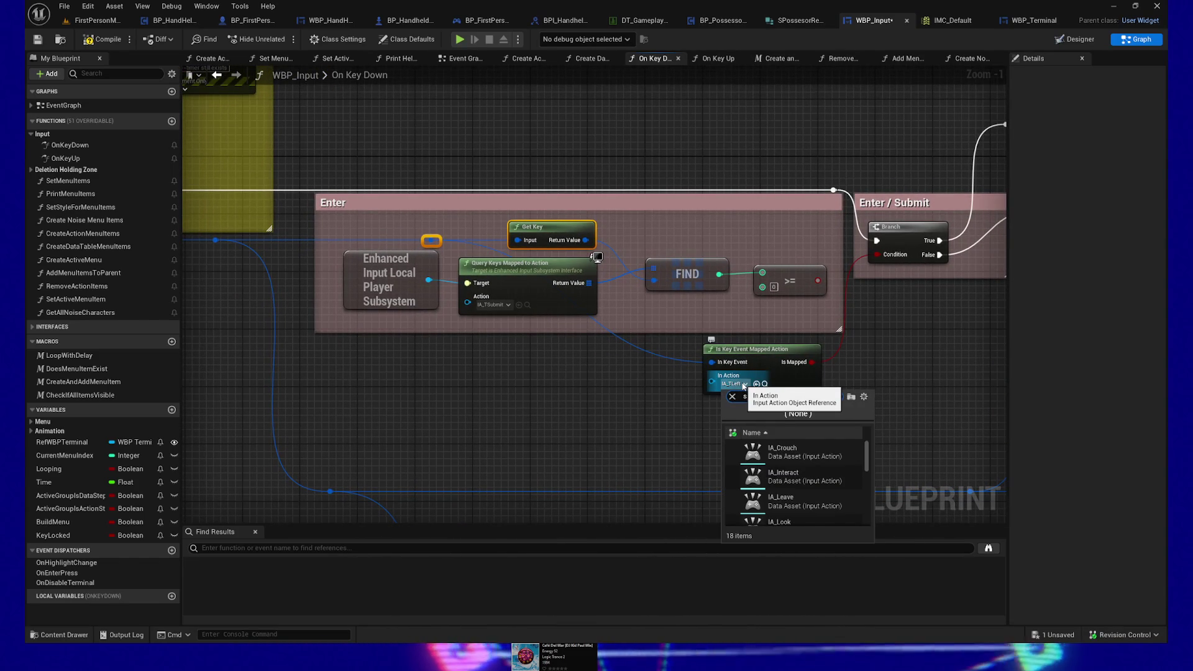
{"action": "type", "text": "submit"}
{"action": "left_click", "coordinate": [812, 457]}
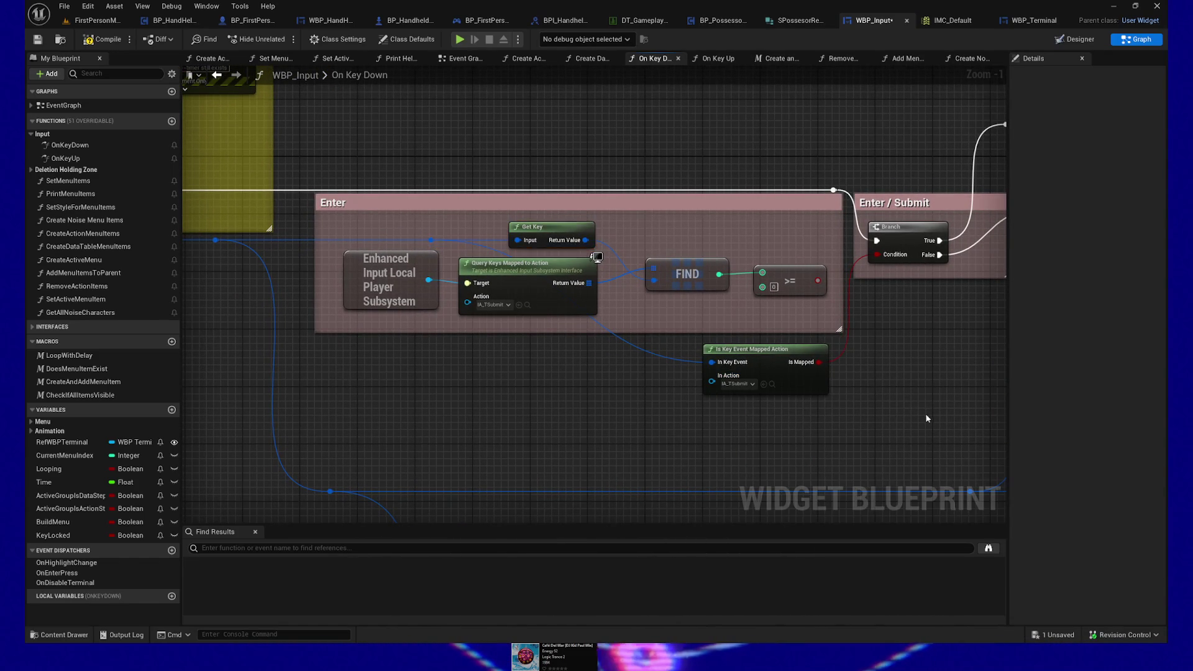
Set the upper Right check's input action to IA_TRight and save the widget blueprint.
{"action": "left_click_drag", "start_coordinate": [926, 418], "coordinate": [541, 296]}
{"action": "left_click_drag", "start_coordinate": [725, 364], "coordinate": [552, 419]}
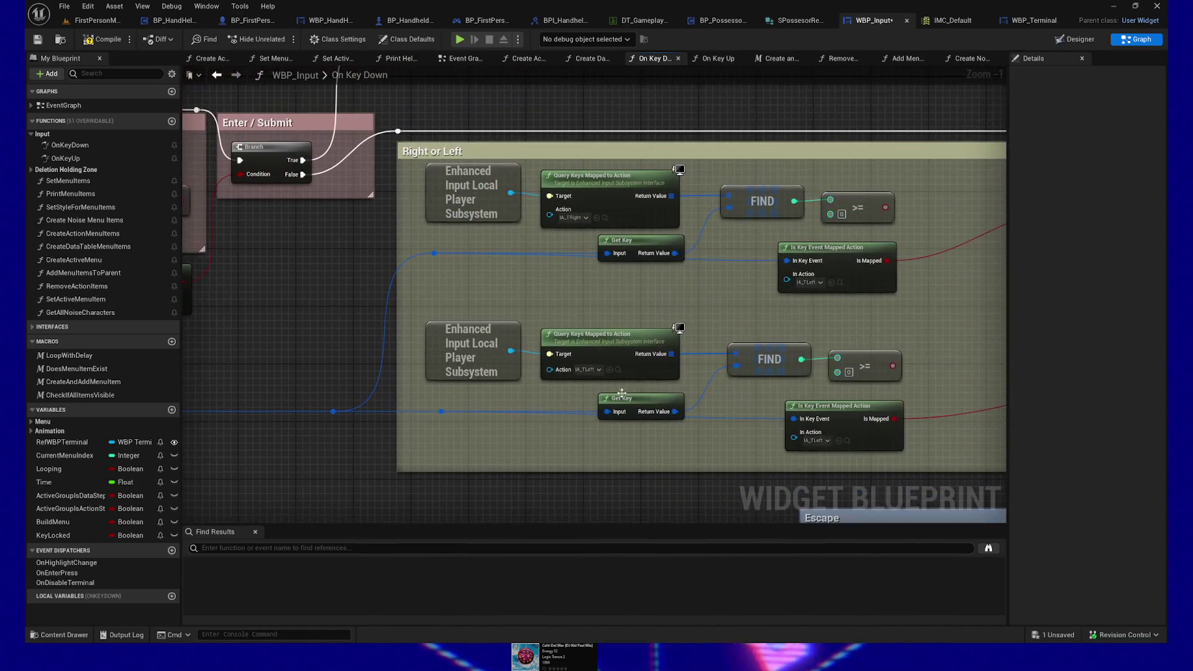
{"action": "left_click", "coordinate": [815, 282]}
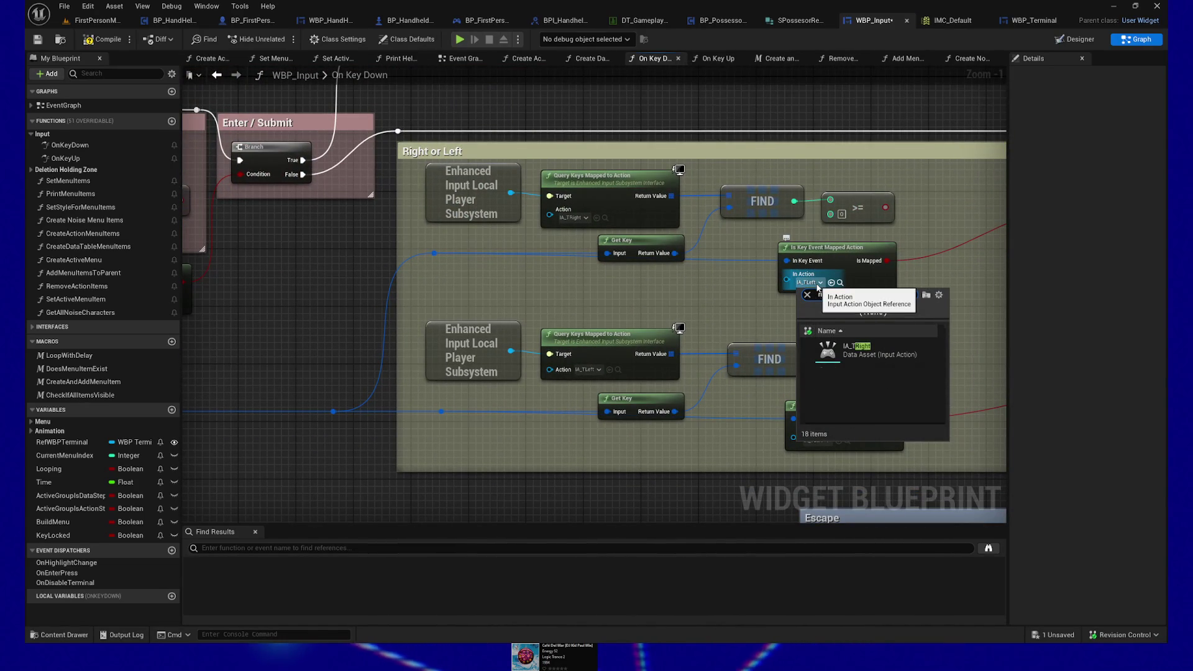
{"action": "type", "text": "right"}
{"action": "left_click", "coordinate": [860, 351]}
{"action": "left_click_drag", "start_coordinate": [648, 286], "coordinate": [662, 329]}
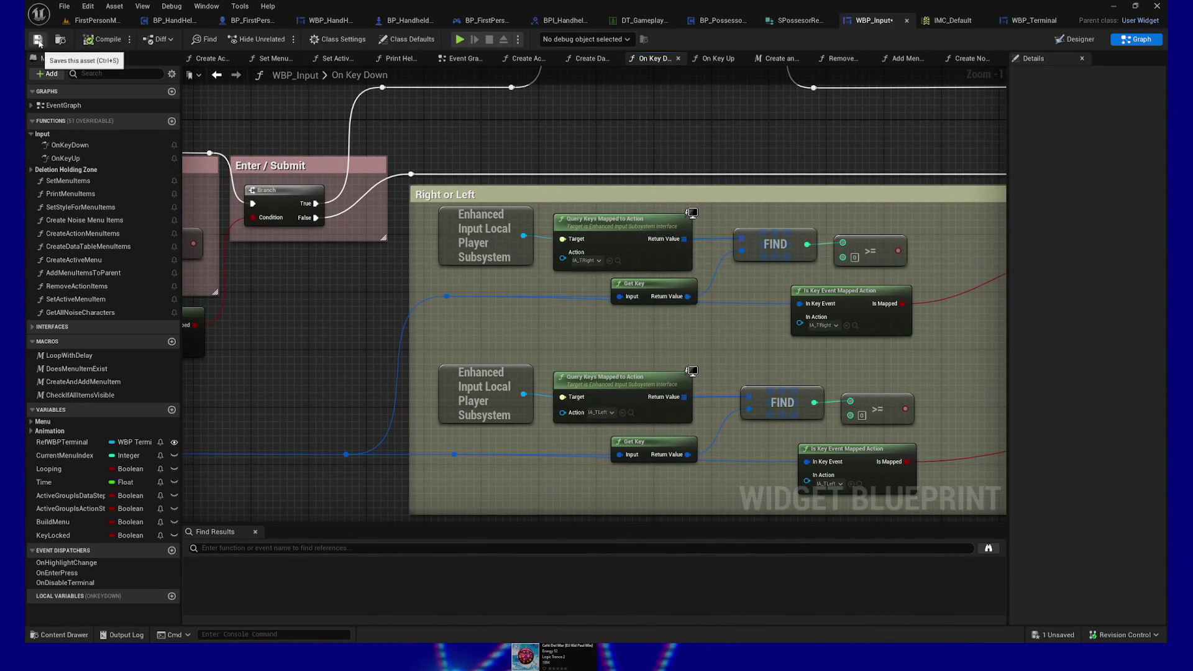
{"action": "left_click", "coordinate": [460, 39]}
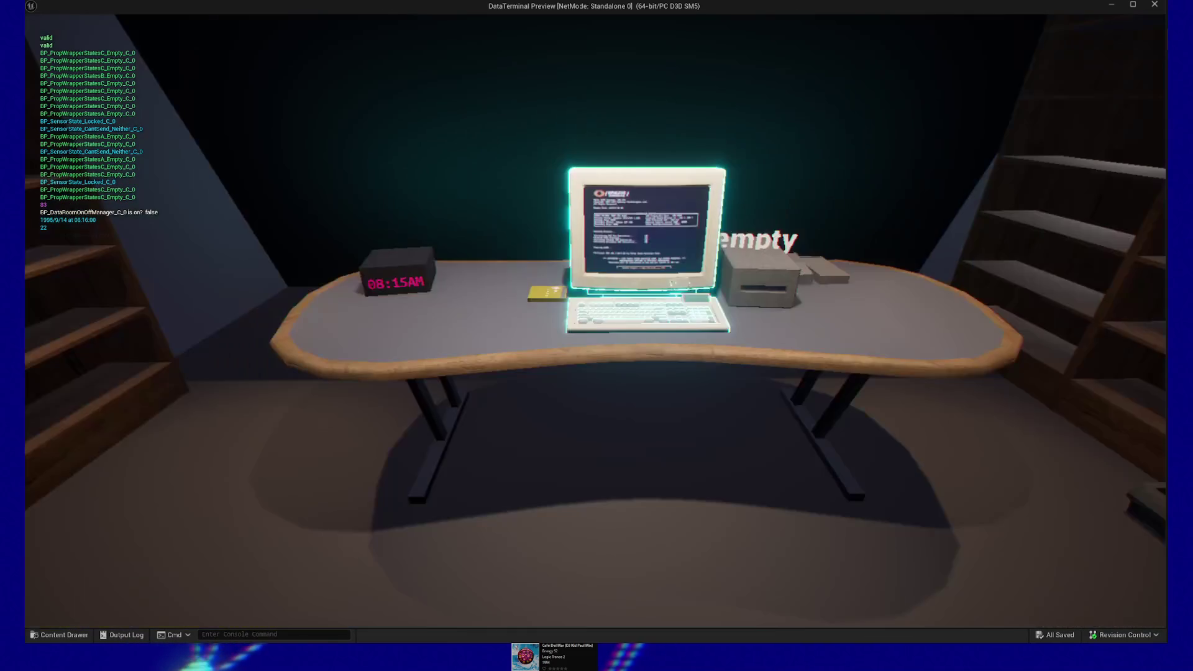
{"action": "key", "text": "Escape"}
{"action": "left_click", "coordinate": [594, 500]}
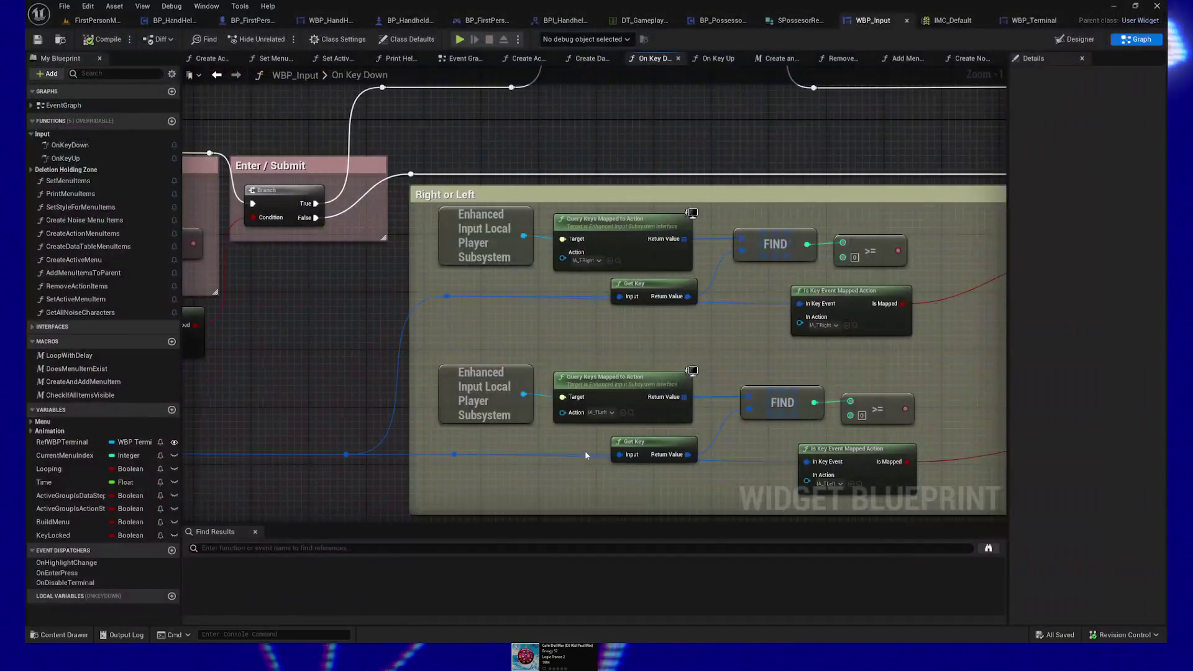
Delete the Enter group's old query-and-find nodes and move the mapped-action node up into the group.
{"action": "mouse_move", "coordinate": [485, 343]}
{"action": "left_mouse_down"}
{"action": "mouse_move", "coordinate": [551, 335]}
{"action": "mouse_move", "coordinate": [404, 253]}
{"action": "left_mouse_up"}
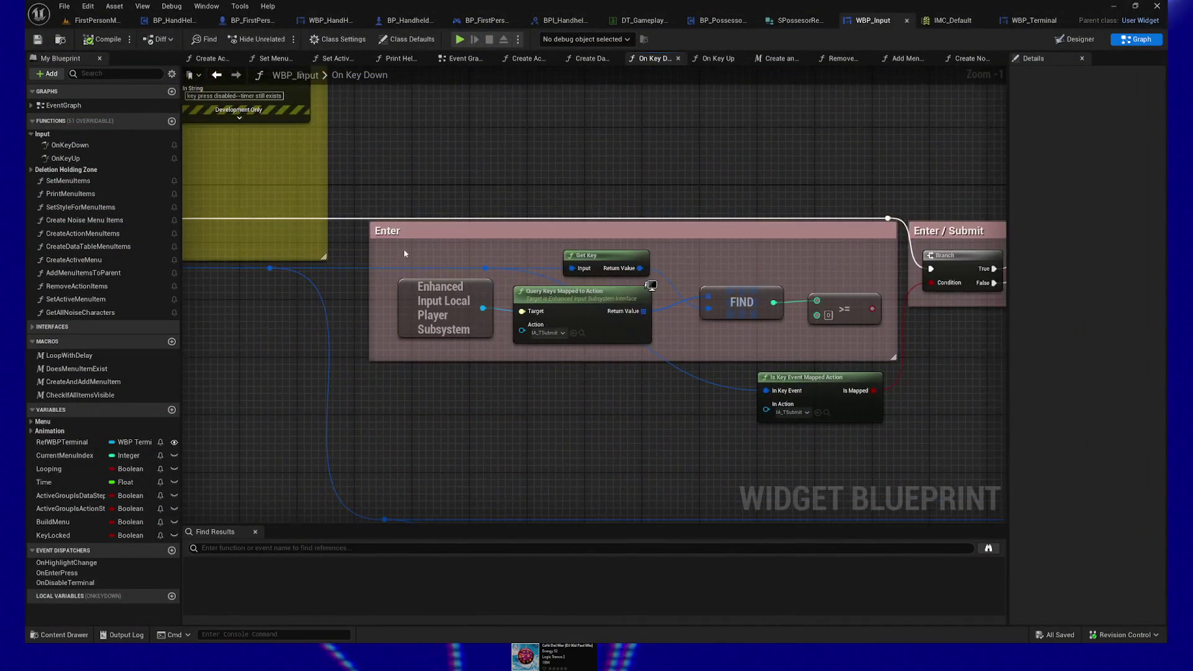
{"action": "left_click", "coordinate": [417, 284]}
{"action": "left_click", "coordinate": [559, 292], "text": "ctrl"}
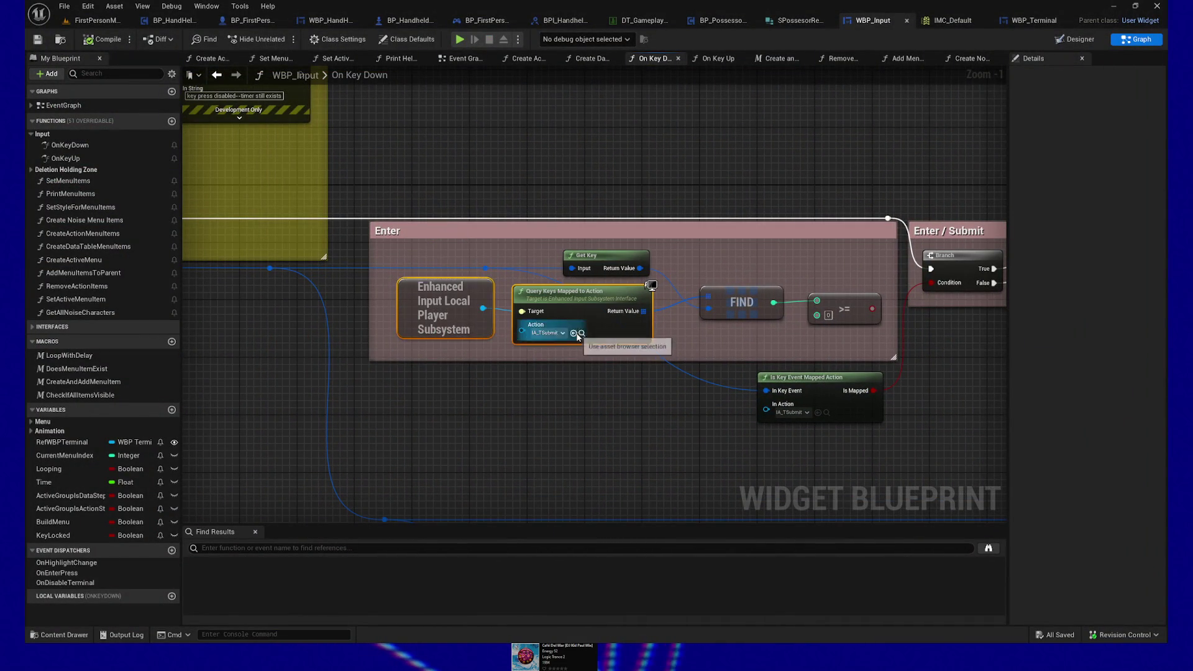
{"action": "mouse_move", "coordinate": [577, 245]}
{"action": "left_mouse_down"}
{"action": "mouse_move", "coordinate": [788, 328]}
{"action": "mouse_move", "coordinate": [851, 335]}
{"action": "left_mouse_up"}
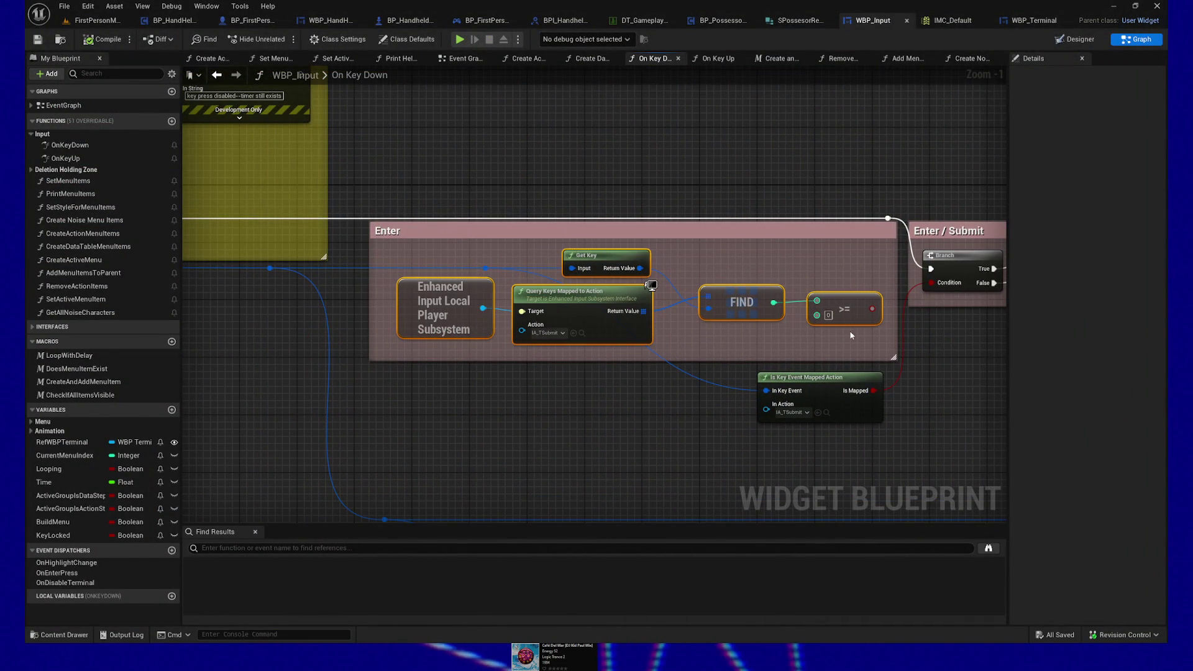
{"action": "key", "text": "Delete"}
{"action": "left_click_drag", "start_coordinate": [817, 388], "coordinate": [779, 290]}
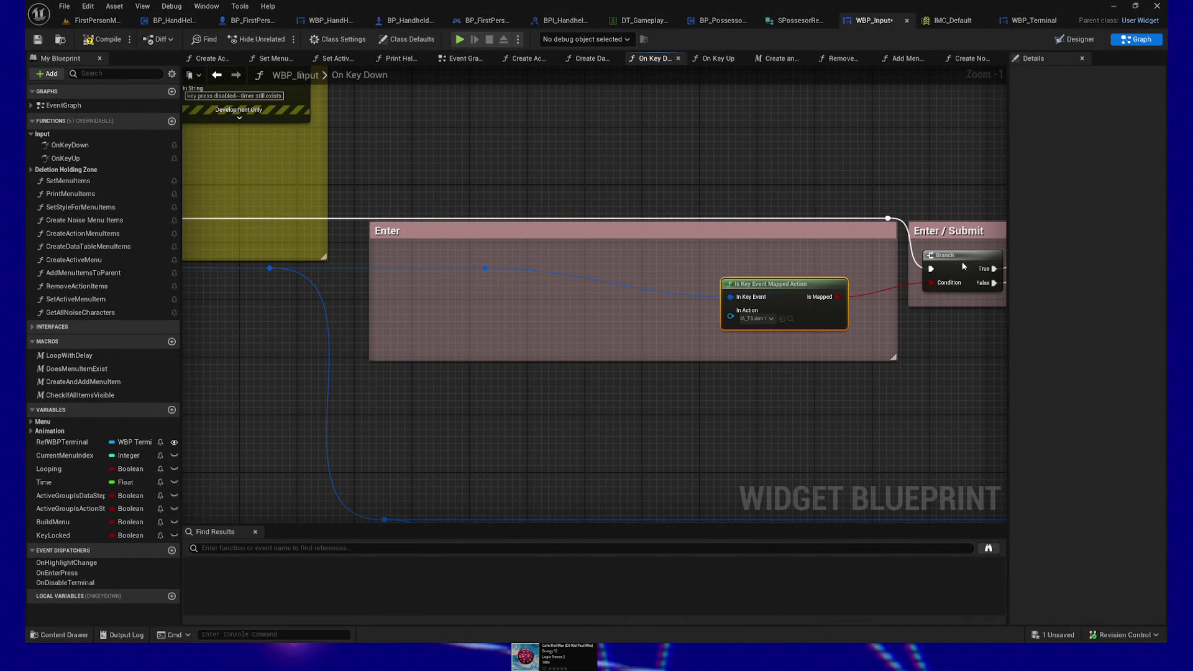
Select the blue wire's reroute and nudge the Branch up inside Enter / Submit.
{"action": "left_click_drag", "start_coordinate": [864, 375], "coordinate": [851, 371]}
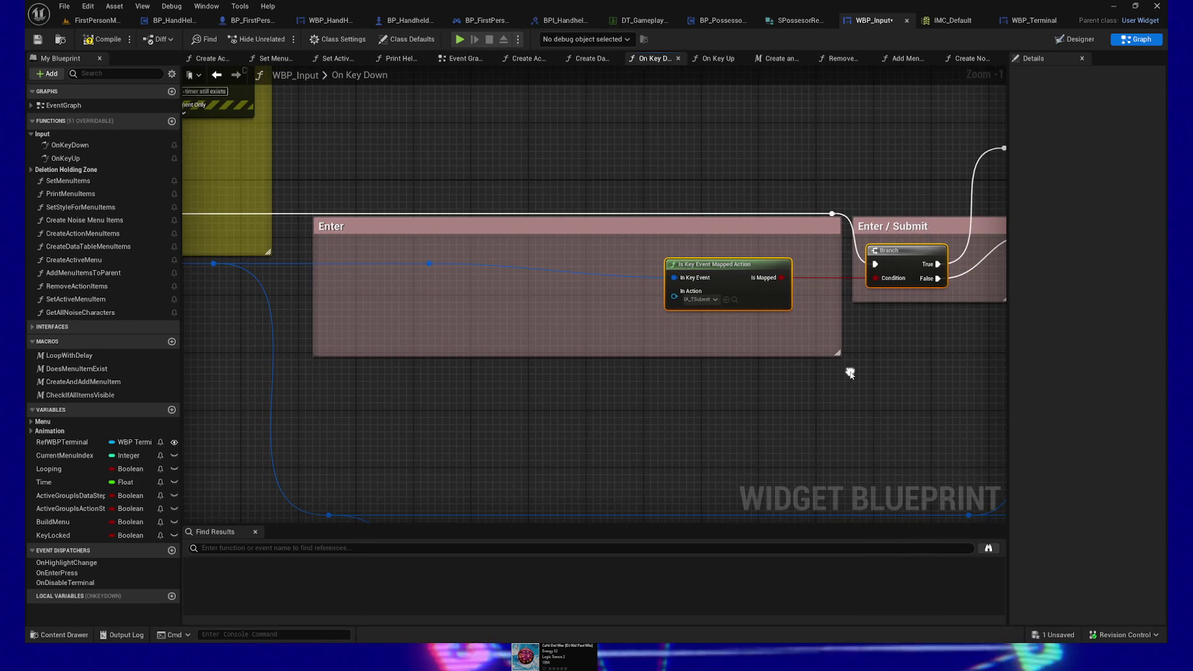
{"action": "mouse_move", "coordinate": [690, 373]}
{"action": "left_mouse_down"}
{"action": "mouse_move", "coordinate": [431, 371]}
{"action": "mouse_move", "coordinate": [707, 369]}
{"action": "left_mouse_up"}
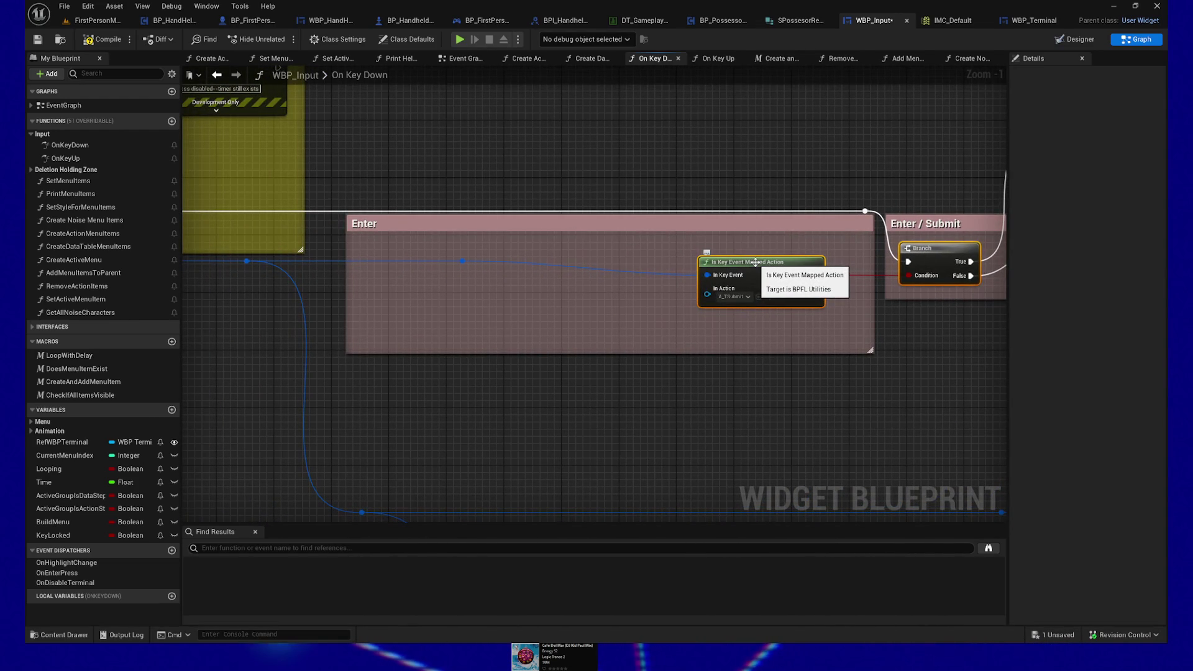
{"action": "left_click", "coordinate": [461, 260]}
{"action": "left_click_drag", "start_coordinate": [806, 325], "coordinate": [652, 330]}
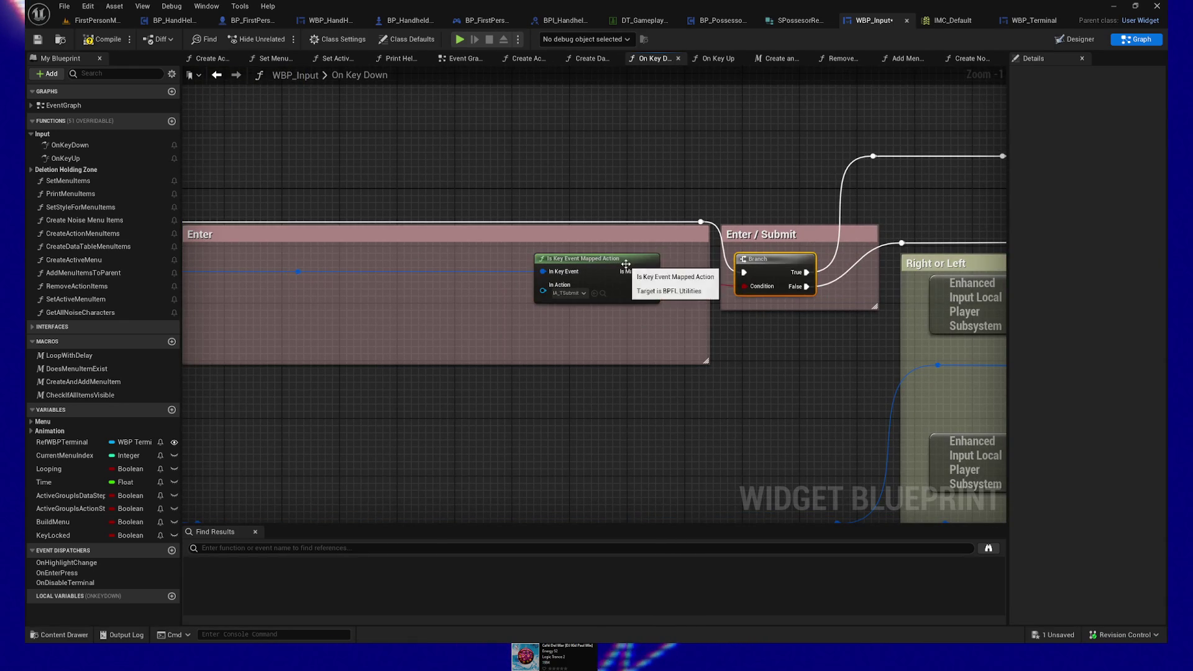
{"action": "left_click_drag", "start_coordinate": [771, 266], "coordinate": [802, 200]}
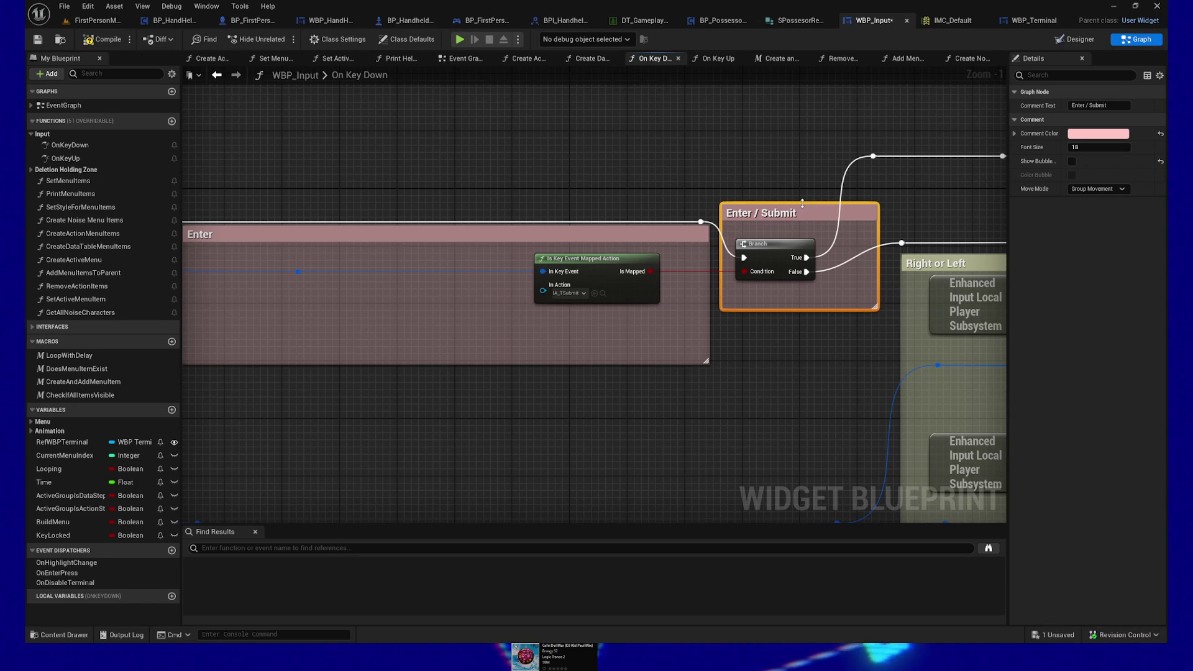
Shrink the Enter comment box tightly around its mapped-action check, then select both Enter boxes.
{"action": "mouse_move", "coordinate": [434, 360]}
{"action": "left_mouse_down"}
{"action": "mouse_move", "coordinate": [733, 316]}
{"action": "mouse_move", "coordinate": [692, 336]}
{"action": "mouse_move", "coordinate": [502, 362]}
{"action": "left_mouse_up"}
{"action": "scroll", "coordinate": [732, 318], "scroll_direction": "down", "scroll_amount": 2}
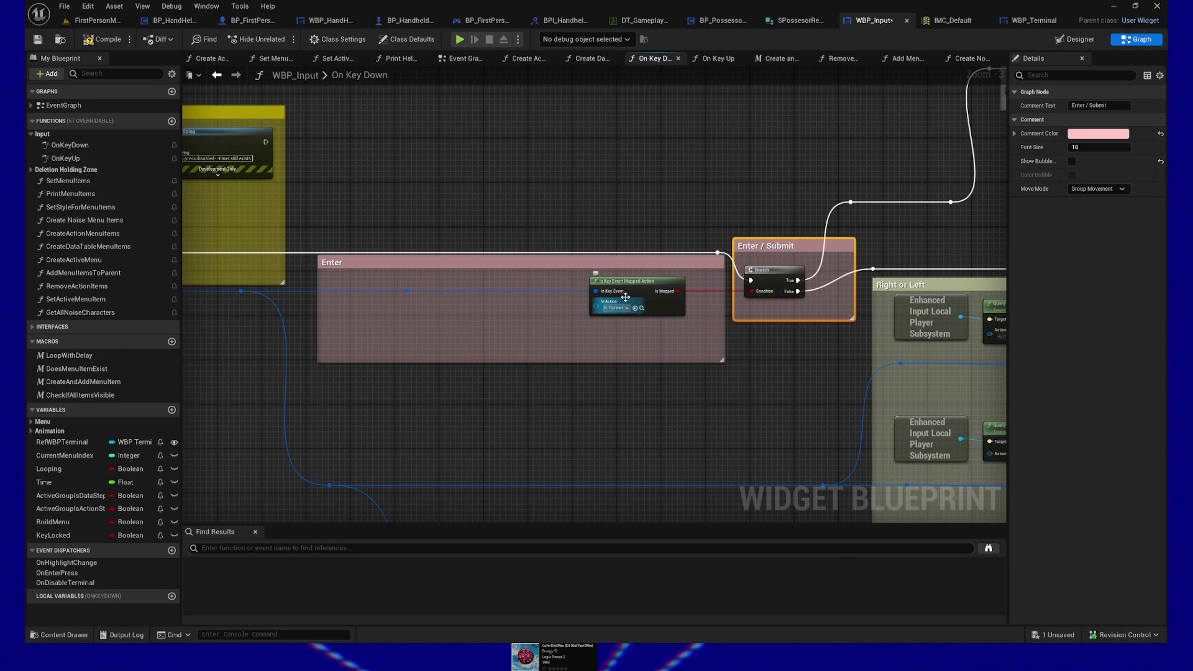
{"action": "left_click", "coordinate": [646, 286]}
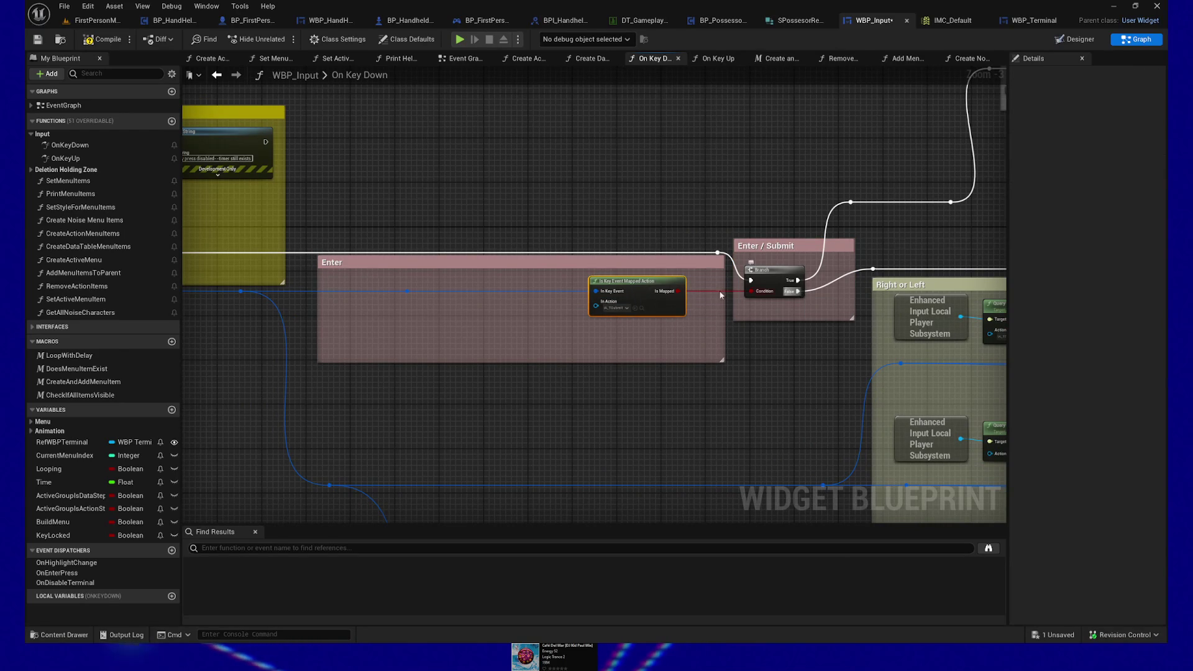
{"action": "left_click_drag", "start_coordinate": [320, 315], "coordinate": [555, 315]}
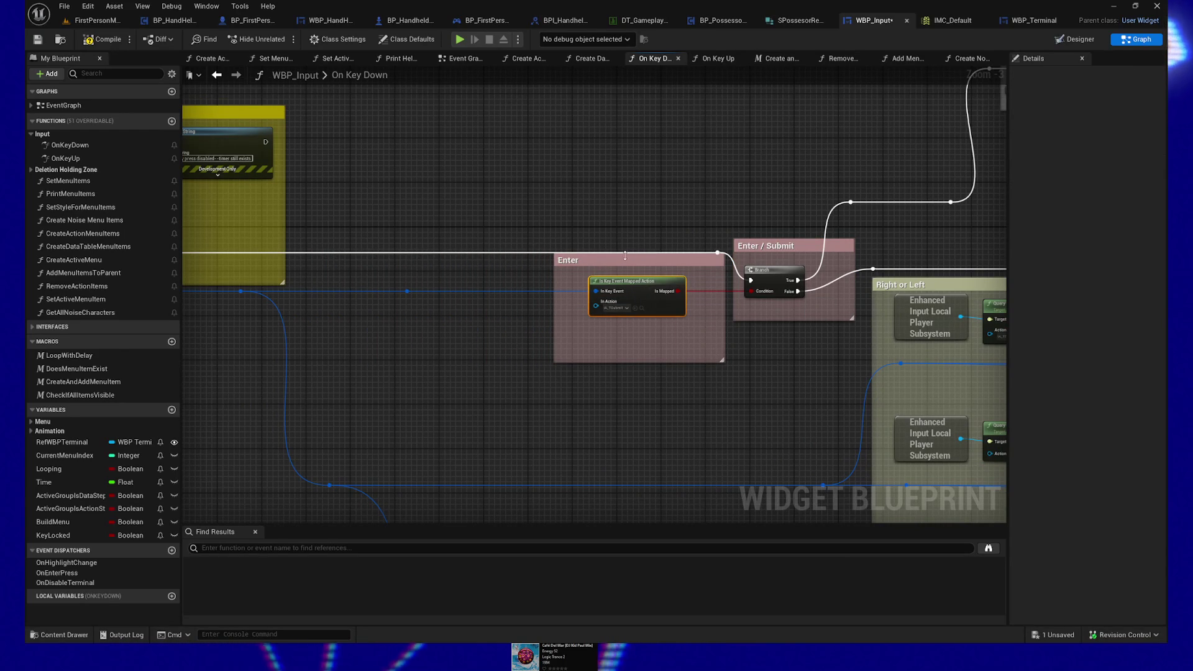
{"action": "left_click_drag", "start_coordinate": [629, 254], "coordinate": [638, 260]}
{"action": "left_click_drag", "start_coordinate": [530, 220], "coordinate": [848, 378]}
Add a reroute on the blue wire beside the Enter check's input.
{"action": "scroll", "coordinate": [321, 372], "scroll_direction": "down", "scroll_amount": 1}
{"action": "double_click", "coordinate": [352, 277]}
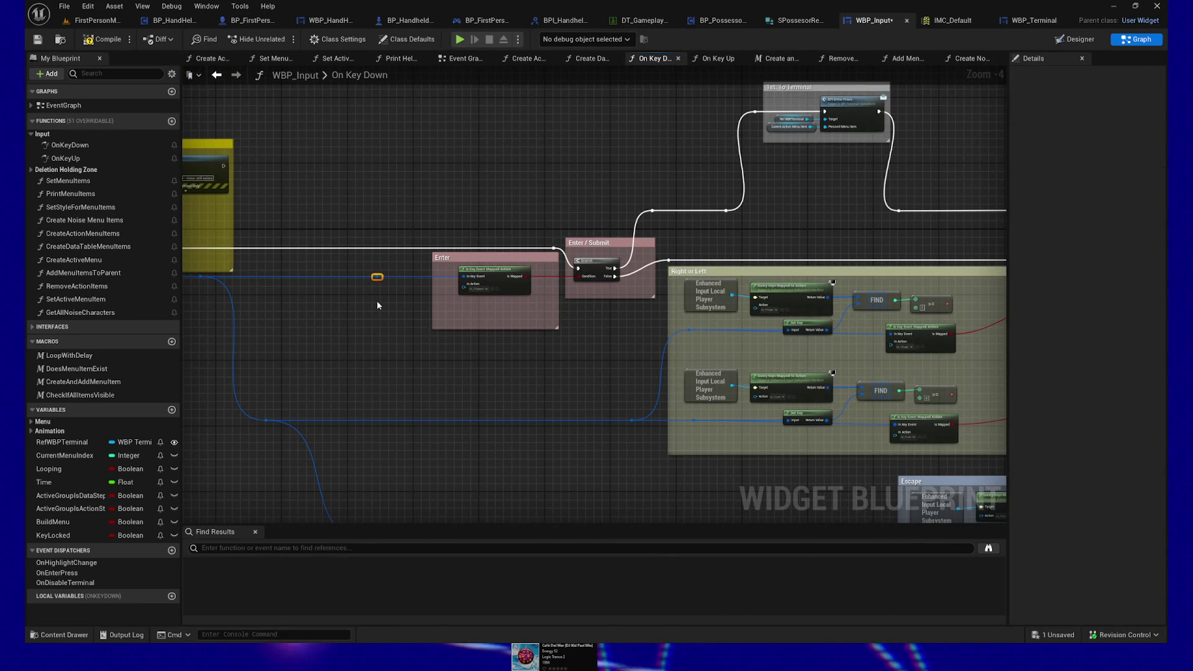
{"action": "key", "text": "Right"}
{"action": "key", "text": "Right"}
{"action": "key", "text": "Right"}
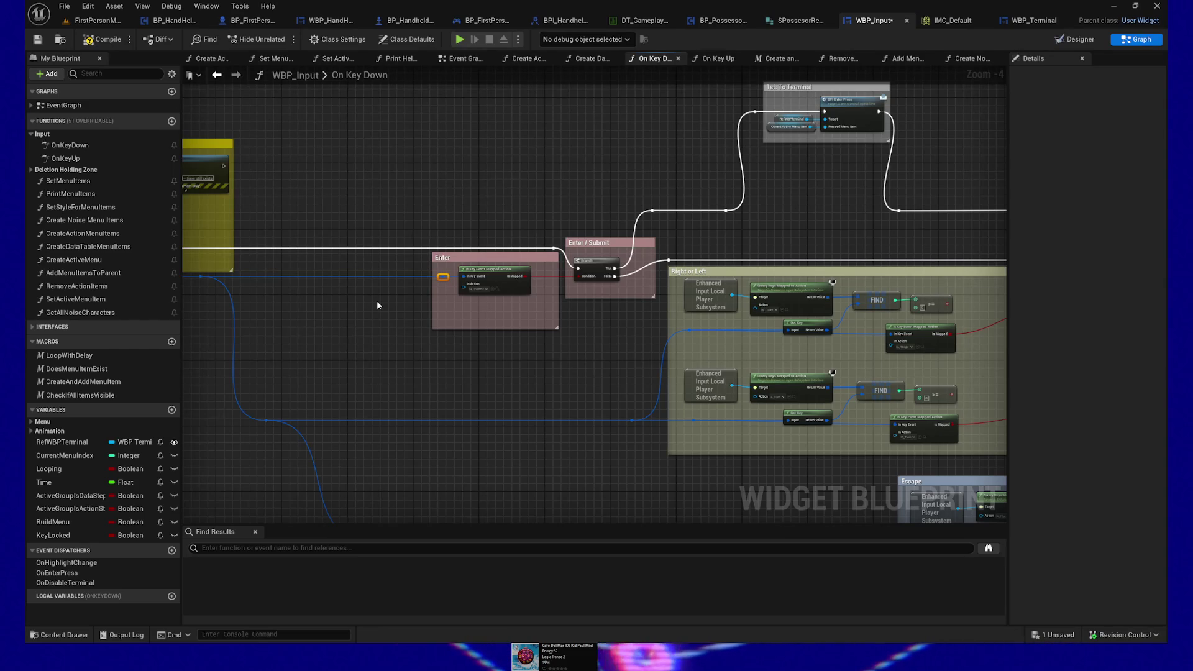
Delete the top row's key query nodes and straighten the wire into the Right branch.
{"action": "mouse_move", "coordinate": [483, 370]}
{"action": "left_mouse_down"}
{"action": "mouse_move", "coordinate": [412, 332]}
{"action": "mouse_move", "coordinate": [587, 303]}
{"action": "mouse_move", "coordinate": [696, 310]}
{"action": "left_mouse_up"}
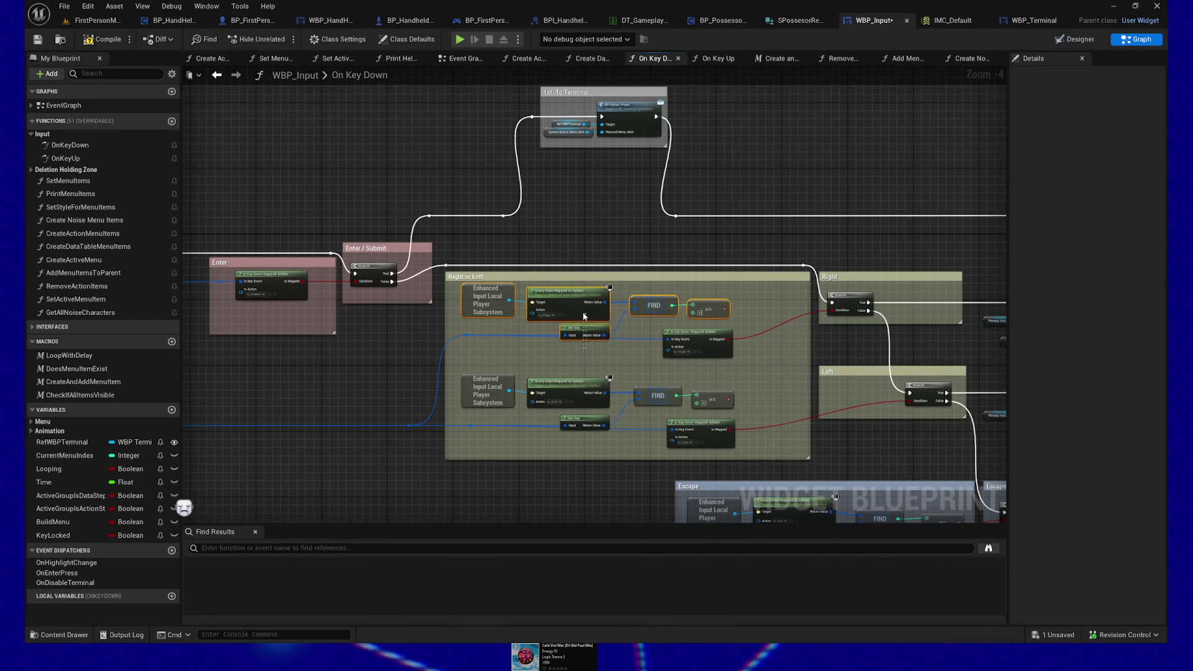
{"action": "key", "text": "Delete"}
{"action": "left_click", "coordinate": [692, 333]}
{"action": "left_click", "coordinate": [850, 298], "text": "ctrl"}
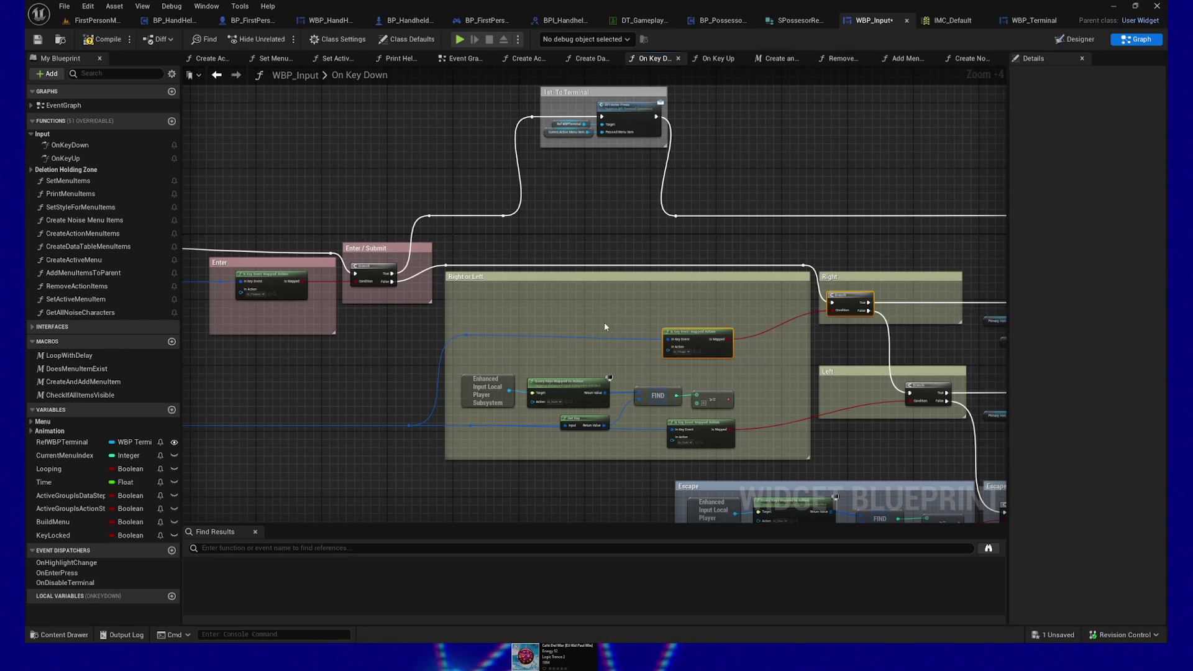
{"action": "key", "text": "q"}
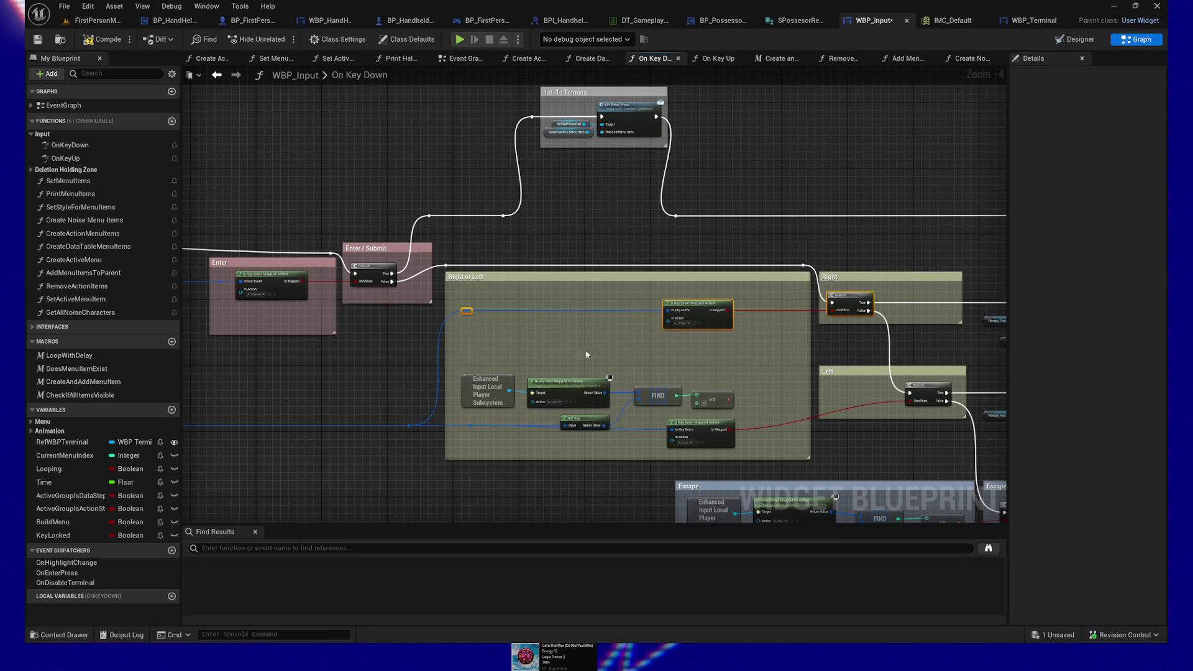
Delete the lower row's key query nodes and straighten the wire into the Left branch.
{"action": "left_click_drag", "start_coordinate": [675, 359], "coordinate": [532, 336]}
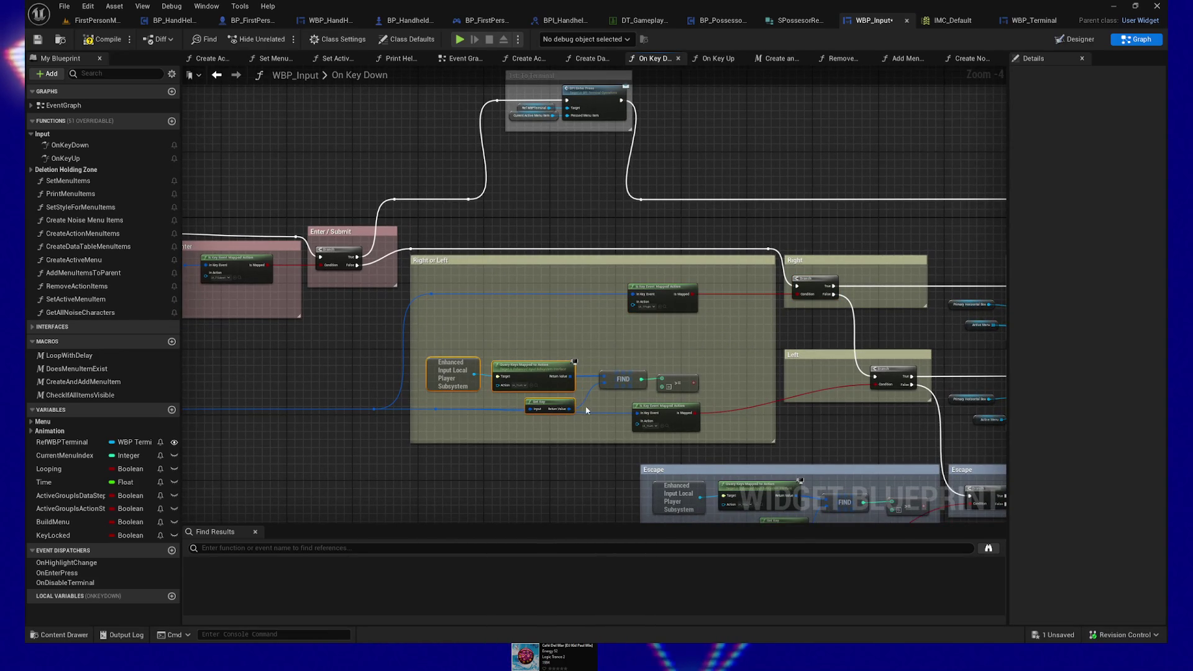
{"action": "key", "text": "Delete"}
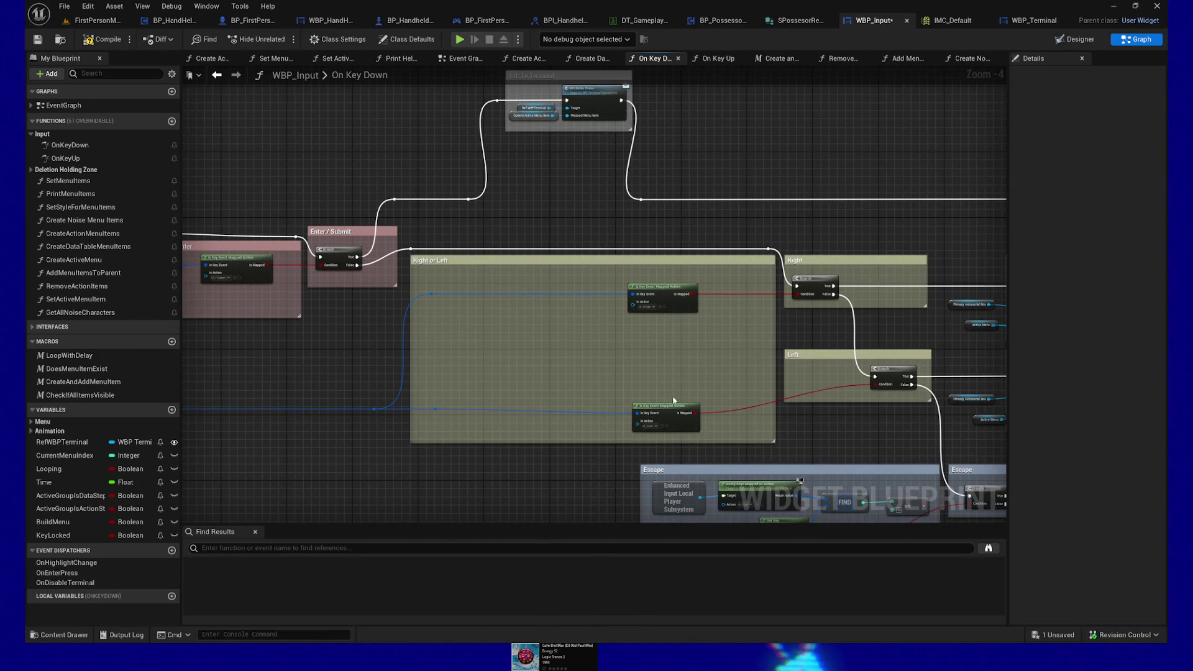
{"action": "left_click", "coordinate": [669, 408]}
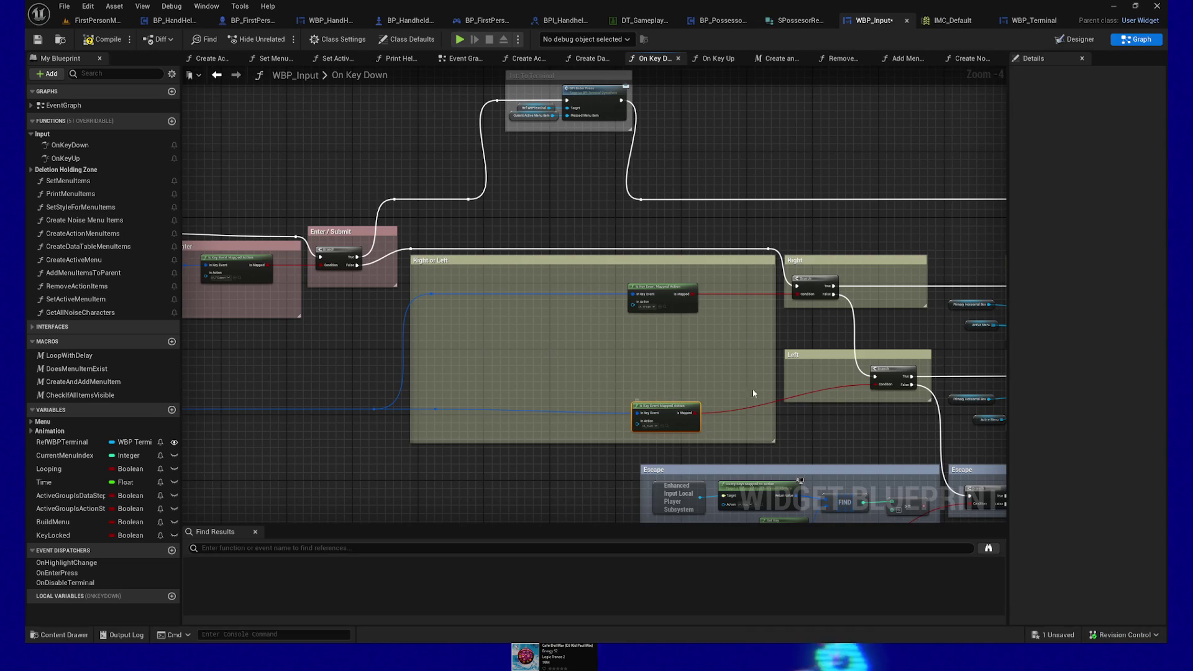
{"action": "left_click", "coordinate": [890, 377], "text": "ctrl"}
{"action": "key", "text": "q"}
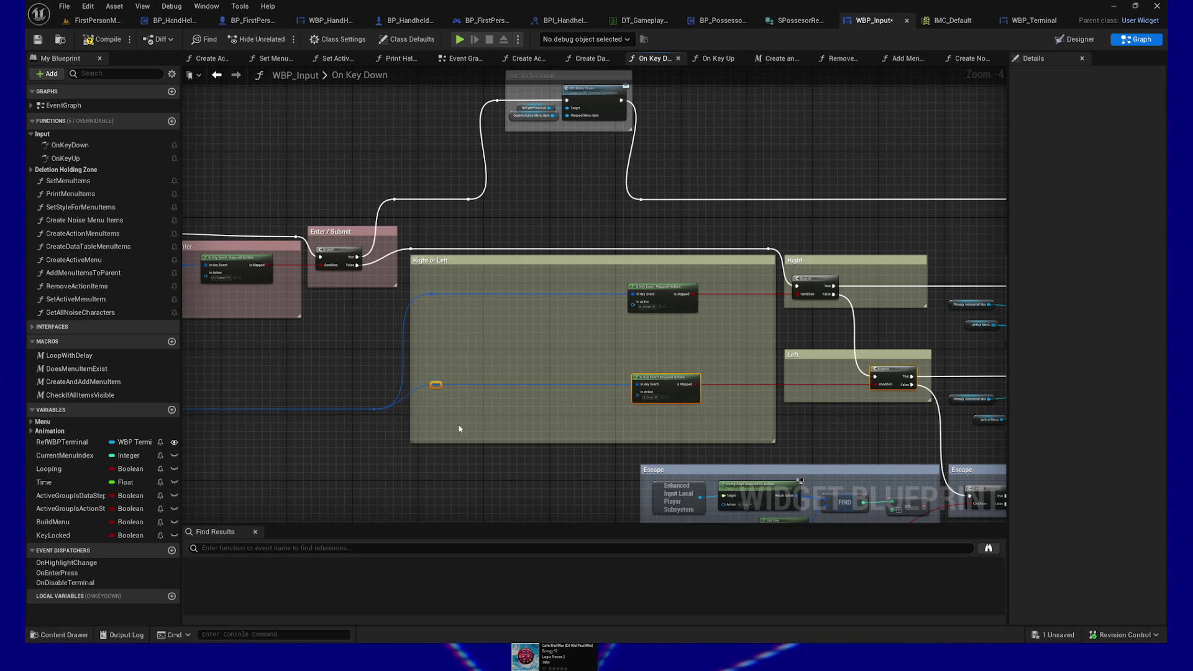
Undo the last straightening and align the reroutes onto one horizontal key-event wire.
{"action": "left_click_drag", "start_coordinate": [329, 446], "coordinate": [781, 387]}
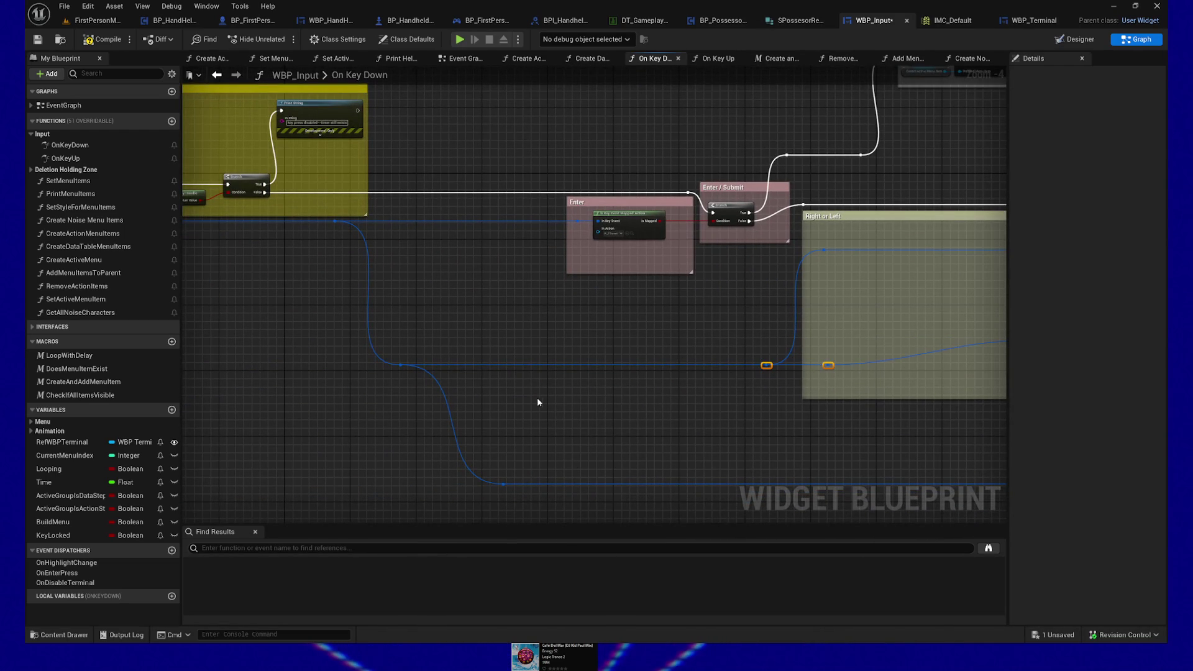
{"action": "key", "text": "ctrl+z"}
{"action": "left_click_drag", "start_coordinate": [580, 314], "coordinate": [578, 310]}
{"action": "left_click", "coordinate": [813, 320], "text": "ctrl"}
{"action": "left_click", "coordinate": [518, 341], "text": "ctrl"}
{"action": "key", "text": "q"}
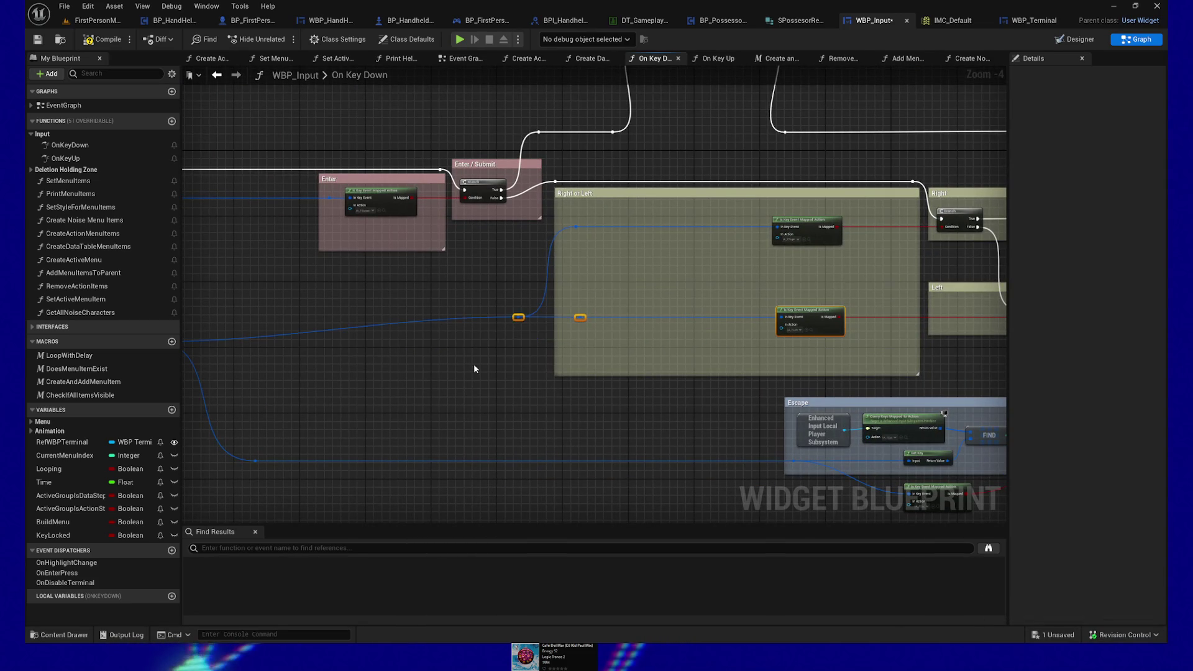
{"action": "left_click_drag", "start_coordinate": [400, 386], "coordinate": [616, 385]}
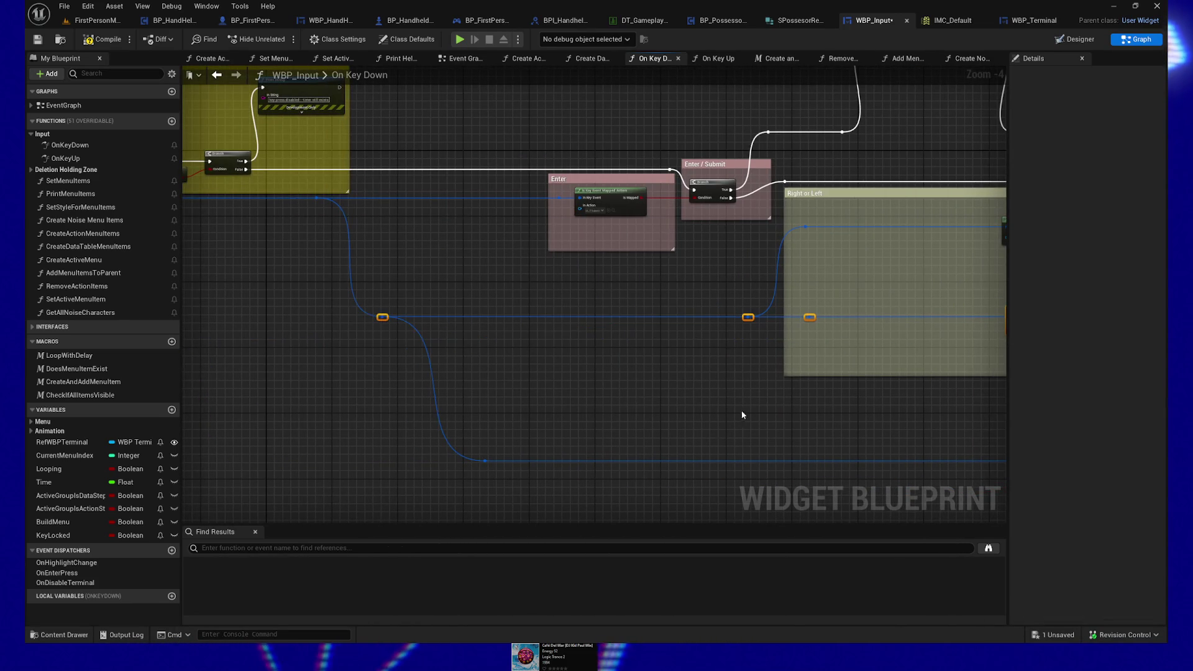
{"action": "scroll", "coordinate": [497, 440], "scroll_direction": "down", "scroll_amount": 1}
{"action": "scroll", "coordinate": [449, 434], "scroll_direction": "down", "scroll_amount": 1}
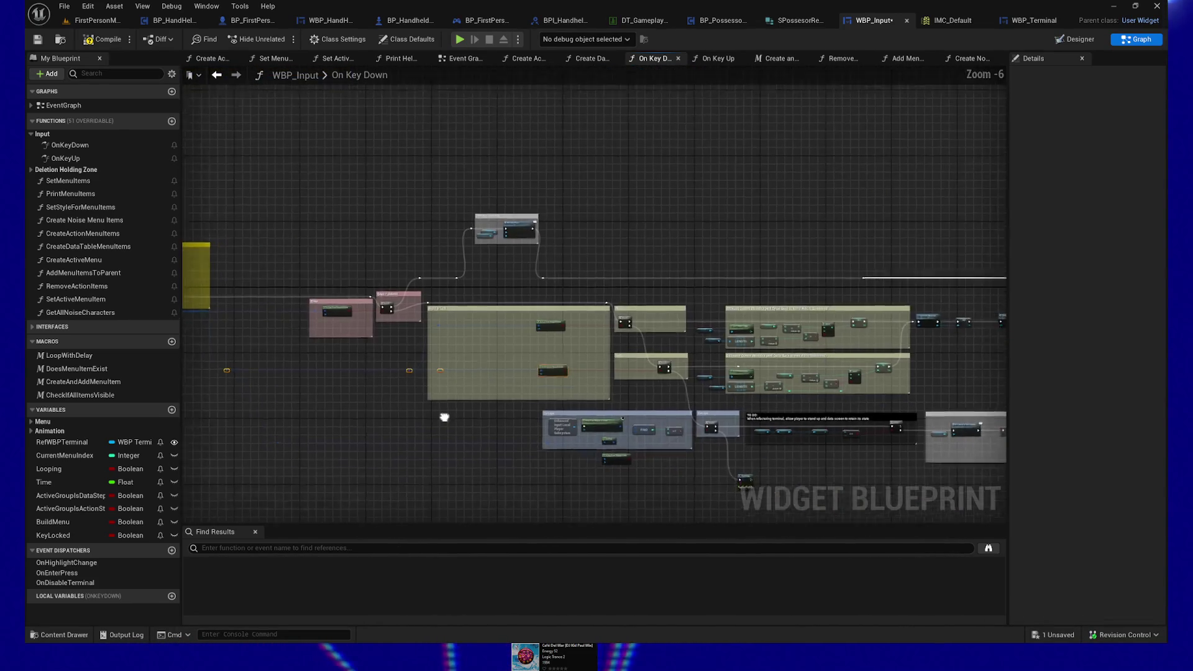
{"action": "scroll", "coordinate": [456, 422], "scroll_direction": "up", "scroll_amount": 2}
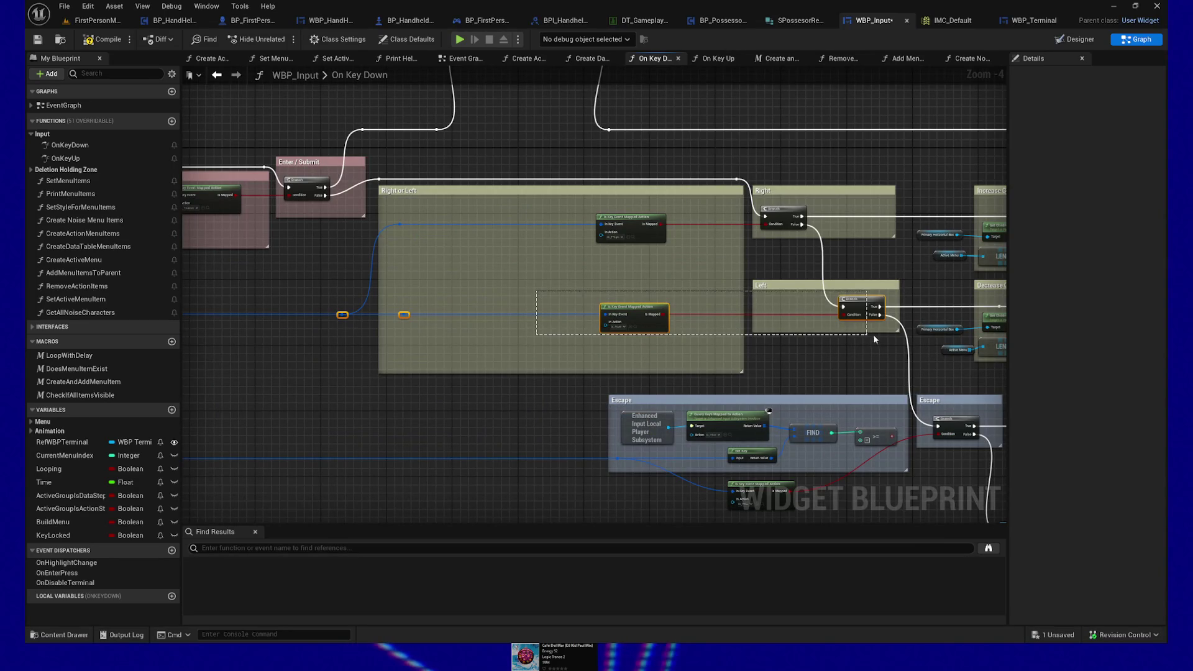
Select and frame the Left, Decrease Current Btn Index and Active Menu sections, then clear the selection.
{"action": "left_click_drag", "start_coordinate": [878, 381], "coordinate": [456, 356]}
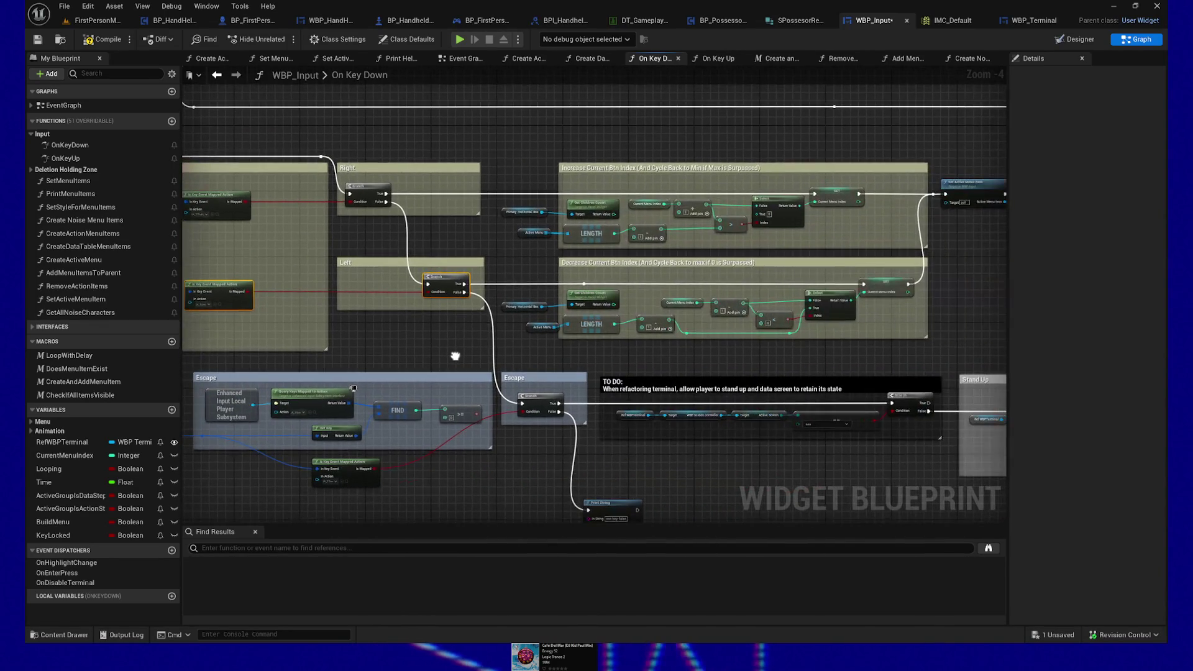
{"action": "left_click", "coordinate": [363, 272]}
{"action": "left_click", "coordinate": [578, 264], "text": "shift"}
{"action": "mouse_move", "coordinate": [510, 300]}
{"action": "left_mouse_down"}
{"action": "mouse_move", "coordinate": [556, 340]}
{"action": "mouse_move", "coordinate": [935, 334]}
{"action": "left_mouse_up"}
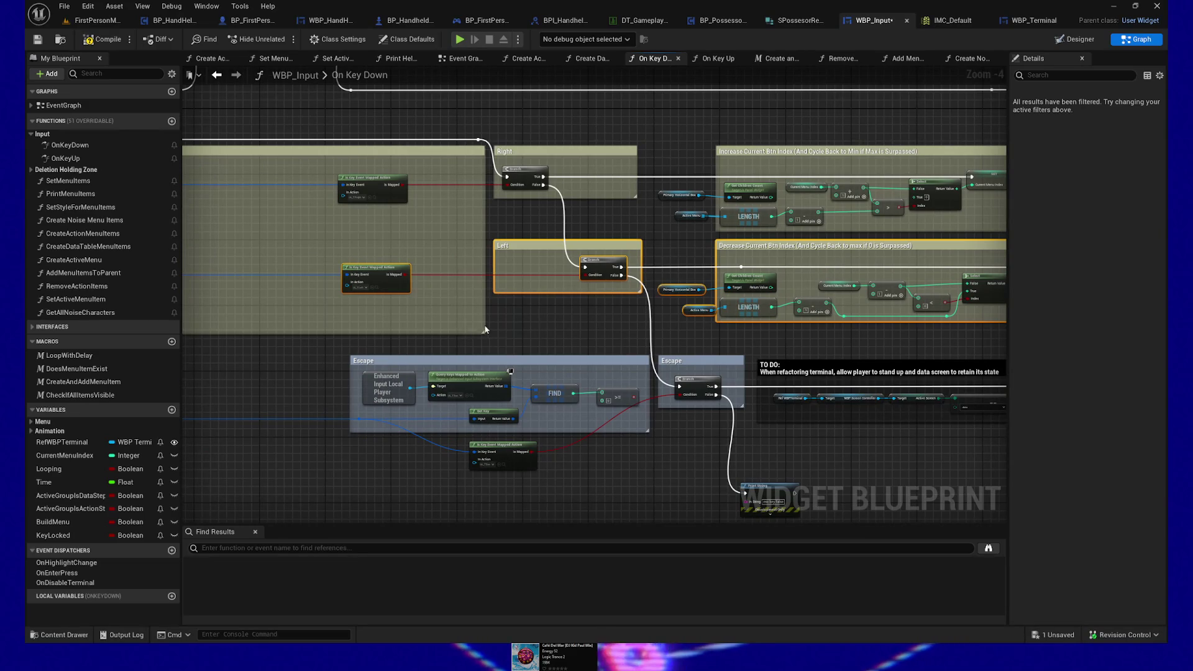
{"action": "key", "text": "Home"}
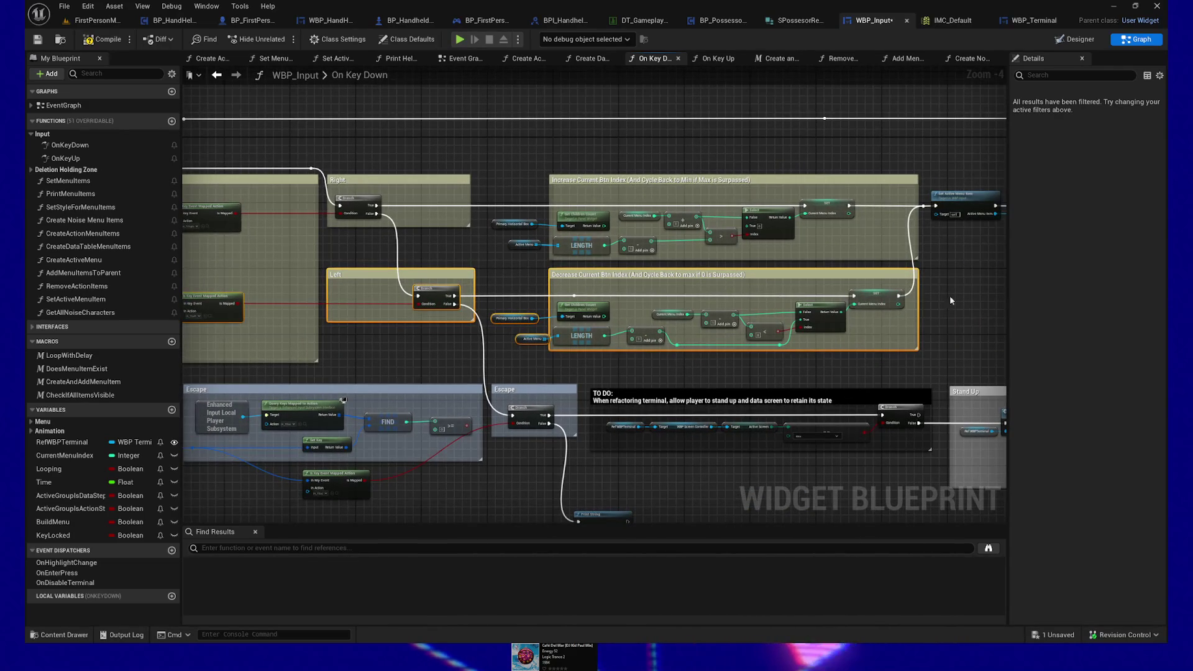
{"action": "left_click_drag", "start_coordinate": [444, 353], "coordinate": [821, 334]}
{"action": "left_click", "coordinate": [372, 378]}
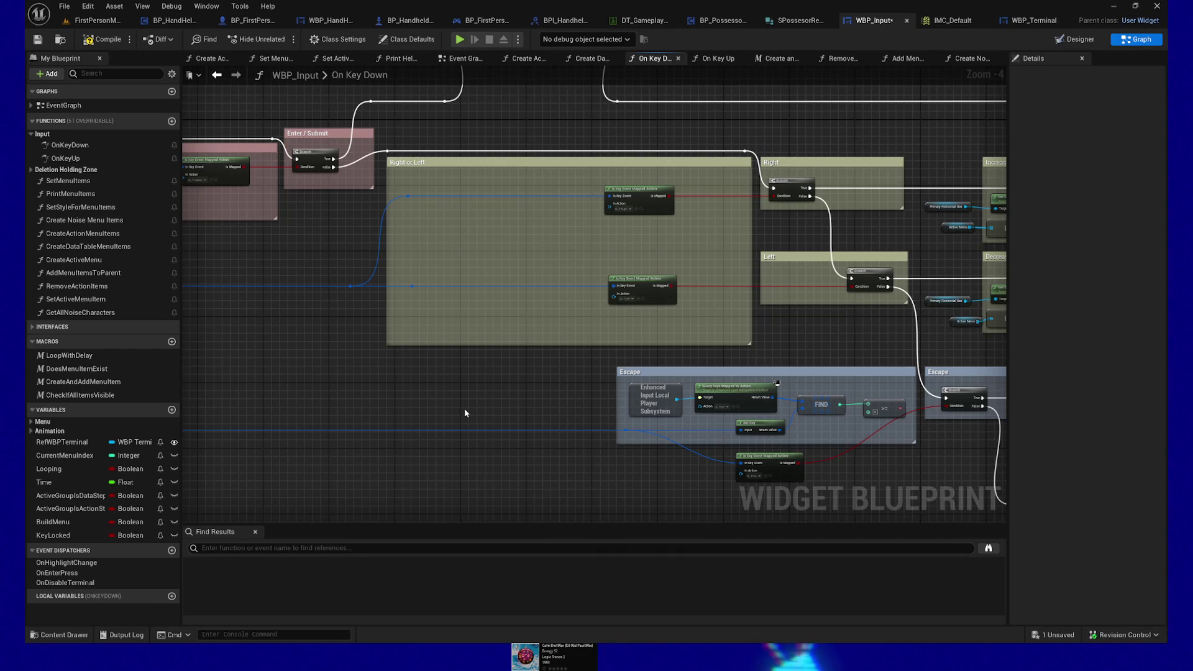
{"action": "scroll", "coordinate": [464, 413], "scroll_direction": "up", "scroll_amount": 1}
{"action": "scroll", "coordinate": [445, 412], "scroll_direction": "down", "scroll_amount": 1}
Narrow the Right or Left comment and shift its two key-event checks and three reroutes right.
{"action": "left_click_drag", "start_coordinate": [397, 215], "coordinate": [565, 230]}
{"action": "key", "text": "Right"}
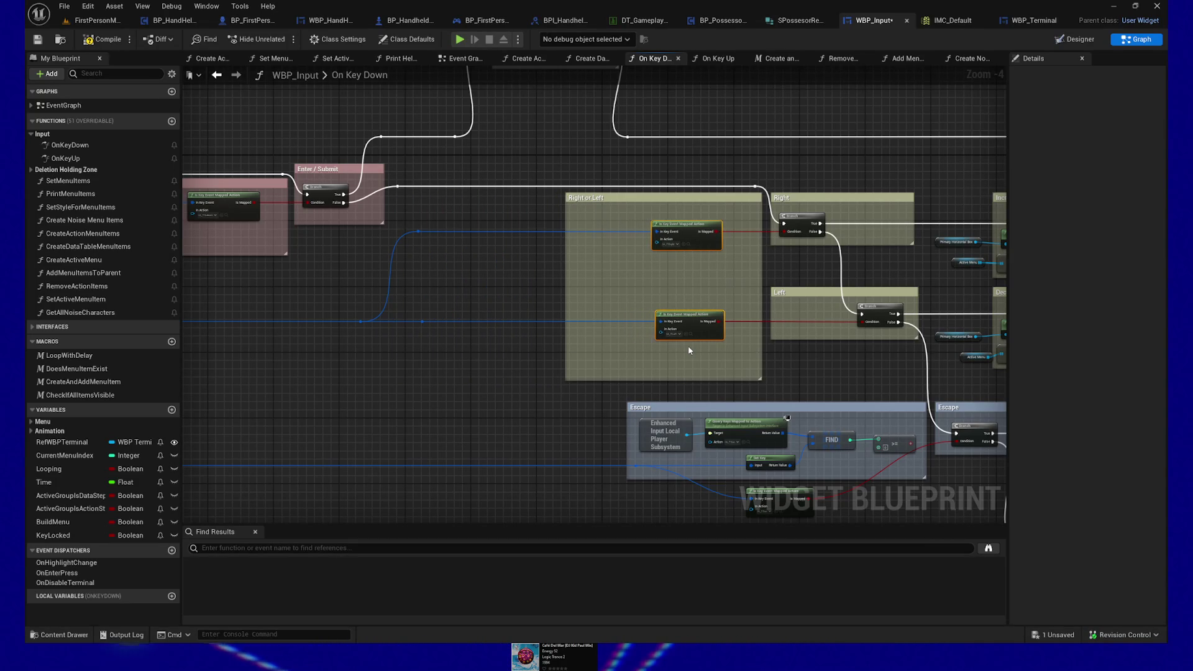
{"action": "left_click_drag", "start_coordinate": [345, 233], "coordinate": [457, 346]}
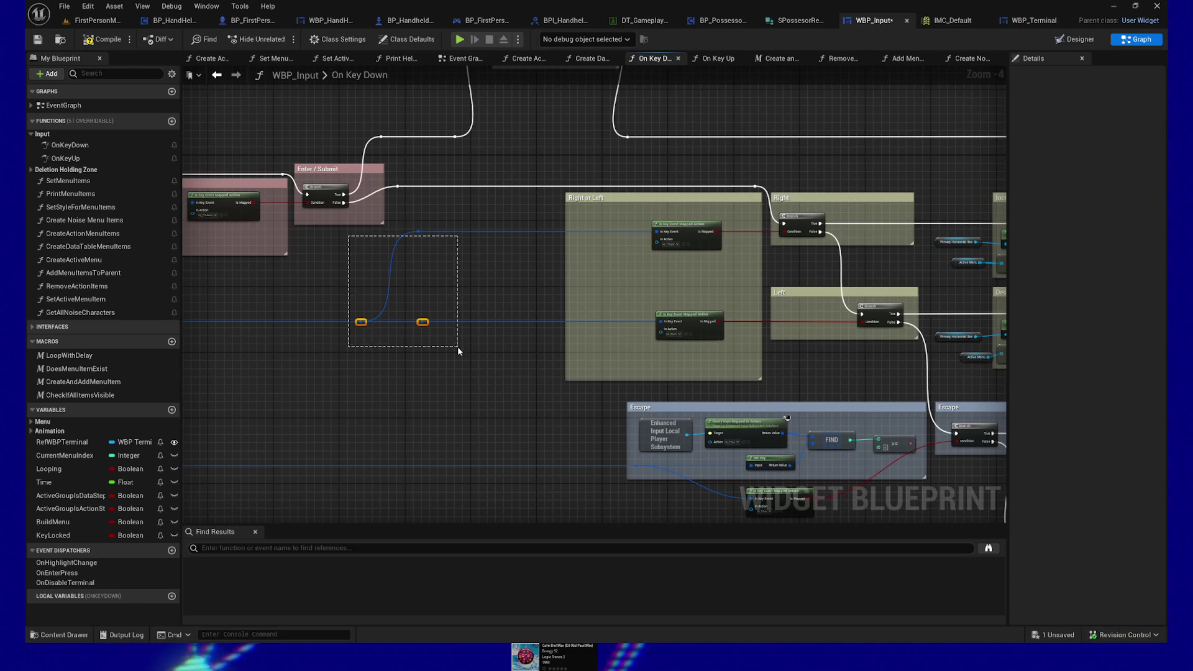
{"action": "key", "text": "Right"}
{"action": "key", "text": "Right"}
{"action": "key", "text": "Right"}
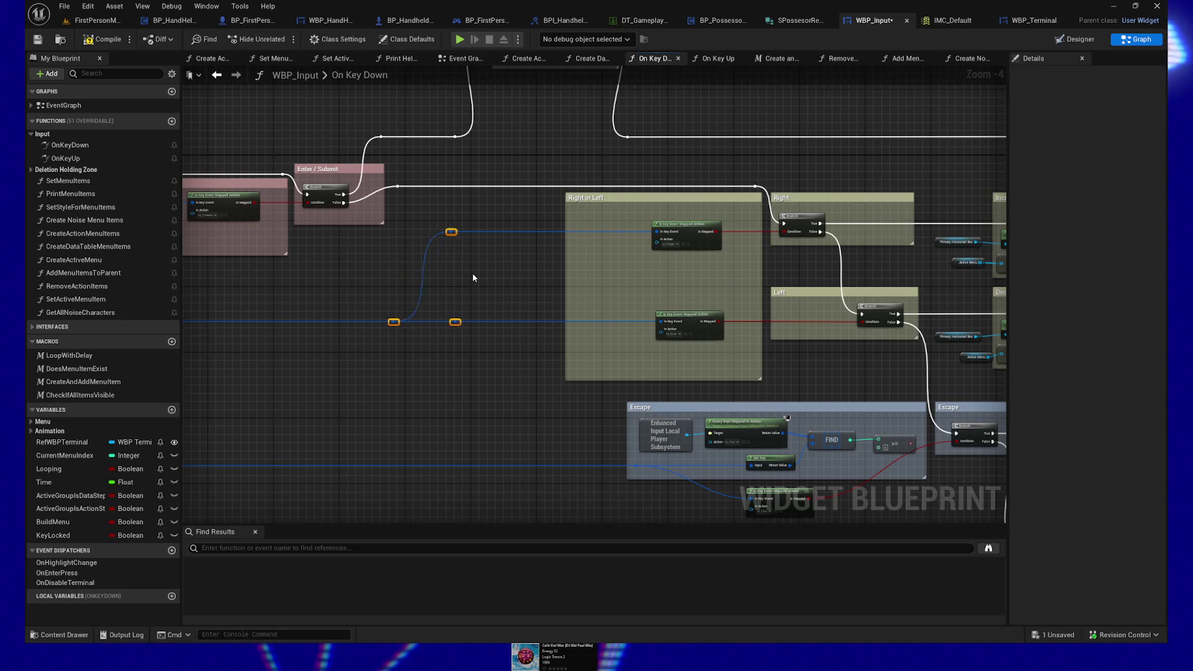
{"action": "key", "text": "Right"}
{"action": "key", "text": "Right"}
{"action": "left_click", "coordinate": [564, 244]}
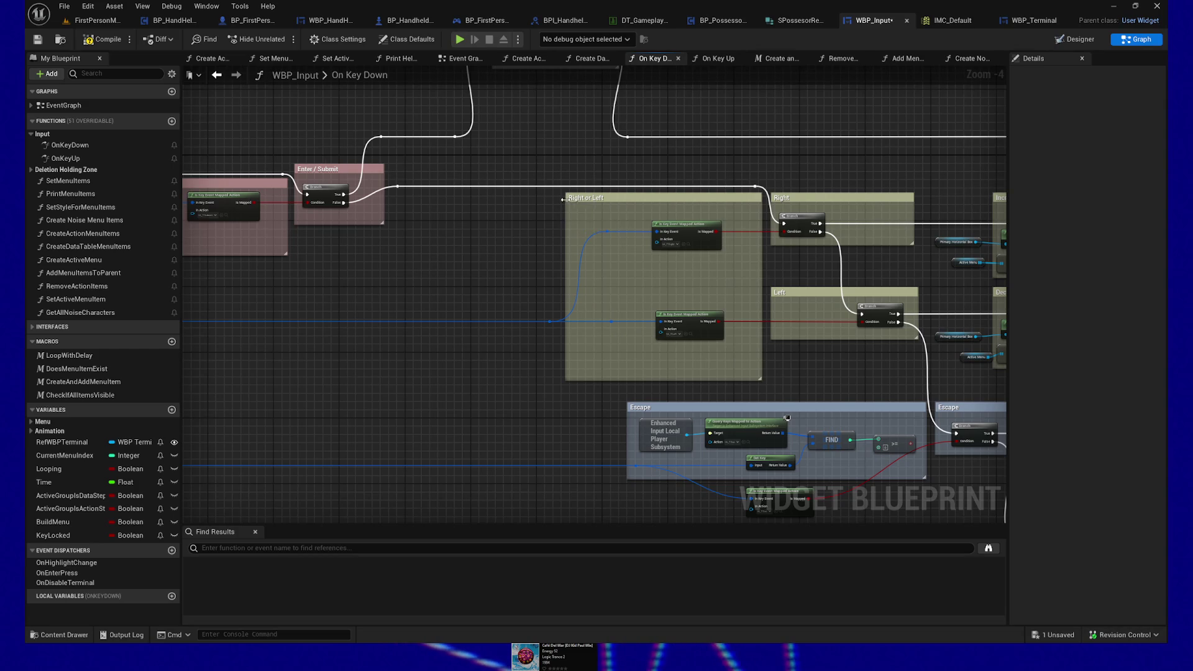
{"action": "left_click_drag", "start_coordinate": [564, 199], "coordinate": [583, 200]}
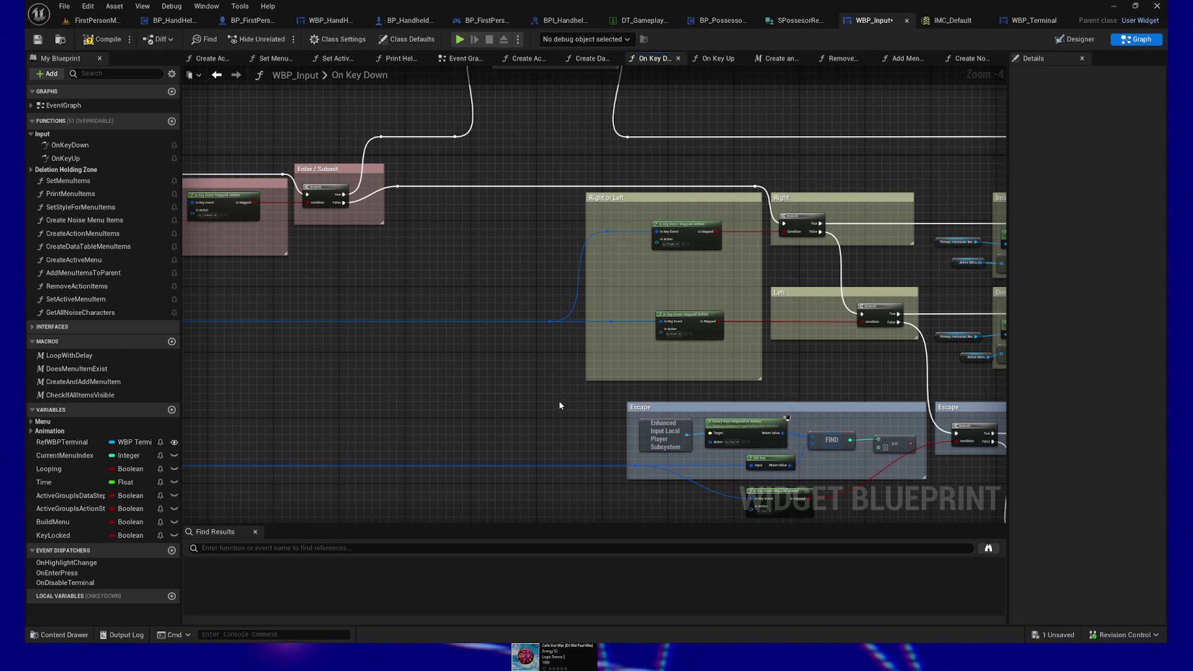
{"action": "scroll", "coordinate": [561, 405], "scroll_direction": "down", "scroll_amount": 3}
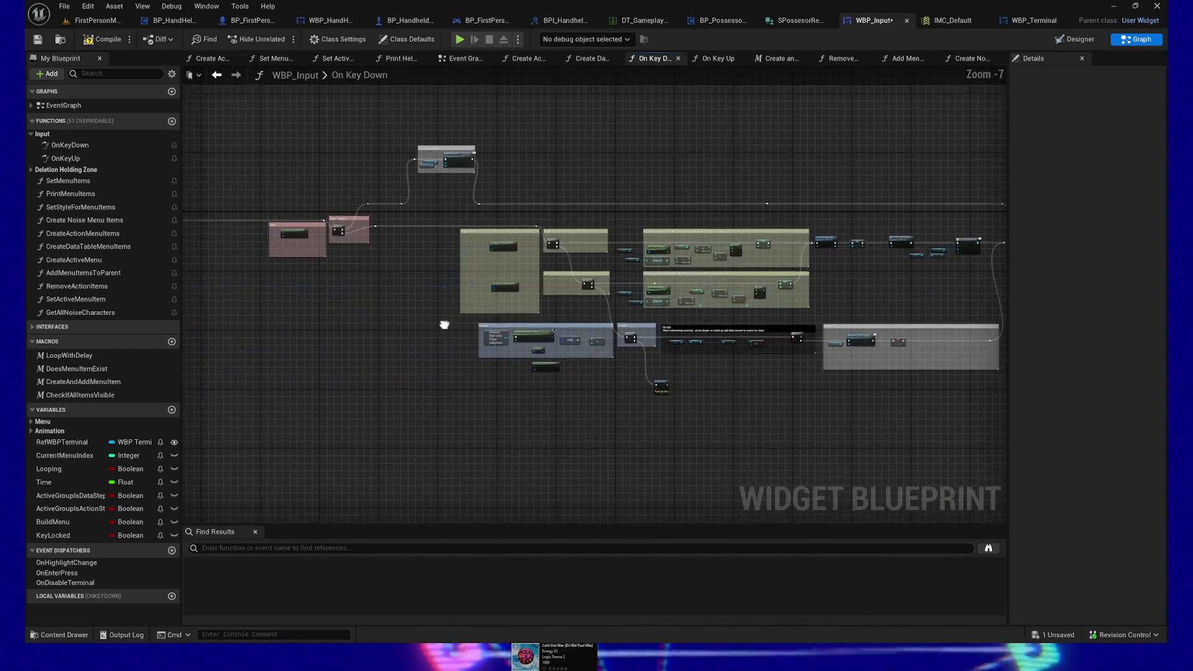
{"action": "left_click_drag", "start_coordinate": [404, 343], "coordinate": [387, 316]}
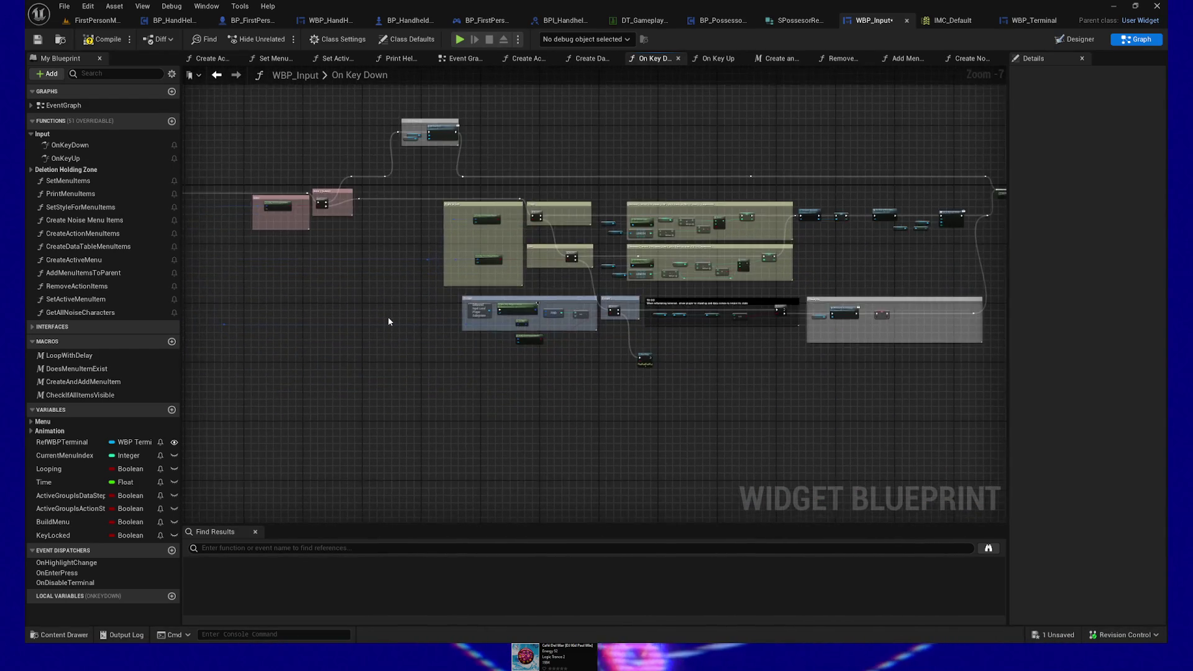
Delete the key query nodes from the Escape section.
{"action": "scroll", "coordinate": [390, 320], "scroll_direction": "up", "scroll_amount": 2}
{"action": "scroll", "coordinate": [443, 381], "scroll_direction": "up", "scroll_amount": 2}
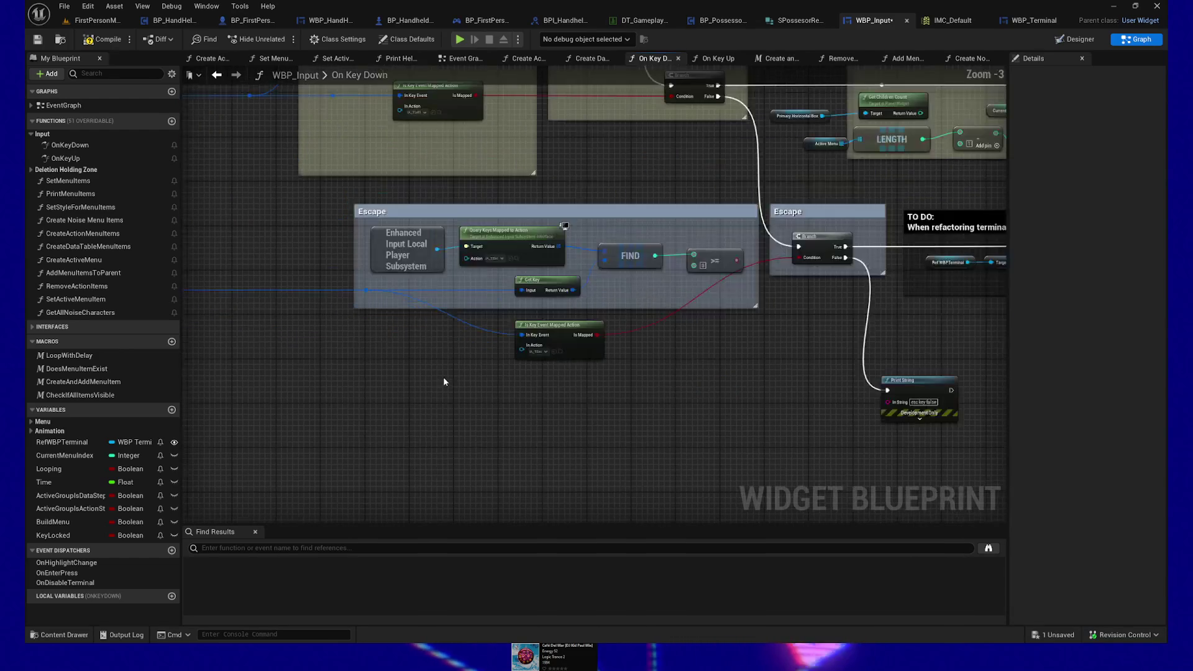
{"action": "left_click_drag", "start_coordinate": [370, 233], "coordinate": [627, 283]}
{"action": "left_click_drag", "start_coordinate": [700, 290], "coordinate": [706, 292]}
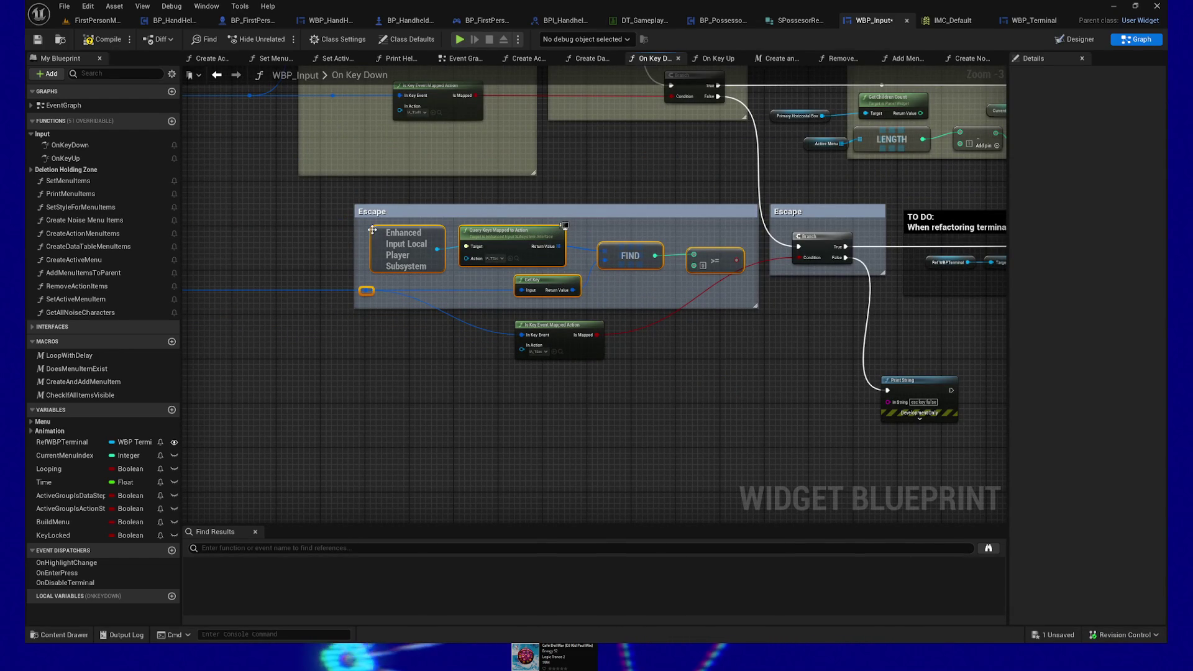
{"action": "left_click_drag", "start_coordinate": [364, 222], "coordinate": [697, 267]}
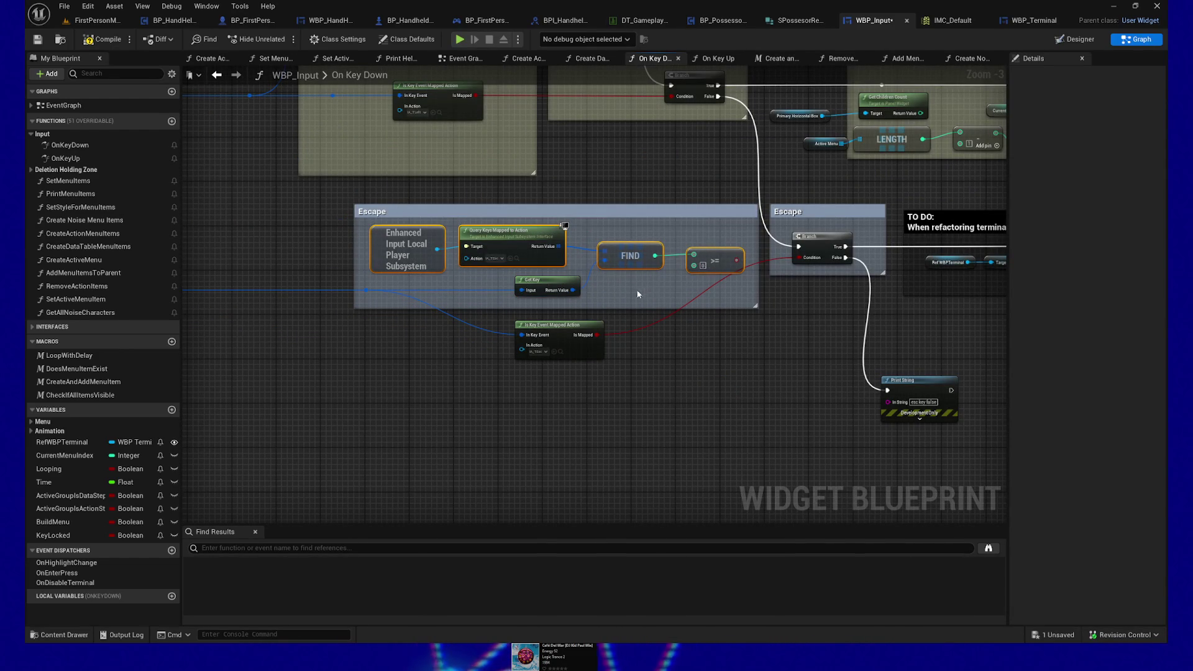
{"action": "key", "text": "Delete"}
Straighten the wires into the Escape branch condition and through the Escape reroute.
{"action": "left_click", "coordinate": [553, 326]}
{"action": "left_click", "coordinate": [826, 241], "text": "ctrl"}
{"action": "key", "text": "q"}
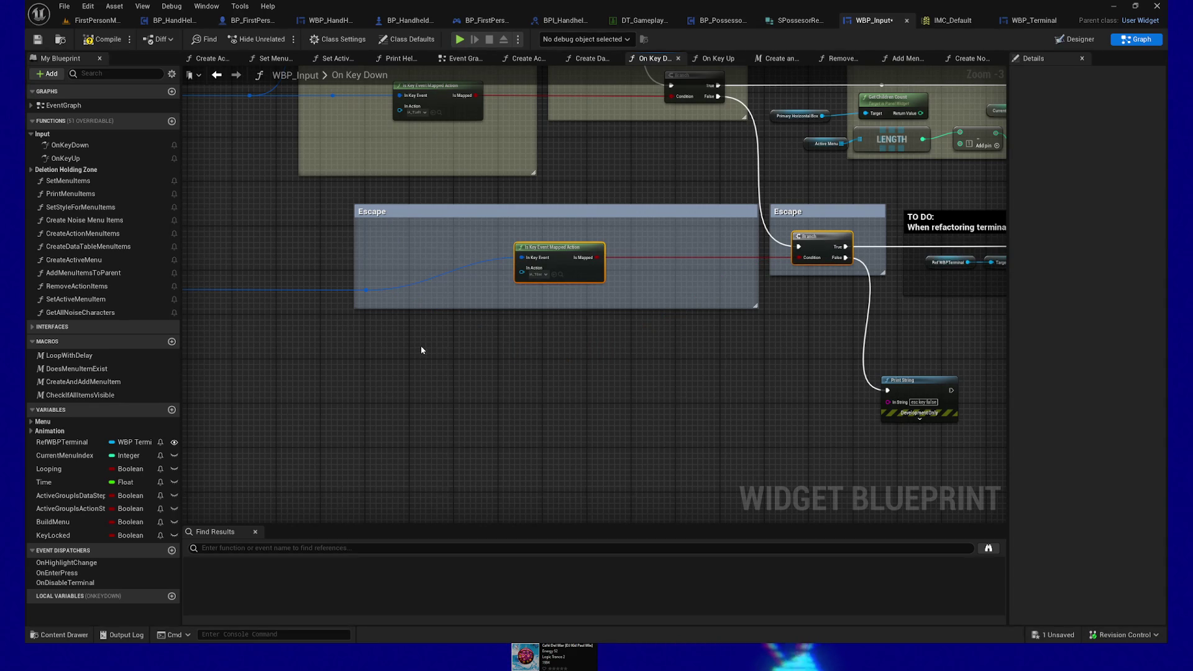
{"action": "left_click", "coordinate": [366, 290]}
{"action": "key", "text": "q"}
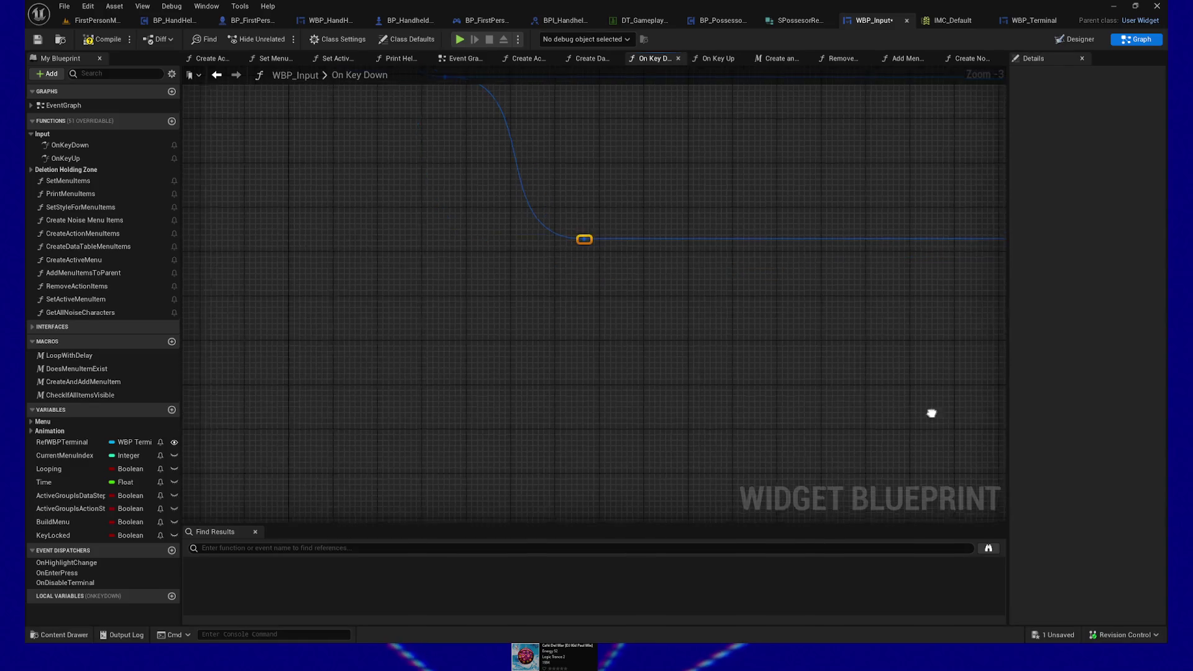
Move the Escape mapped-action node and reroute right, then shrink the Escape comment from the left.
{"action": "left_click_drag", "start_coordinate": [602, 375], "coordinate": [373, 413]}
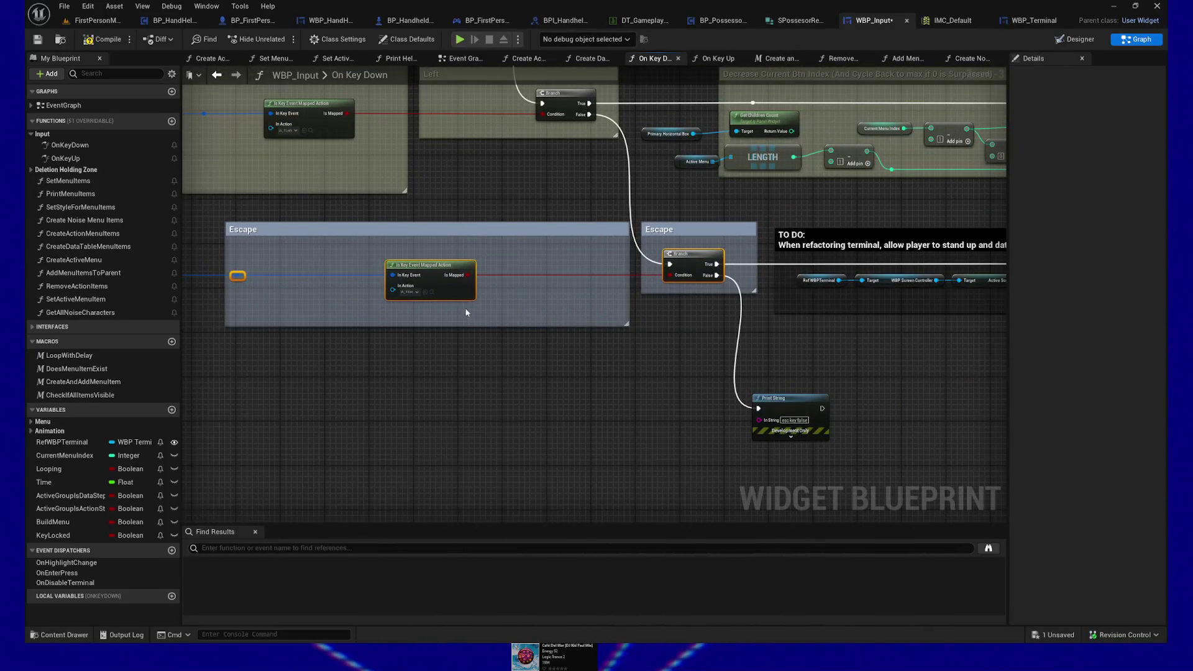
{"action": "left_click_drag", "start_coordinate": [446, 268], "coordinate": [469, 268]}
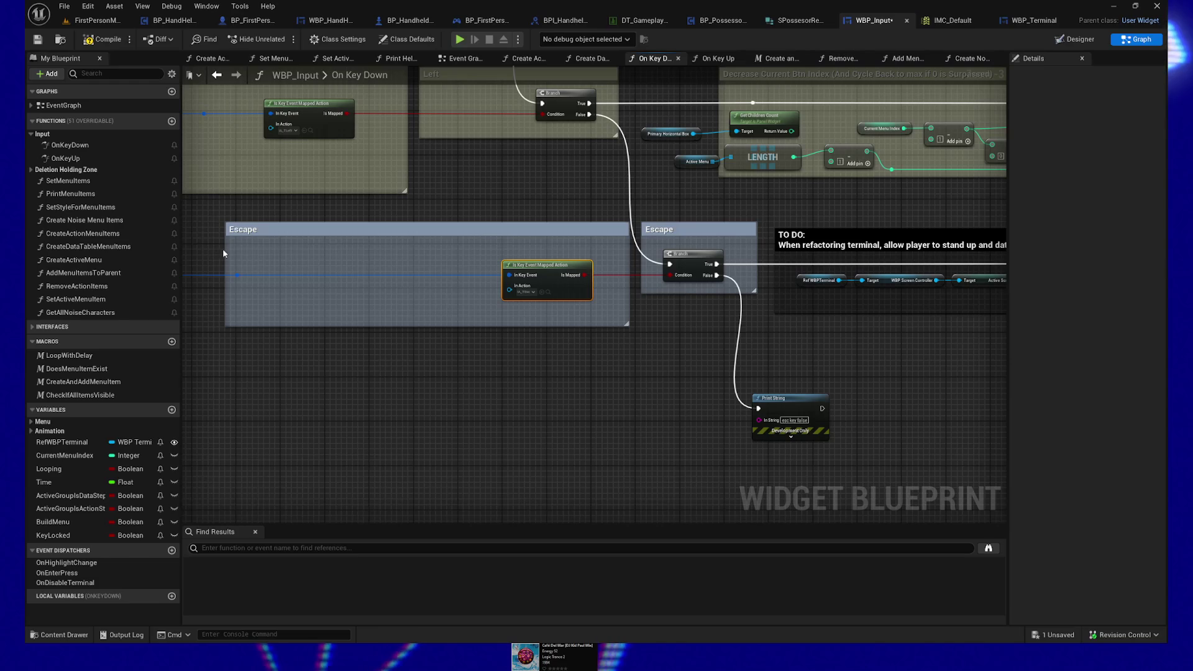
{"action": "left_click_drag", "start_coordinate": [268, 385], "coordinate": [236, 271]}
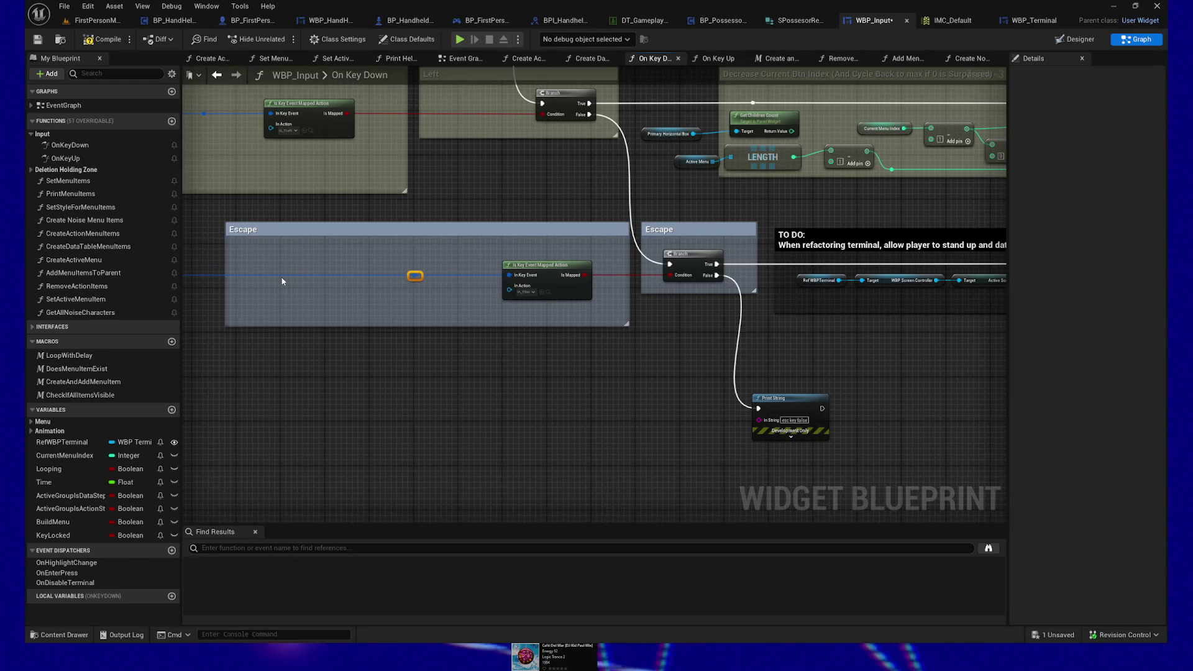
{"action": "key", "text": "Right"}
{"action": "key", "text": "Right"}
{"action": "key", "text": "Right"}
{"action": "key", "text": "Right"}
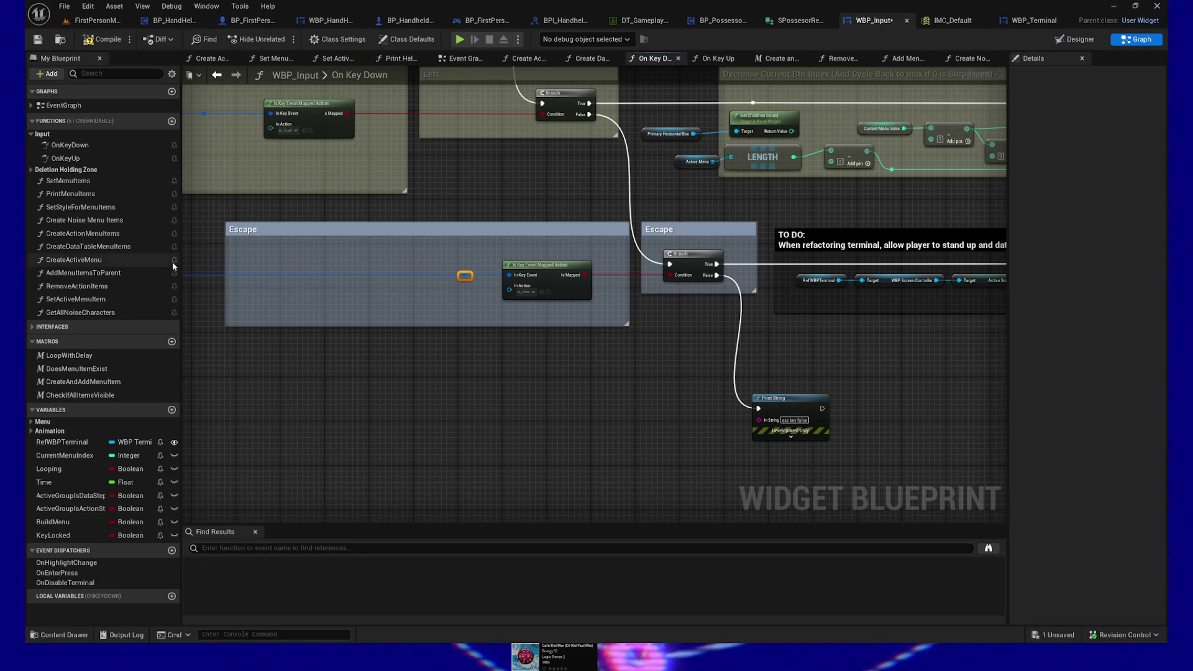
{"action": "left_click_drag", "start_coordinate": [224, 254], "coordinate": [434, 252]}
{"action": "scroll", "coordinate": [434, 252], "scroll_direction": "down", "scroll_amount": 5}
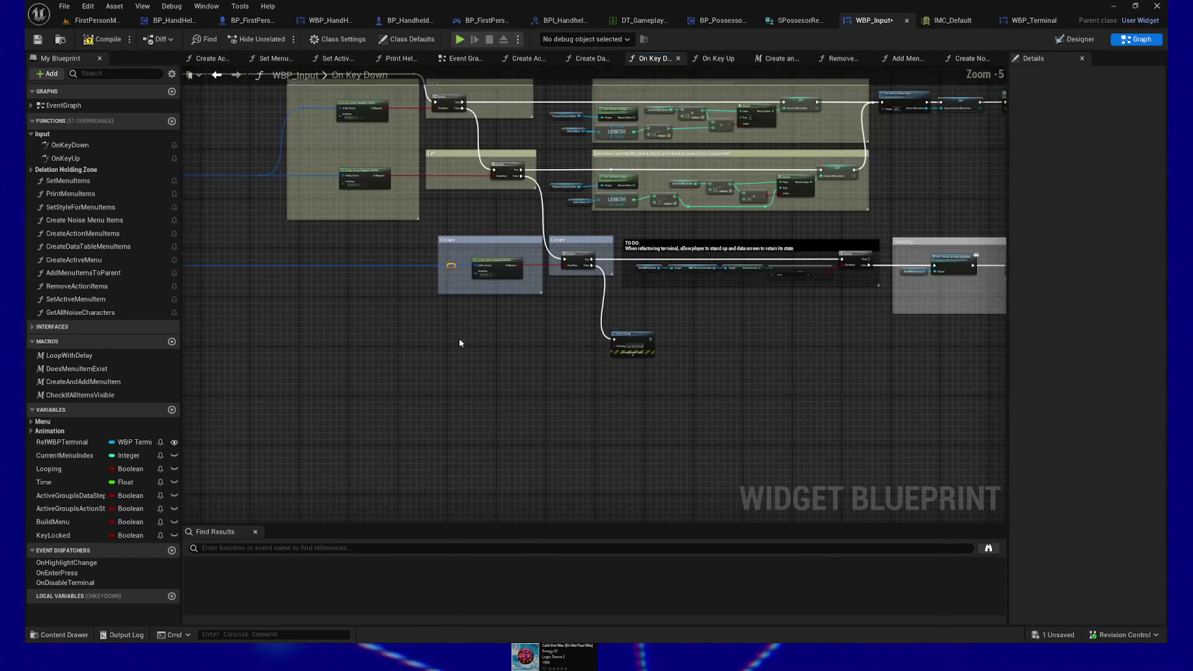
Shift the selected comment groups left with eight nudges, then move the right-end reroutes left.
{"action": "left_click_drag", "start_coordinate": [491, 438], "coordinate": [460, 386]}
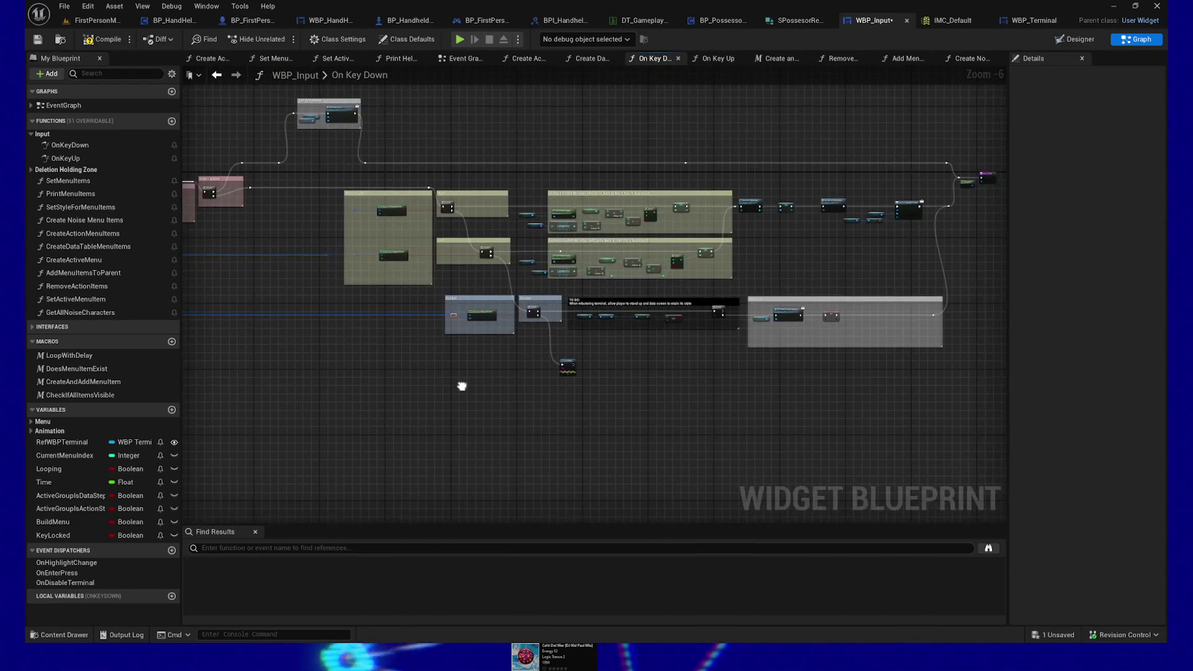
{"action": "mouse_move", "coordinate": [329, 169]}
{"action": "left_mouse_down"}
{"action": "mouse_move", "coordinate": [625, 386]}
{"action": "mouse_move", "coordinate": [937, 440]}
{"action": "mouse_move", "coordinate": [926, 435]}
{"action": "left_mouse_up"}
{"action": "left_click_drag", "start_coordinate": [292, 228], "coordinate": [345, 274]}
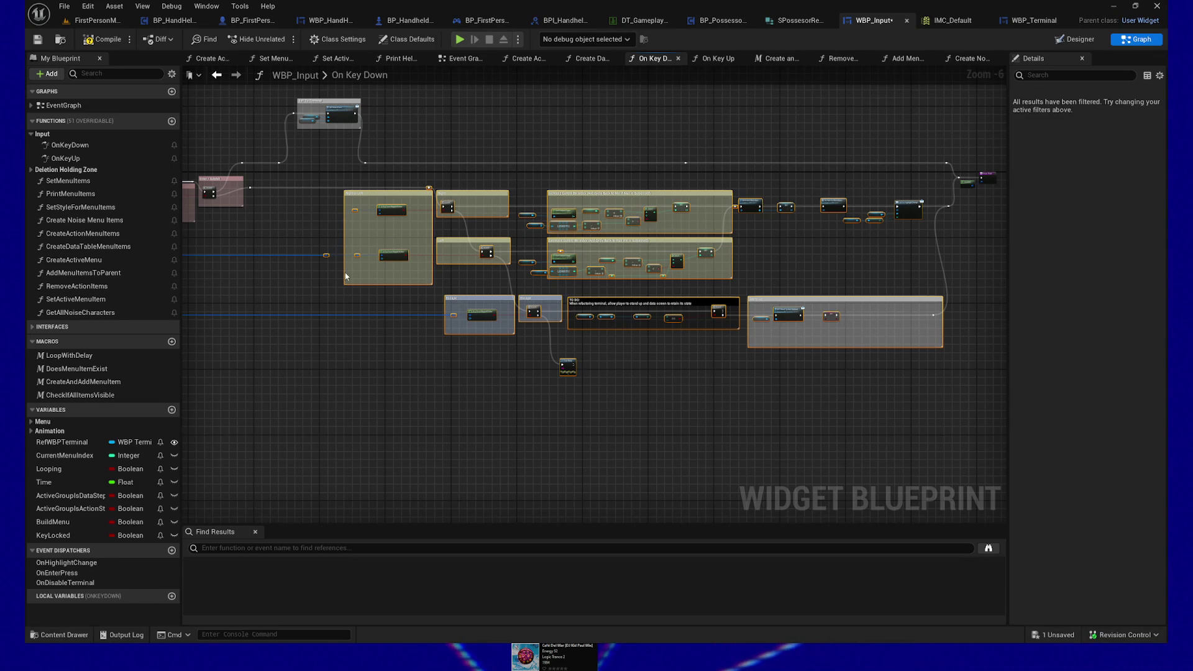
{"action": "key", "text": "Left"}
{"action": "key", "text": "Left"}
{"action": "key", "text": "Left"}
{"action": "key", "text": "Left"}
{"action": "key", "text": "Left"}
{"action": "key", "text": "Left"}
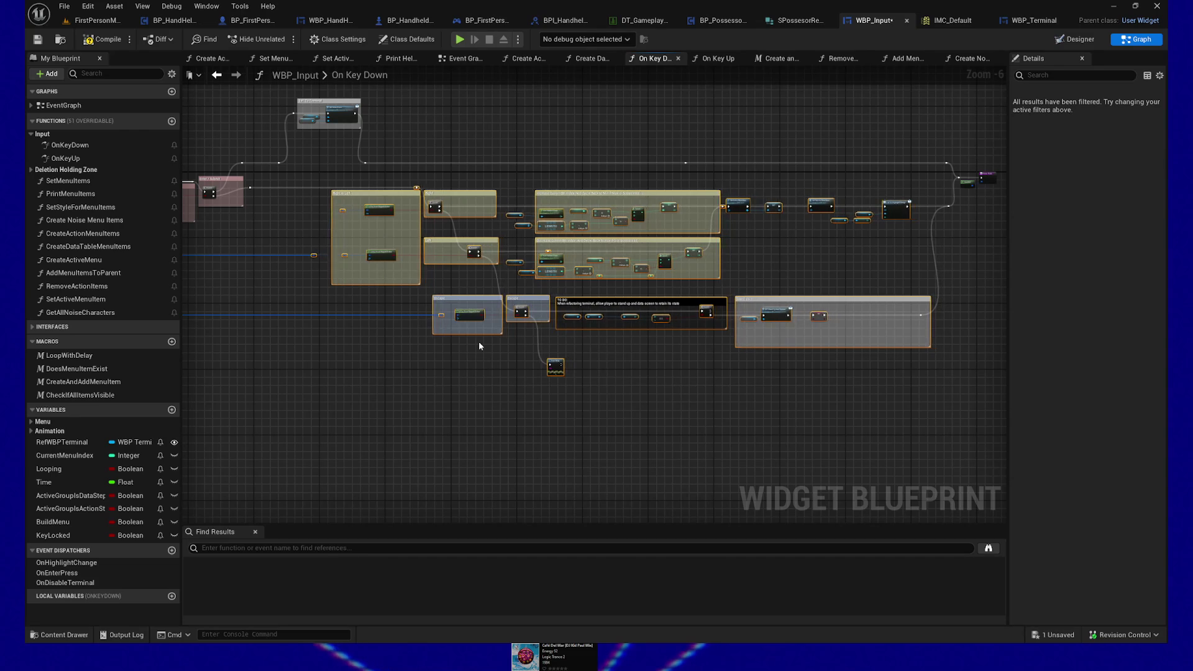
{"action": "key", "text": "Left"}
{"action": "key", "text": "Left"}
{"action": "key", "text": "Left"}
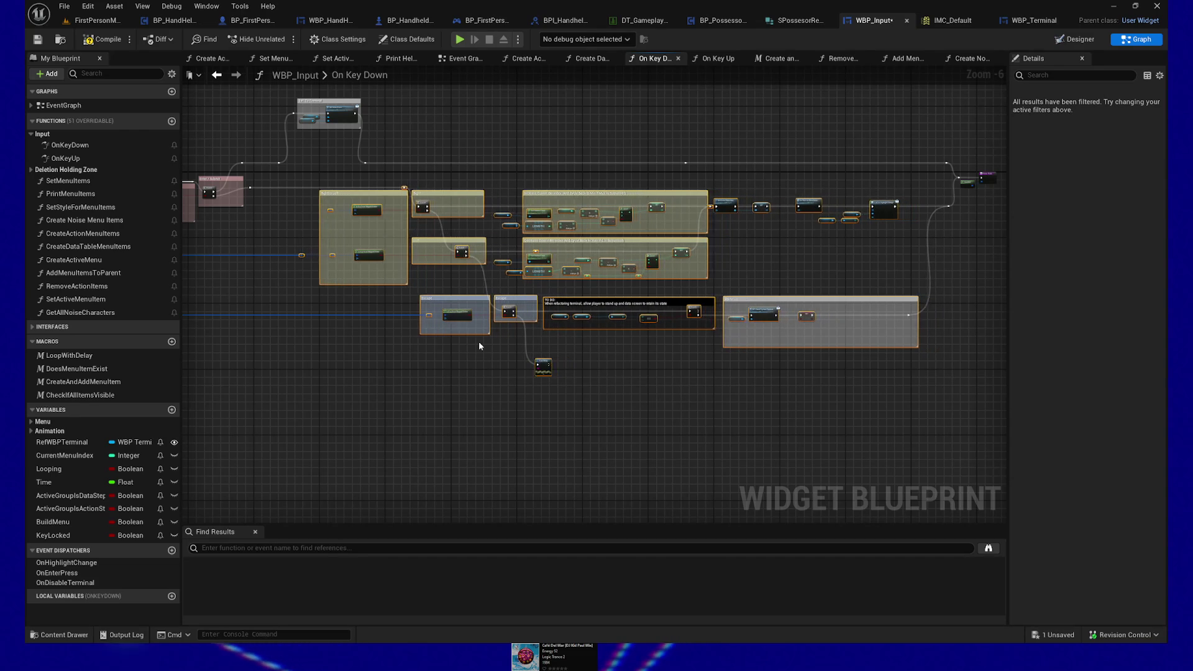
{"action": "key", "text": "Left"}
{"action": "key", "text": "Left"}
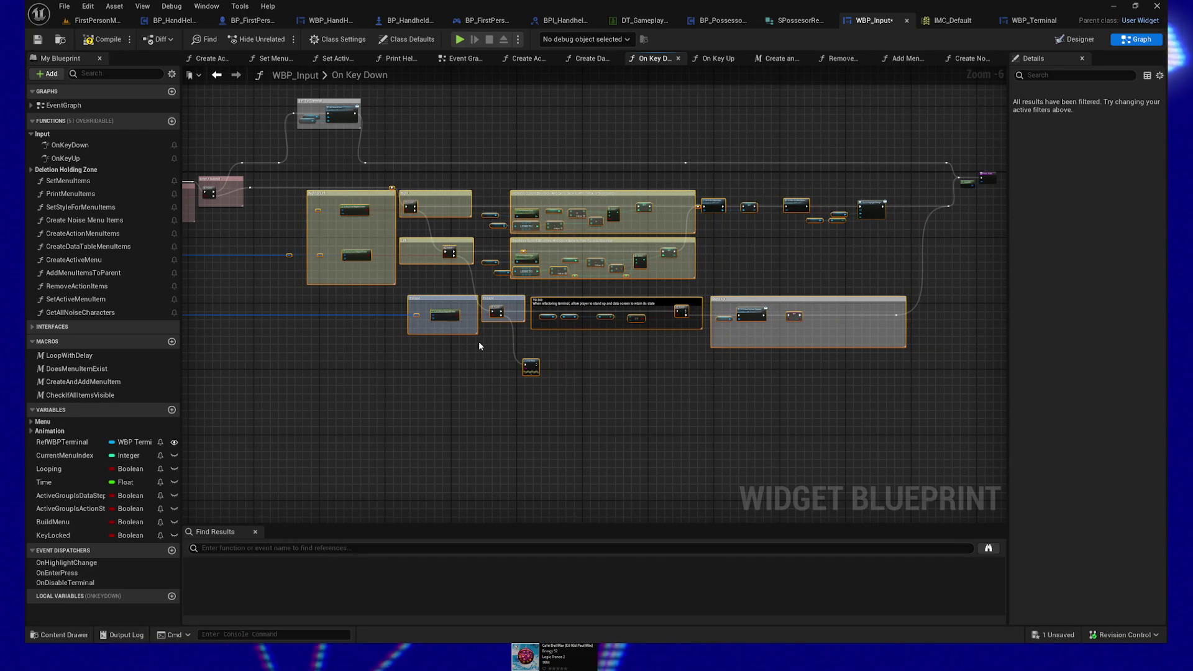
{"action": "key", "text": "Left"}
{"action": "key", "text": "Left"}
{"action": "key", "text": "Left"}
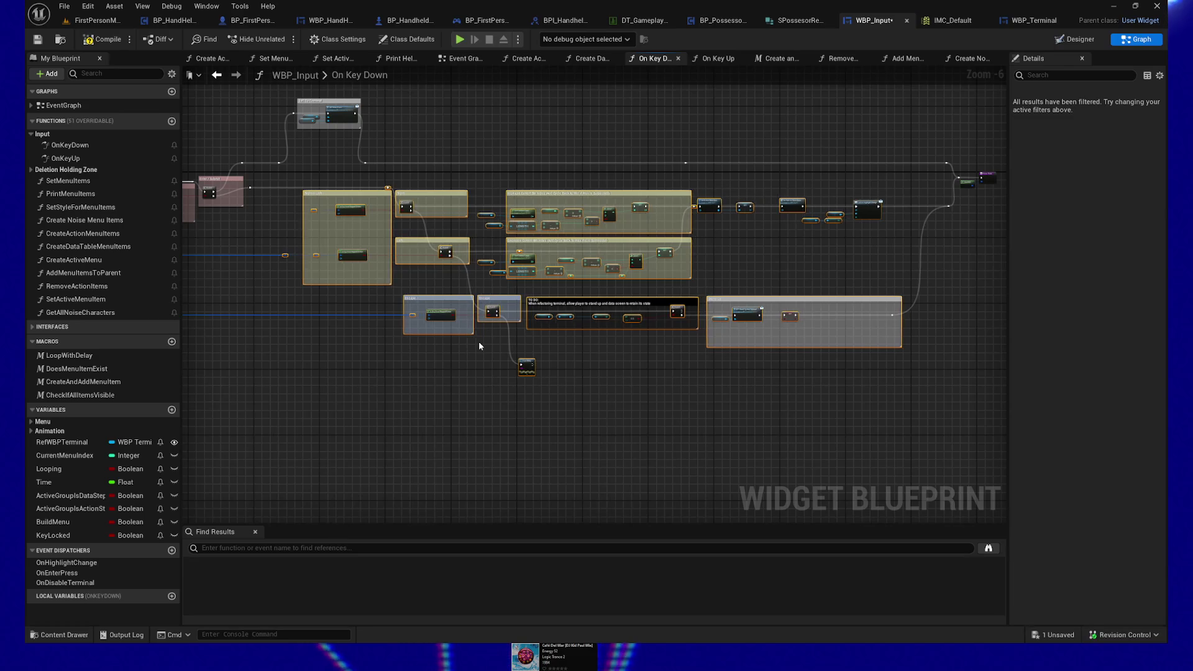
{"action": "key", "text": "Left"}
{"action": "key", "text": "Left"}
{"action": "key", "text": "Left"}
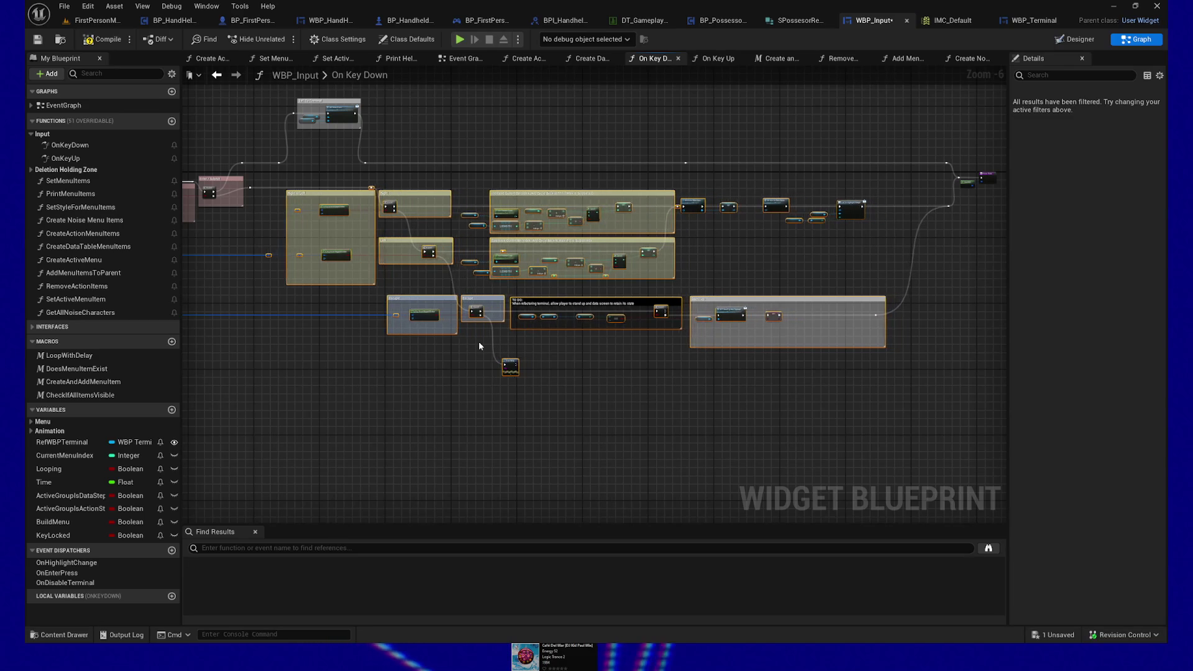
{"action": "key", "text": "Left"}
{"action": "key", "text": "Left"}
{"action": "key", "text": "Left"}
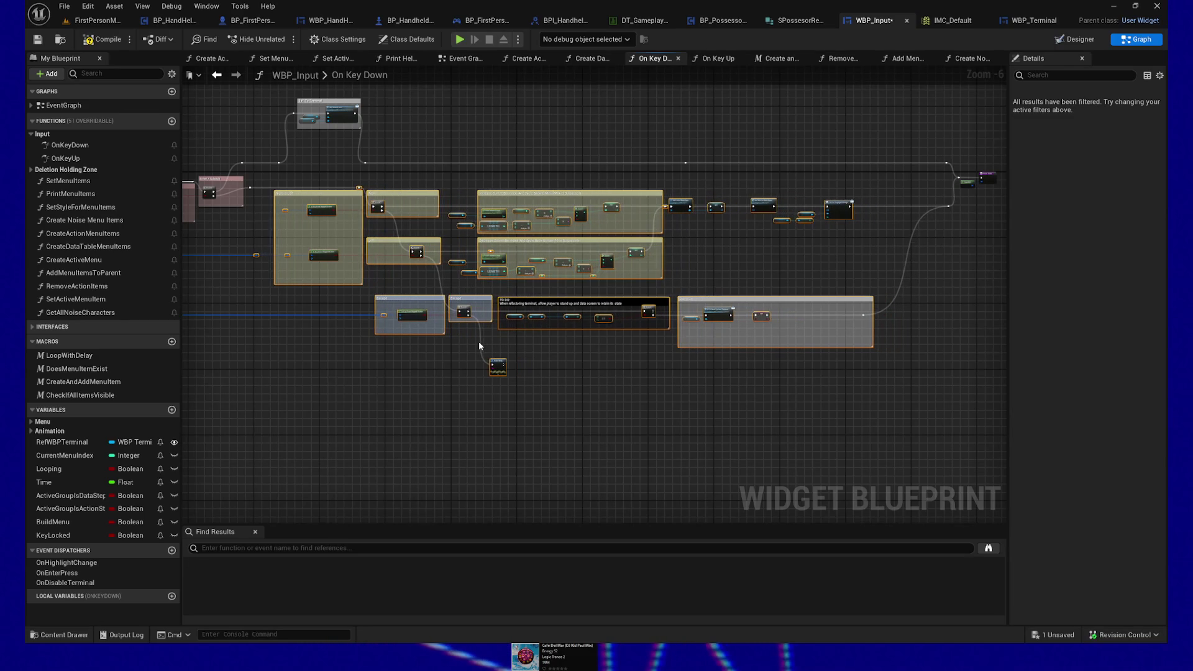
{"action": "key", "text": "Left"}
{"action": "key", "text": "Left"}
{"action": "key", "text": "Left"}
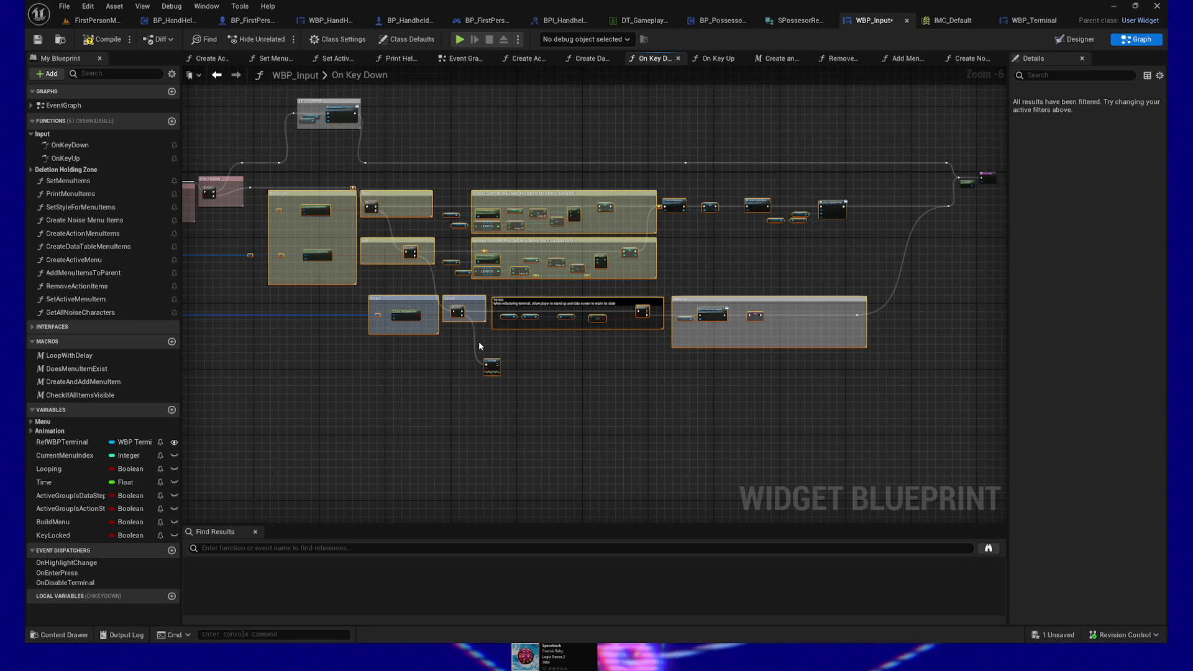
{"action": "key", "text": "Left"}
{"action": "key", "text": "Left"}
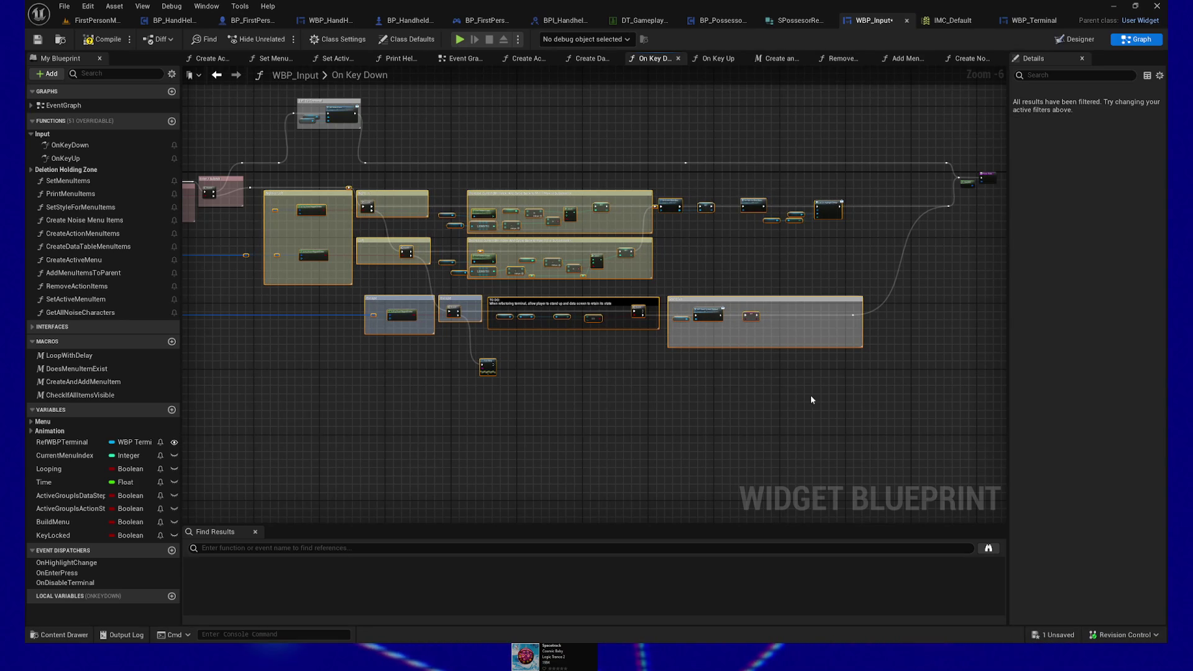
{"action": "left_click_drag", "start_coordinate": [801, 127], "coordinate": [931, 237]}
{"action": "key", "text": "Left"}
{"action": "key", "text": "Left"}
{"action": "key", "text": "Left"}
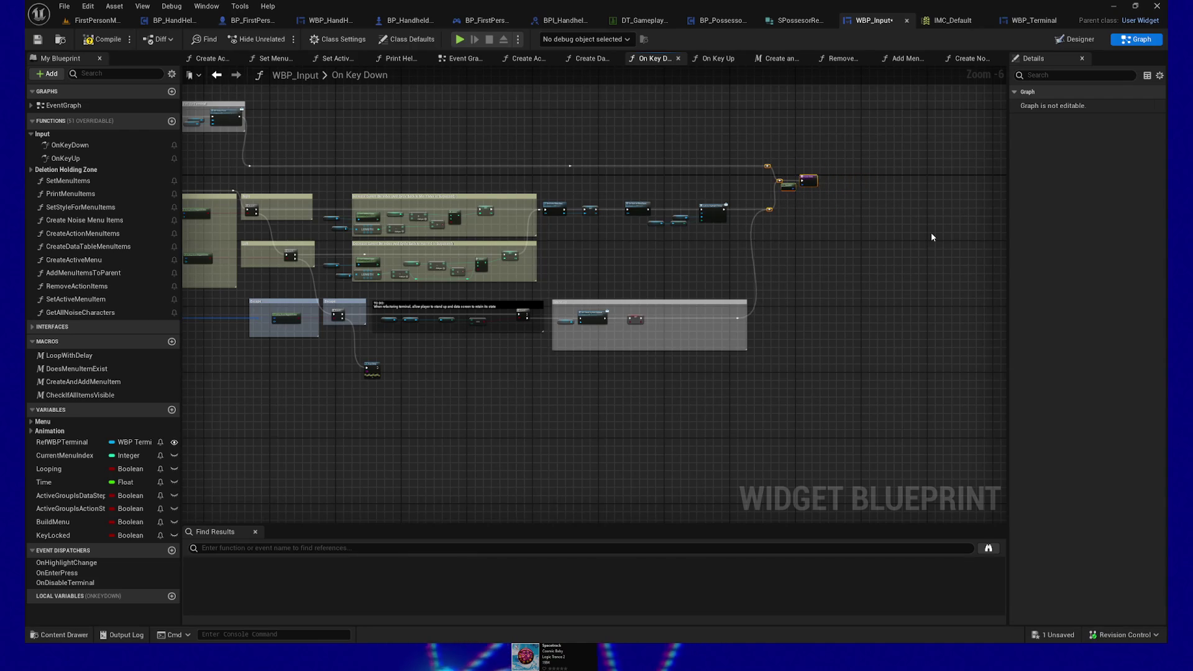
Nudge the end reroute nodes two steps left and one step back right.
{"action": "key", "text": "Left"}
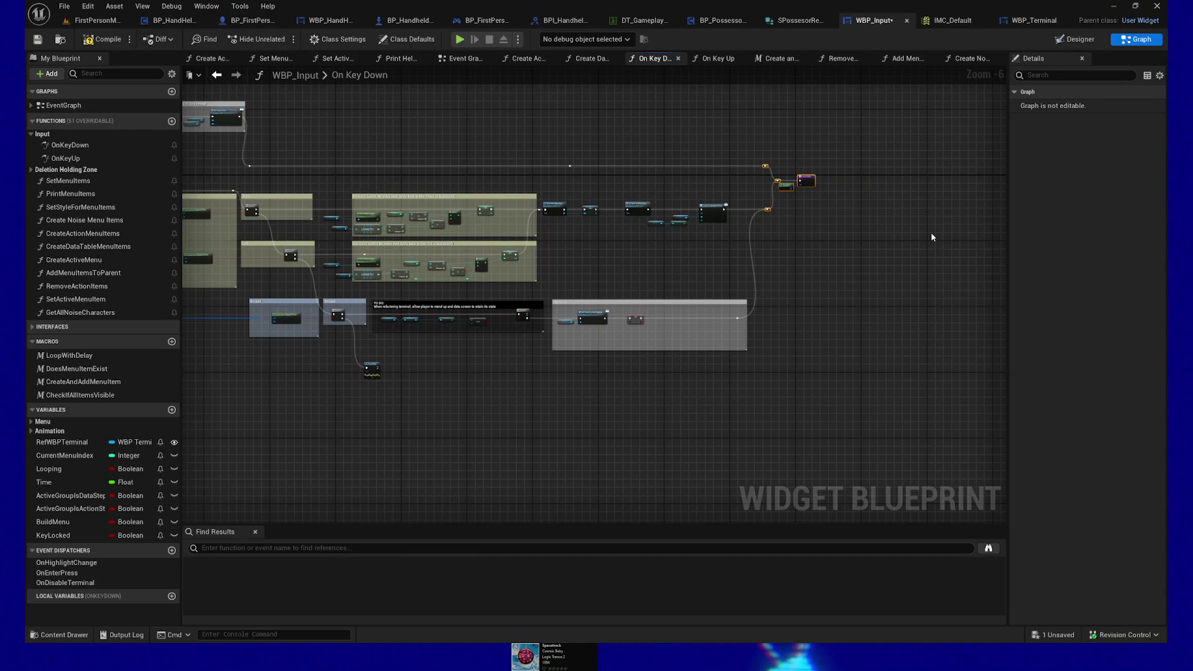
{"action": "key", "text": "Left"}
{"action": "key", "text": "Left"}
{"action": "key", "text": "Left"}
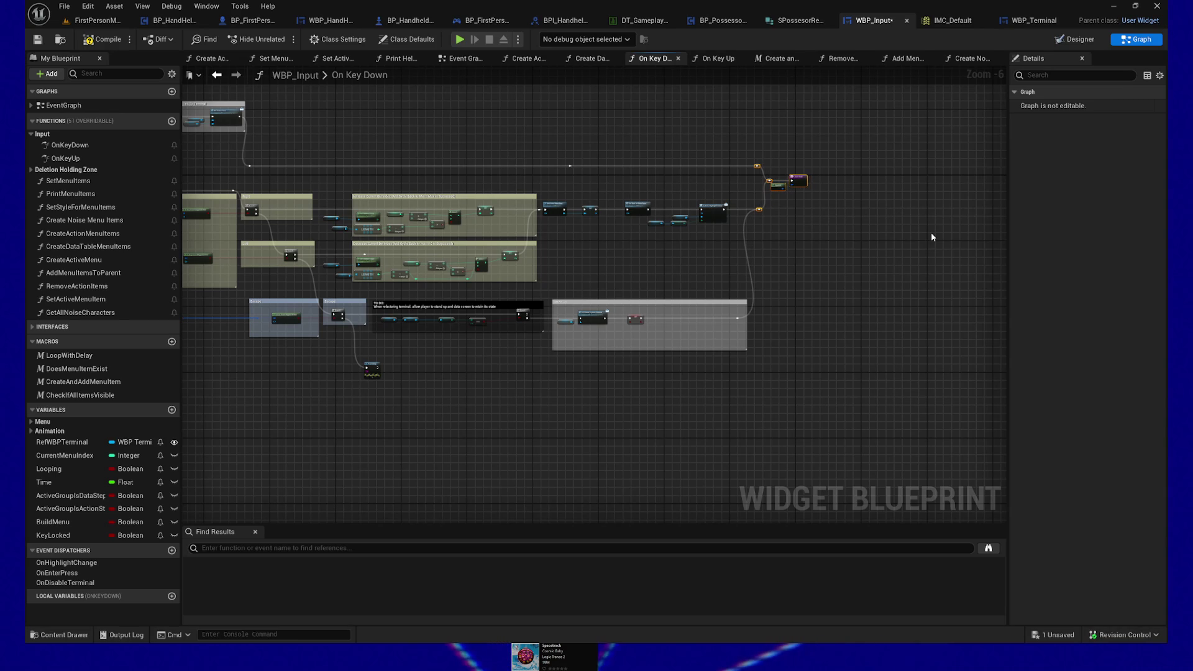
{"action": "key", "text": "Right"}
{"action": "mouse_move", "coordinate": [559, 399]}
{"action": "left_mouse_down"}
{"action": "mouse_move", "coordinate": [585, 418]}
{"action": "mouse_move", "coordinate": [547, 414]}
{"action": "left_mouse_up"}
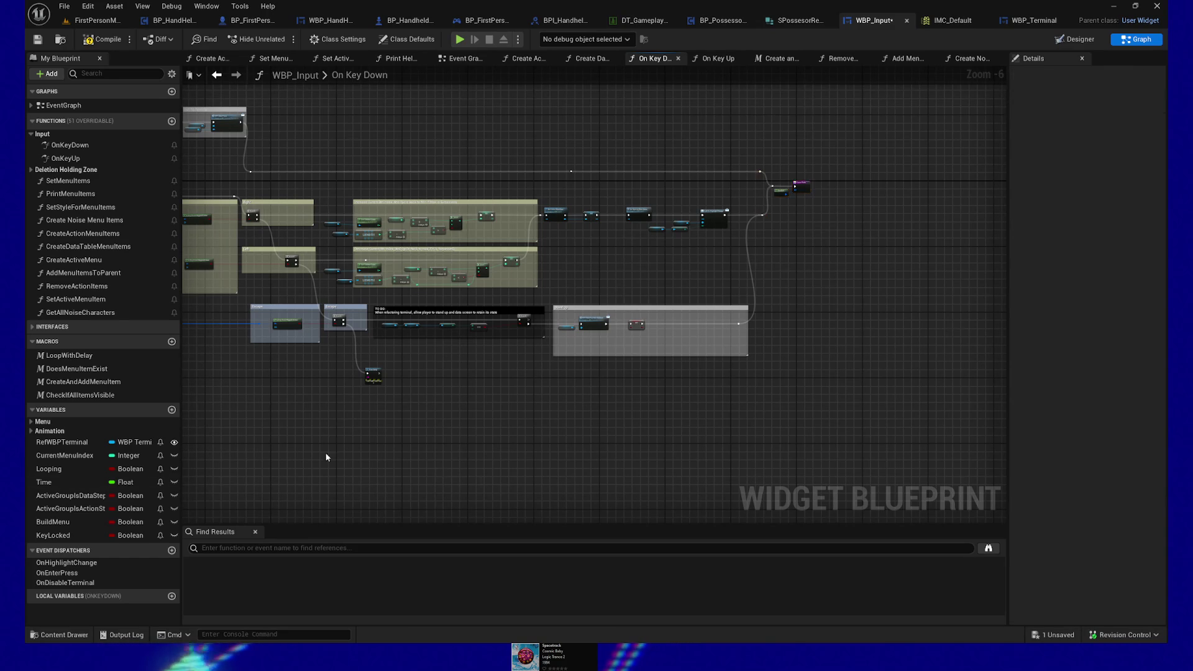
Select most of the graph's nodes and shift them four nudges left.
{"action": "left_click_drag", "start_coordinate": [330, 453], "coordinate": [658, 439]}
{"action": "mouse_move", "coordinate": [491, 404]}
{"action": "left_mouse_down"}
{"action": "mouse_move", "coordinate": [575, 411]}
{"action": "mouse_move", "coordinate": [436, 421]}
{"action": "left_mouse_up"}
{"action": "scroll", "coordinate": [484, 428], "scroll_direction": "down", "scroll_amount": 1}
{"action": "mouse_move", "coordinate": [323, 124]}
{"action": "left_mouse_down"}
{"action": "mouse_move", "coordinate": [639, 261]}
{"action": "mouse_move", "coordinate": [932, 414]}
{"action": "mouse_move", "coordinate": [828, 433]}
{"action": "mouse_move", "coordinate": [758, 428]}
{"action": "left_mouse_up"}
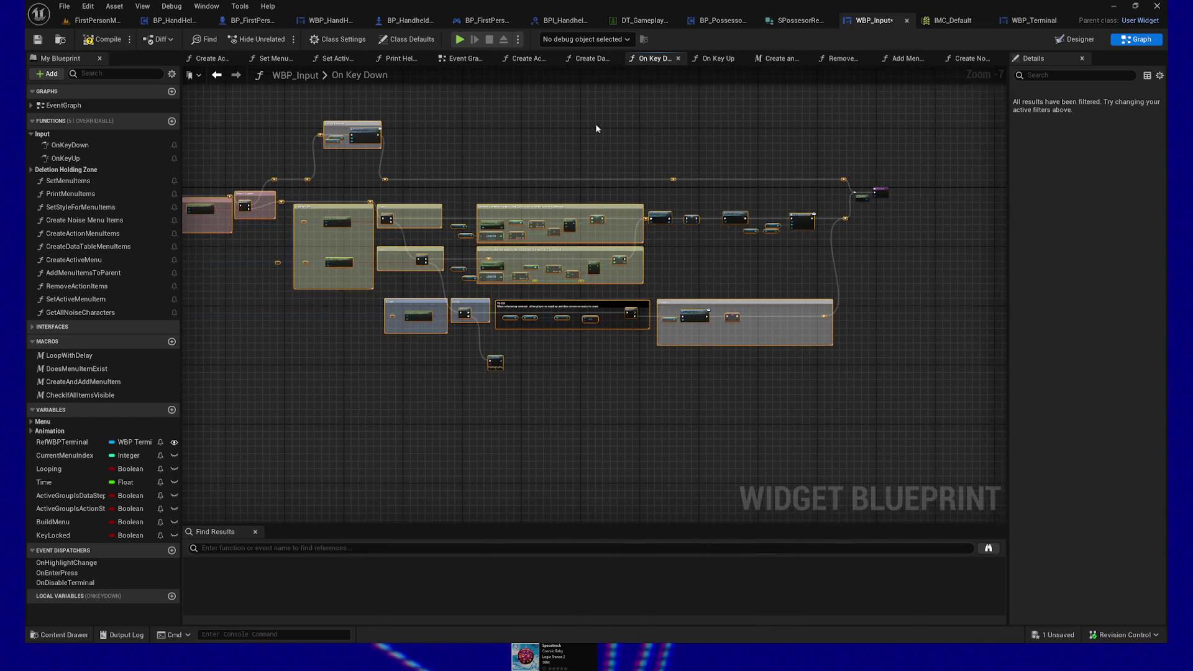
{"action": "left_click_drag", "start_coordinate": [397, 393], "coordinate": [700, 401]}
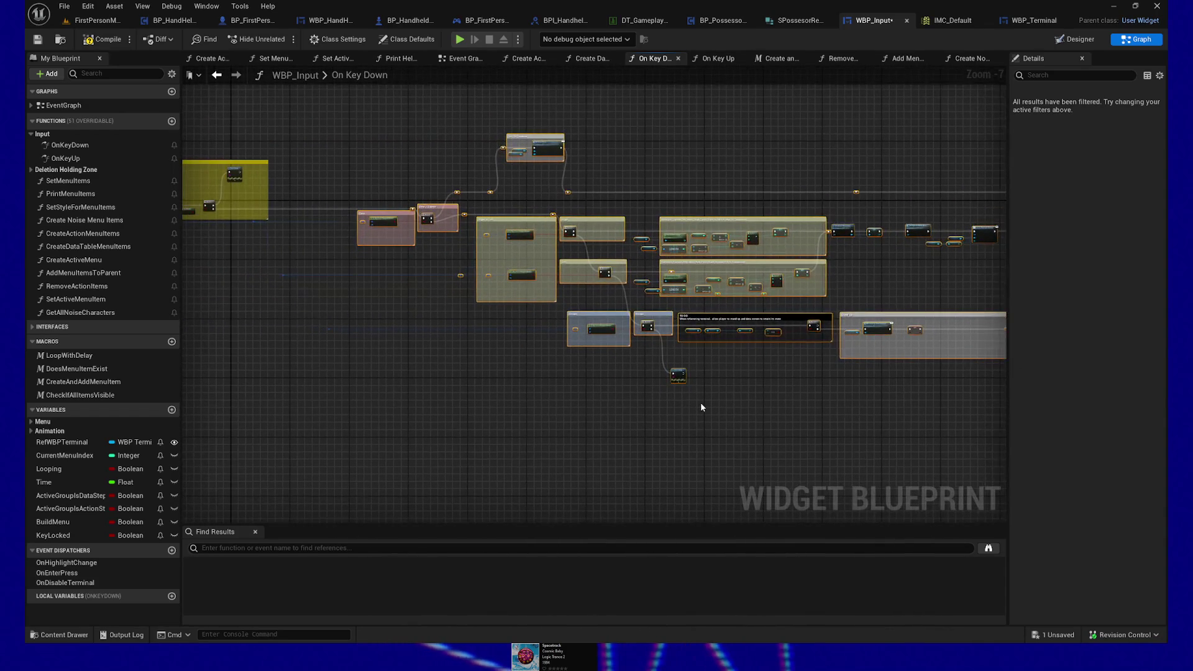
{"action": "key", "text": "Left"}
{"action": "key", "text": "Left"}
{"action": "key", "text": "Left"}
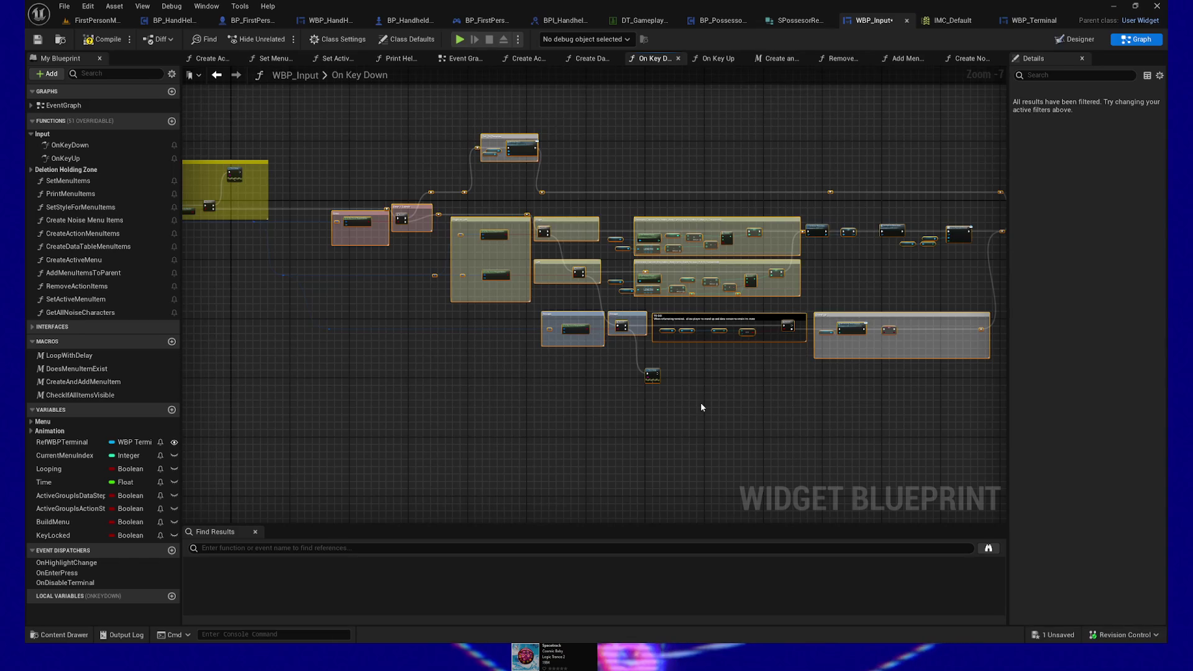
{"action": "key", "text": "Left"}
{"action": "key", "text": "Left"}
{"action": "key", "text": "Left"}
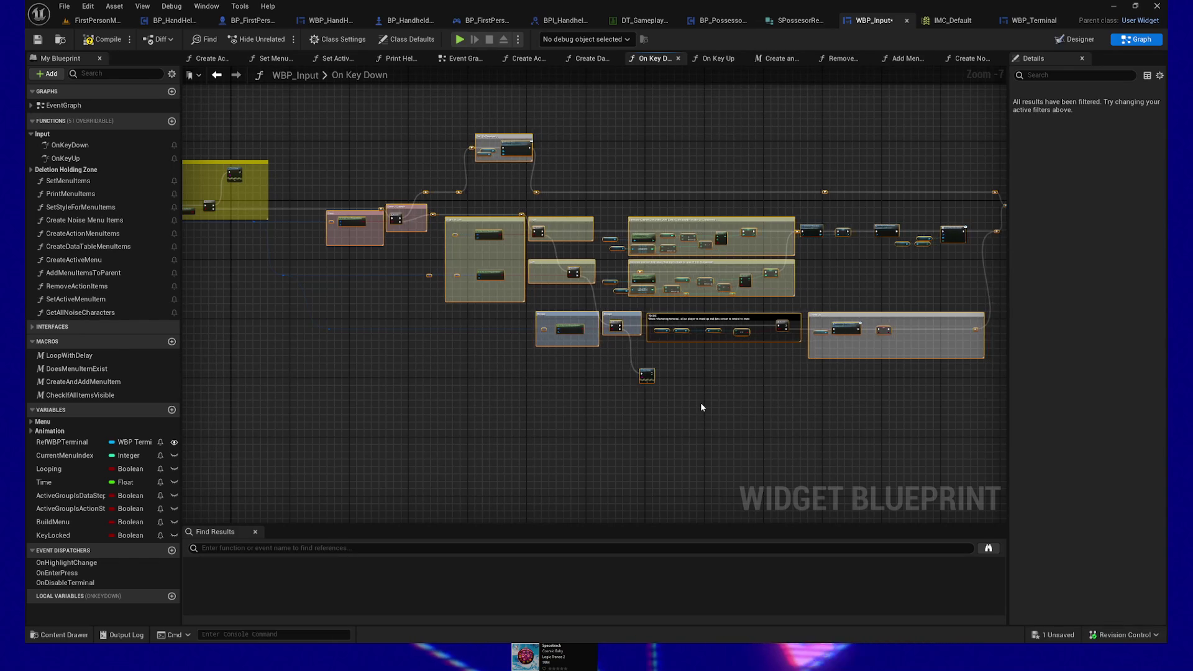
{"action": "key", "text": "Left"}
{"action": "key", "text": "Left"}
{"action": "key", "text": "Left"}
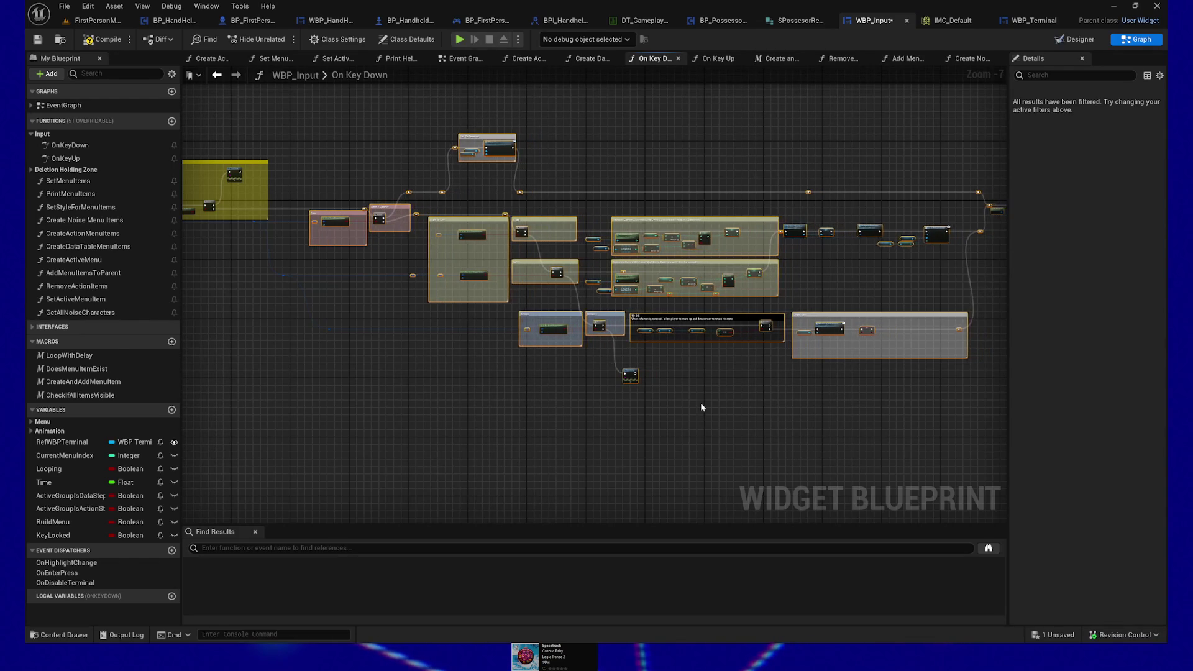
{"action": "key", "text": "Left"}
{"action": "key", "text": "Left"}
{"action": "key", "text": "Left"}
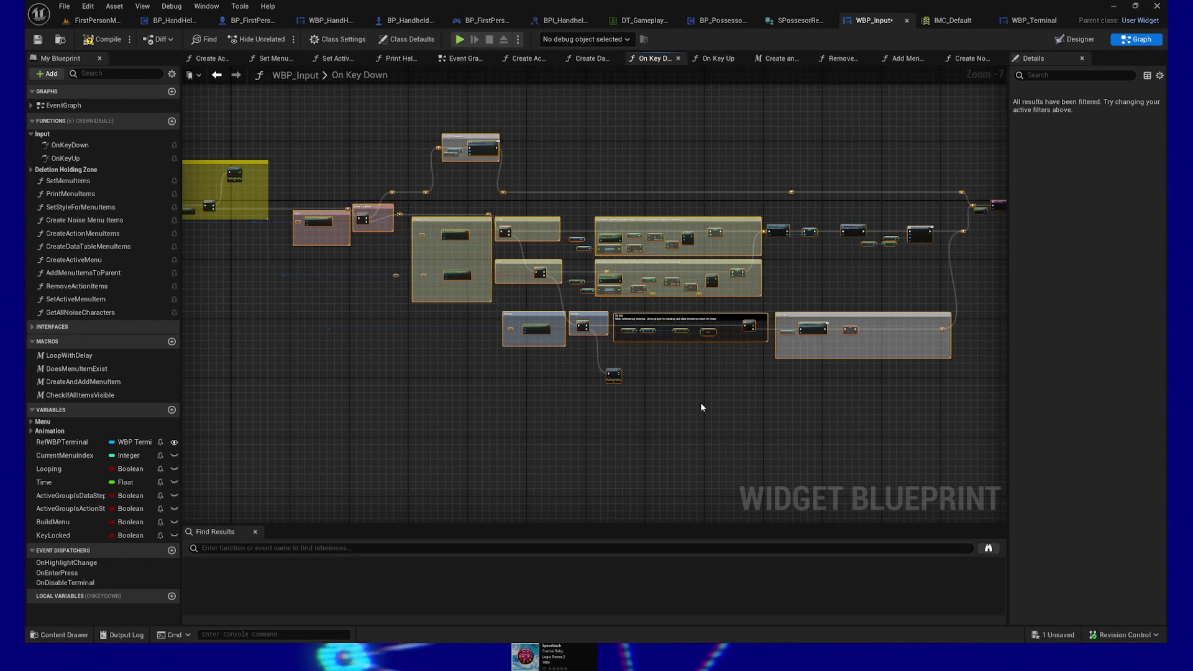
{"action": "left_click_drag", "start_coordinate": [701, 407], "coordinate": [590, 407]}
{"action": "scroll", "coordinate": [589, 407], "scroll_direction": "up", "scroll_amount": 3}
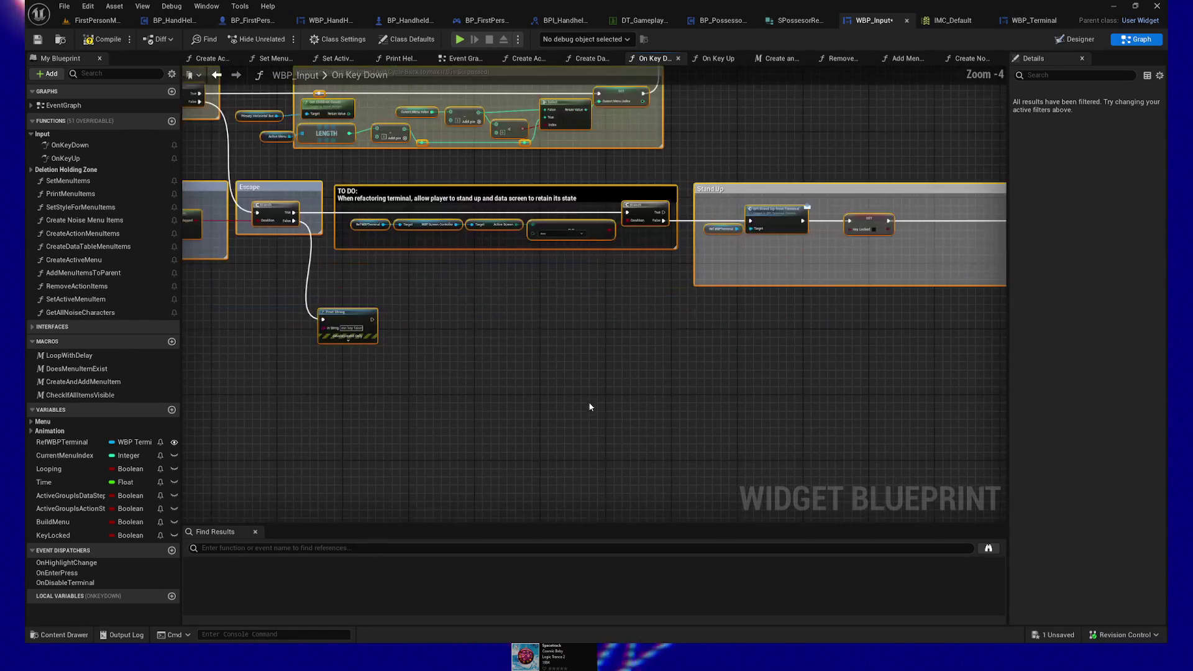
{"action": "mouse_move", "coordinate": [574, 400]}
{"action": "left_mouse_down"}
{"action": "mouse_move", "coordinate": [490, 354]}
{"action": "mouse_move", "coordinate": [445, 418]}
{"action": "mouse_move", "coordinate": [521, 521]}
{"action": "left_mouse_up"}
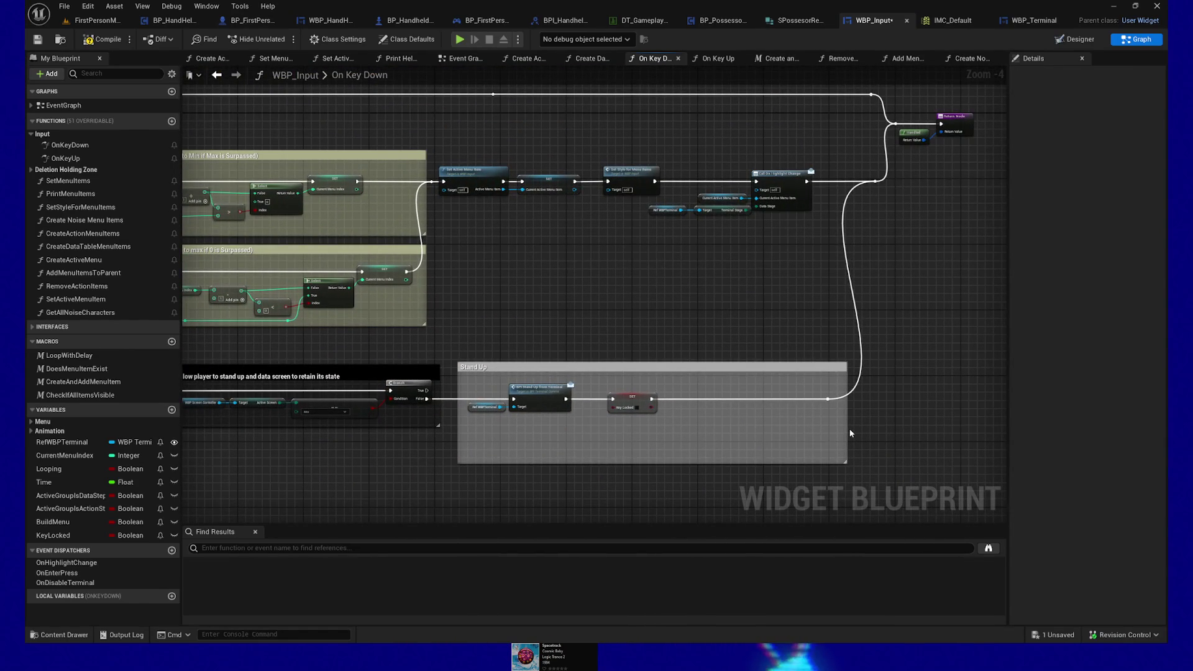
{"action": "mouse_move", "coordinate": [599, 300]}
{"action": "left_mouse_down"}
{"action": "mouse_move", "coordinate": [605, 373]}
{"action": "mouse_move", "coordinate": [812, 362]}
{"action": "mouse_move", "coordinate": [405, 184]}
{"action": "mouse_move", "coordinate": [767, 264]}
{"action": "left_mouse_up"}
{"action": "mouse_move", "coordinate": [495, 237]}
{"action": "left_mouse_down"}
{"action": "mouse_move", "coordinate": [497, 221]}
{"action": "mouse_move", "coordinate": [774, 227]}
{"action": "left_mouse_up"}
{"action": "mouse_move", "coordinate": [583, 350]}
{"action": "left_mouse_down"}
{"action": "mouse_move", "coordinate": [509, 341]}
{"action": "mouse_move", "coordinate": [493, 320]}
{"action": "mouse_move", "coordinate": [437, 317]}
{"action": "mouse_move", "coordinate": [451, 328]}
{"action": "left_mouse_up"}
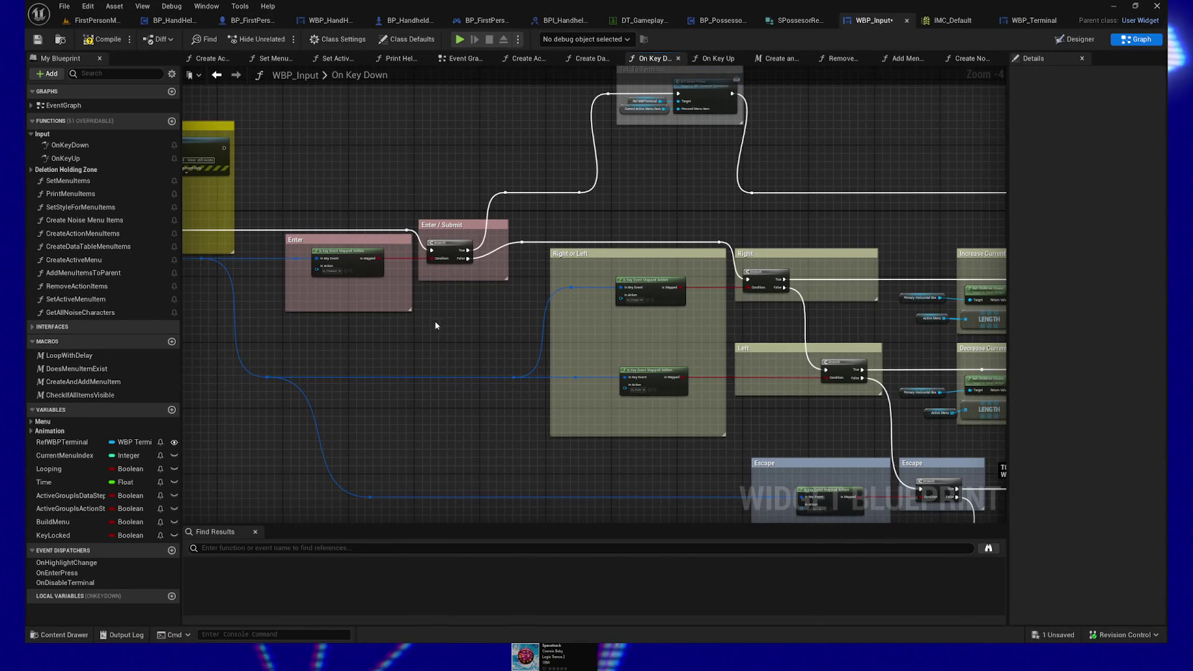
{"action": "left_click_drag", "start_coordinate": [400, 346], "coordinate": [613, 345]}
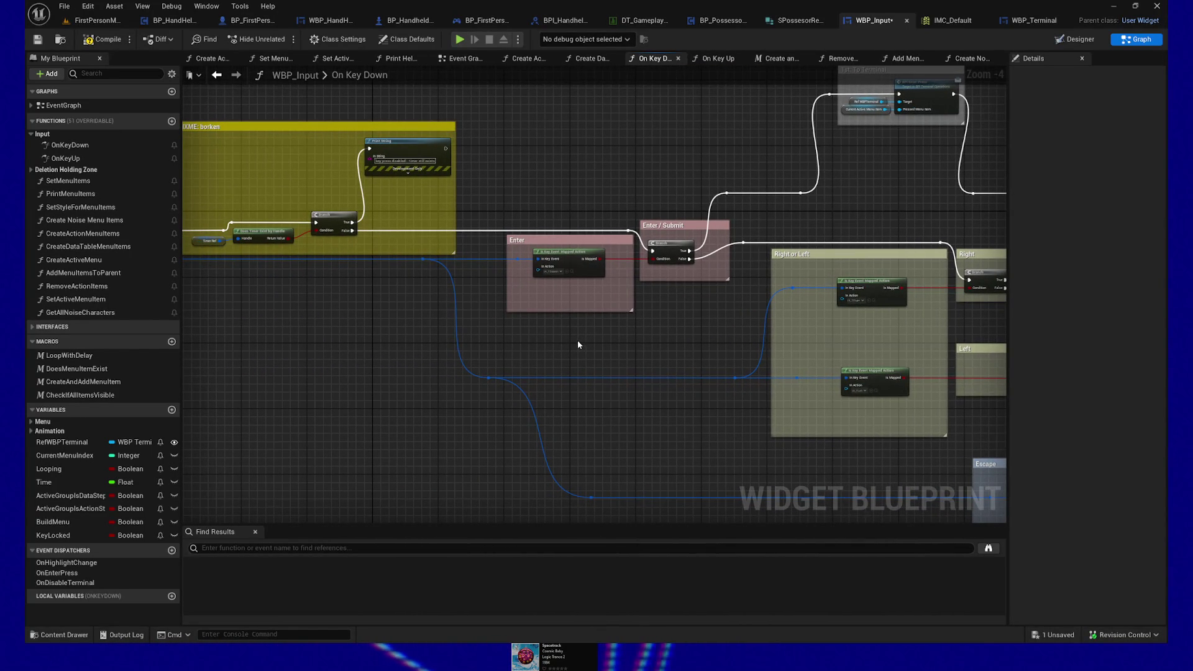
{"action": "left_click_drag", "start_coordinate": [374, 353], "coordinate": [679, 376]}
{"action": "mouse_move", "coordinate": [528, 343]}
{"action": "left_mouse_down"}
{"action": "mouse_move", "coordinate": [538, 373]}
{"action": "mouse_move", "coordinate": [594, 402]}
{"action": "left_mouse_up"}
{"action": "scroll", "coordinate": [538, 373], "scroll_direction": "up", "scroll_amount": 1}
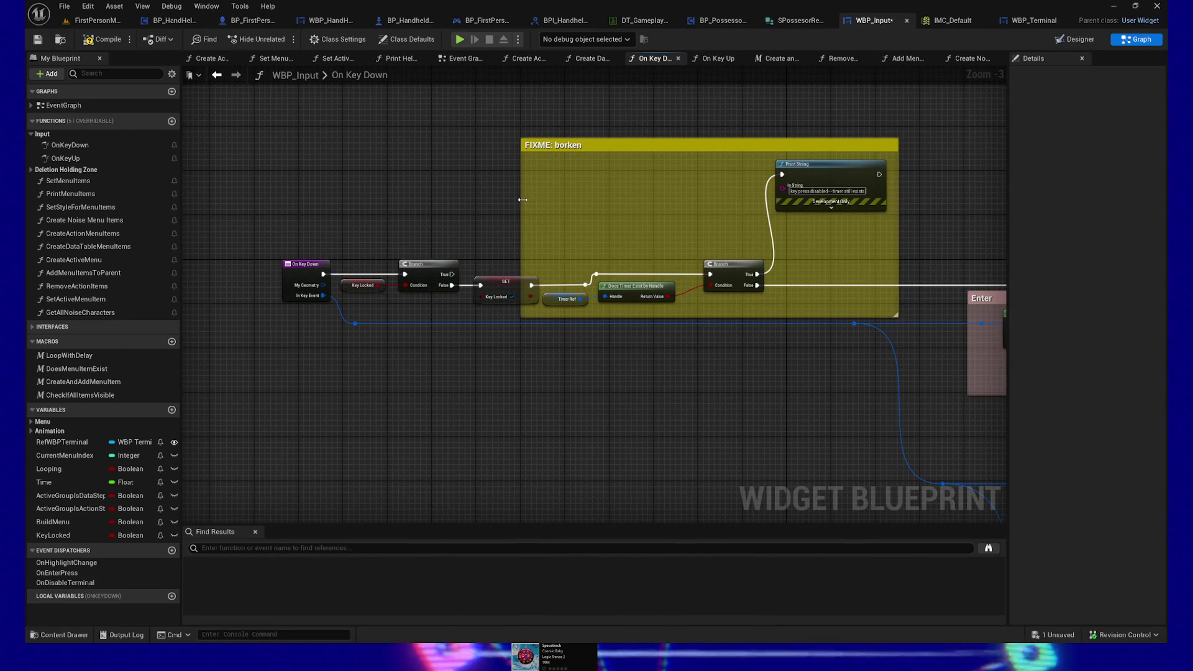
Pull the FIXME: borken comment's left edge inward so it excludes the timer nodes.
{"action": "left_click_drag", "start_coordinate": [531, 200], "coordinate": [697, 212]}
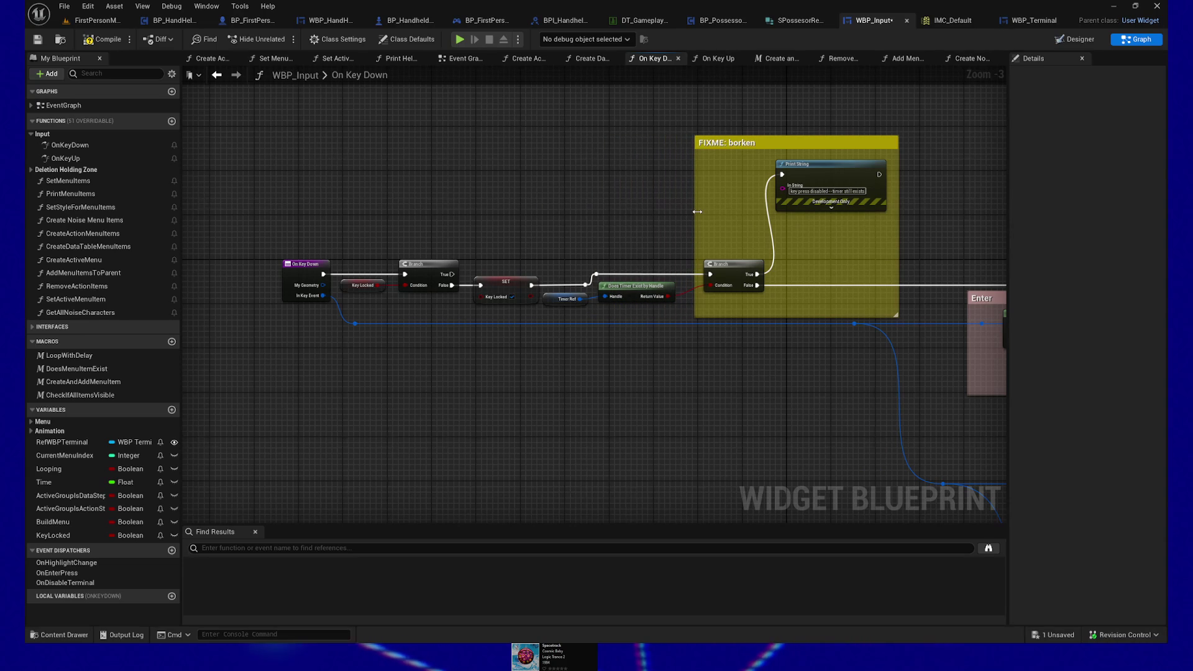
{"action": "mouse_move", "coordinate": [350, 246]}
{"action": "left_mouse_down"}
{"action": "mouse_move", "coordinate": [550, 312]}
{"action": "mouse_move", "coordinate": [534, 312]}
{"action": "left_mouse_up"}
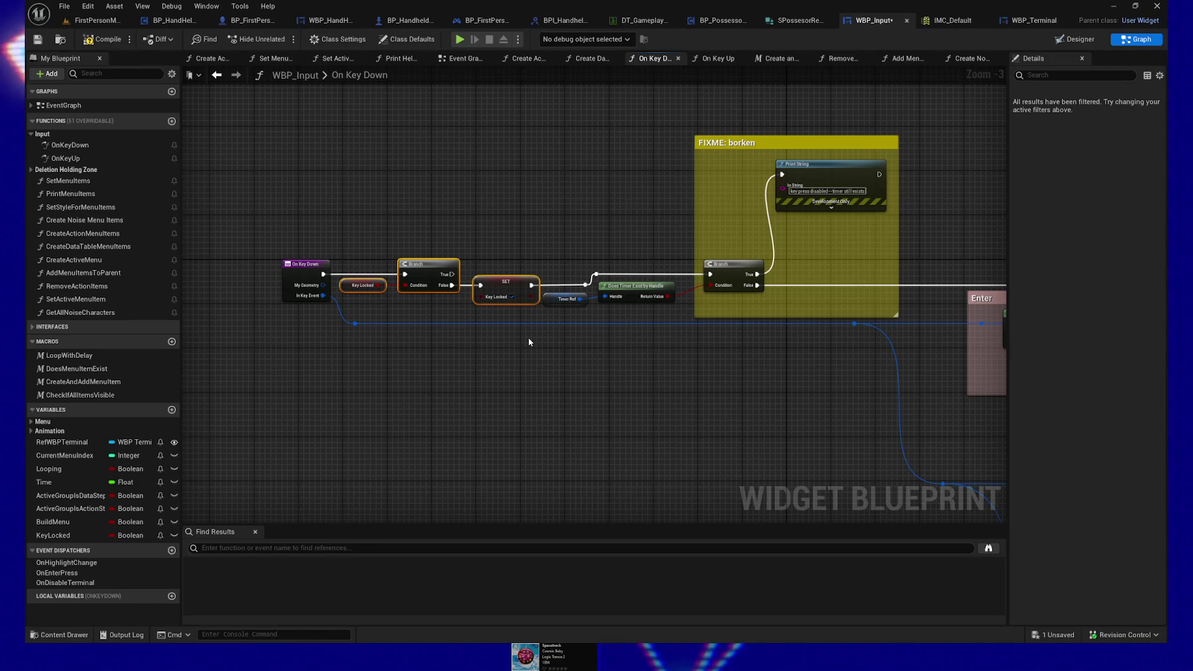
{"action": "scroll", "coordinate": [553, 349], "scroll_direction": "up", "scroll_amount": 1}
{"action": "mouse_move", "coordinate": [583, 358]}
{"action": "left_mouse_down"}
{"action": "mouse_move", "coordinate": [456, 372]}
{"action": "mouse_move", "coordinate": [420, 390]}
{"action": "left_mouse_up"}
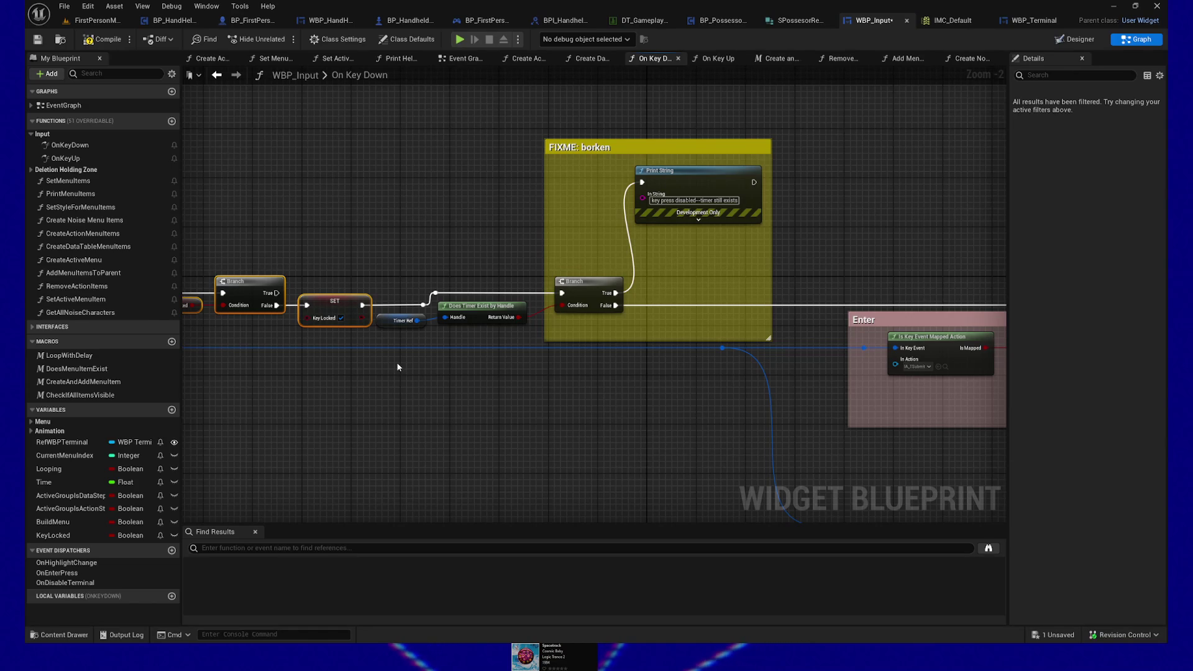
Select Timer Ref, Does Timer Exist by Handle and the FIXME group, then nudge them right.
{"action": "left_click", "coordinate": [404, 365]}
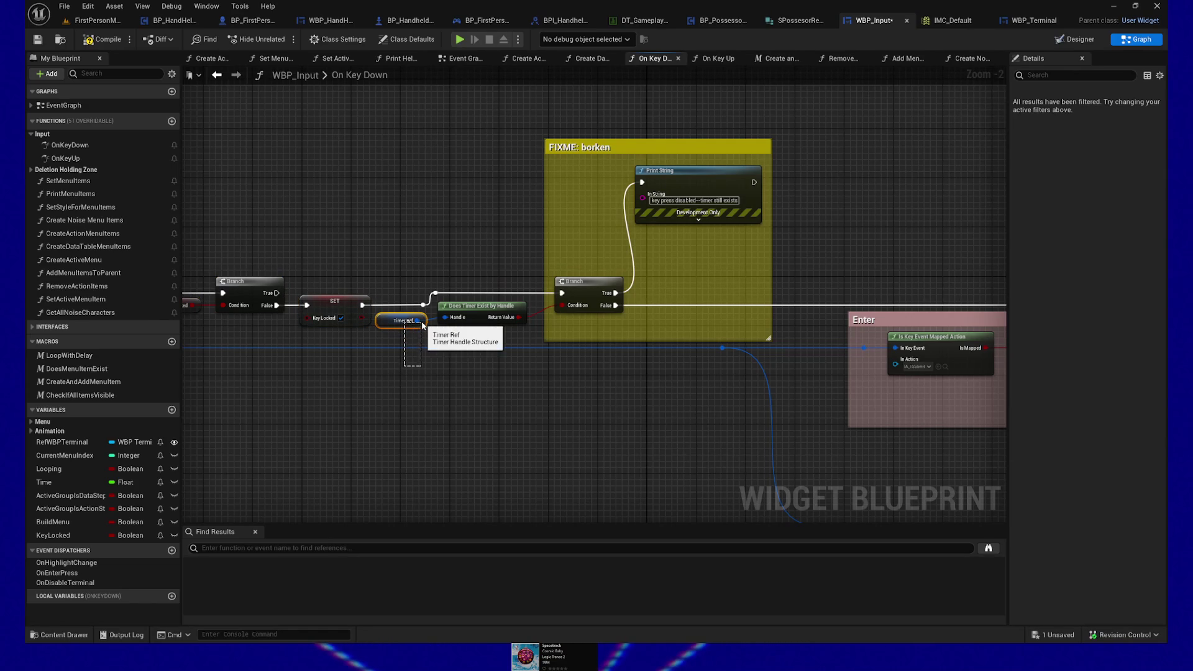
{"action": "left_click", "coordinate": [428, 322]}
{"action": "left_click_drag", "start_coordinate": [487, 299], "coordinate": [488, 296]}
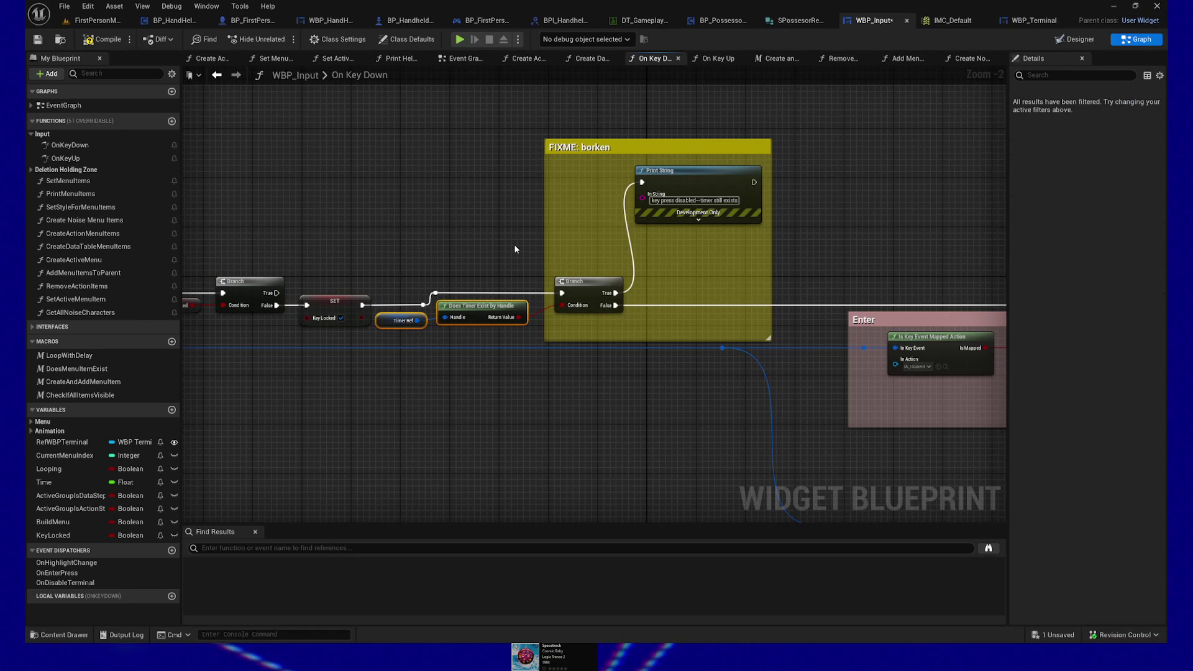
{"action": "left_click_drag", "start_coordinate": [520, 150], "coordinate": [699, 404]}
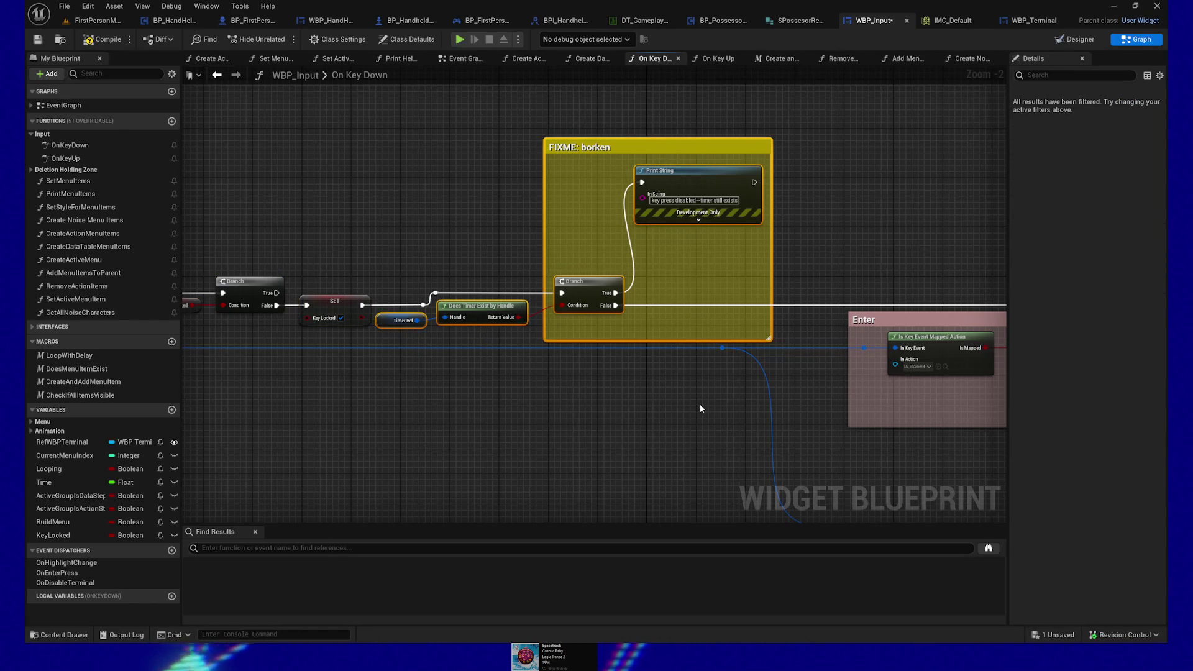
{"action": "key", "text": "Right"}
{"action": "key", "text": "Right"}
{"action": "key", "text": "Right"}
{"action": "key", "text": "Right"}
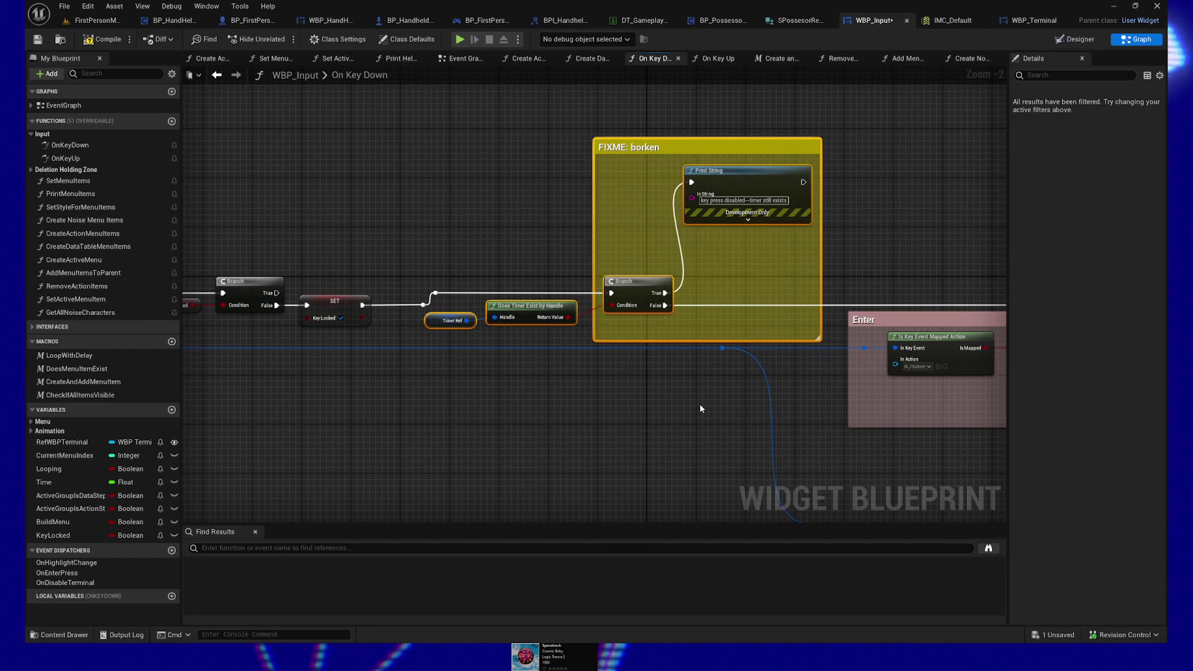
{"action": "key", "text": "Right"}
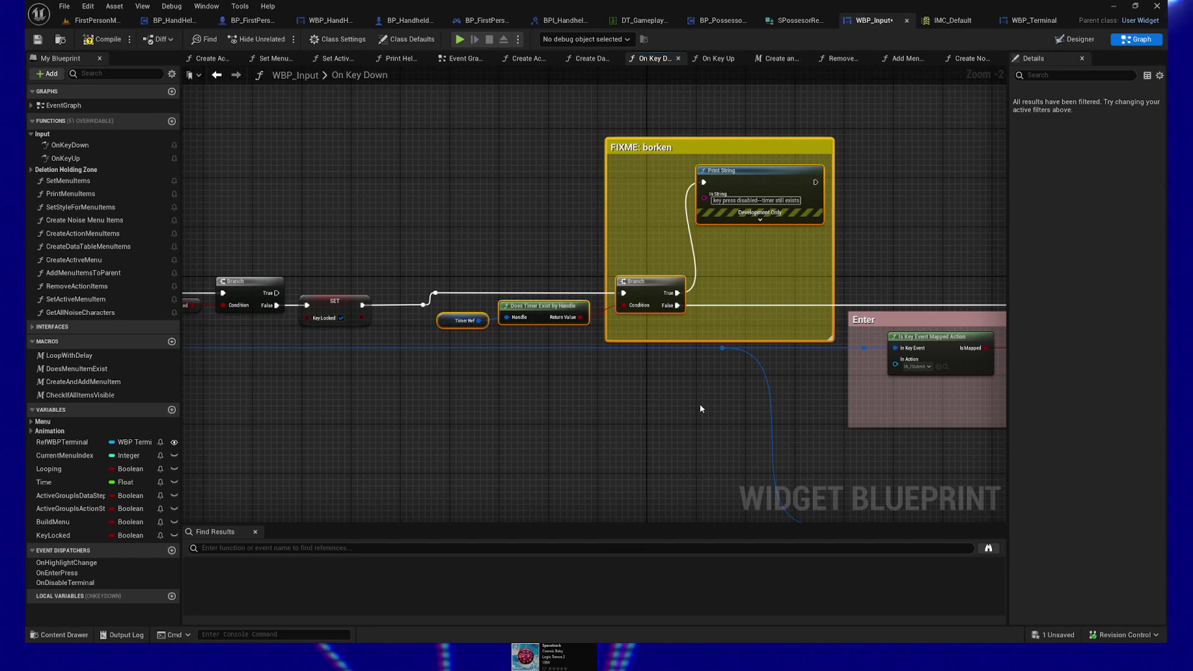
Wrap the Key Locked, Branch and SET nodes in a new comment.
{"action": "mouse_move", "coordinate": [519, 389]}
{"action": "left_mouse_down"}
{"action": "mouse_move", "coordinate": [620, 381]}
{"action": "mouse_move", "coordinate": [309, 373]}
{"action": "mouse_move", "coordinate": [639, 388]}
{"action": "left_mouse_up"}
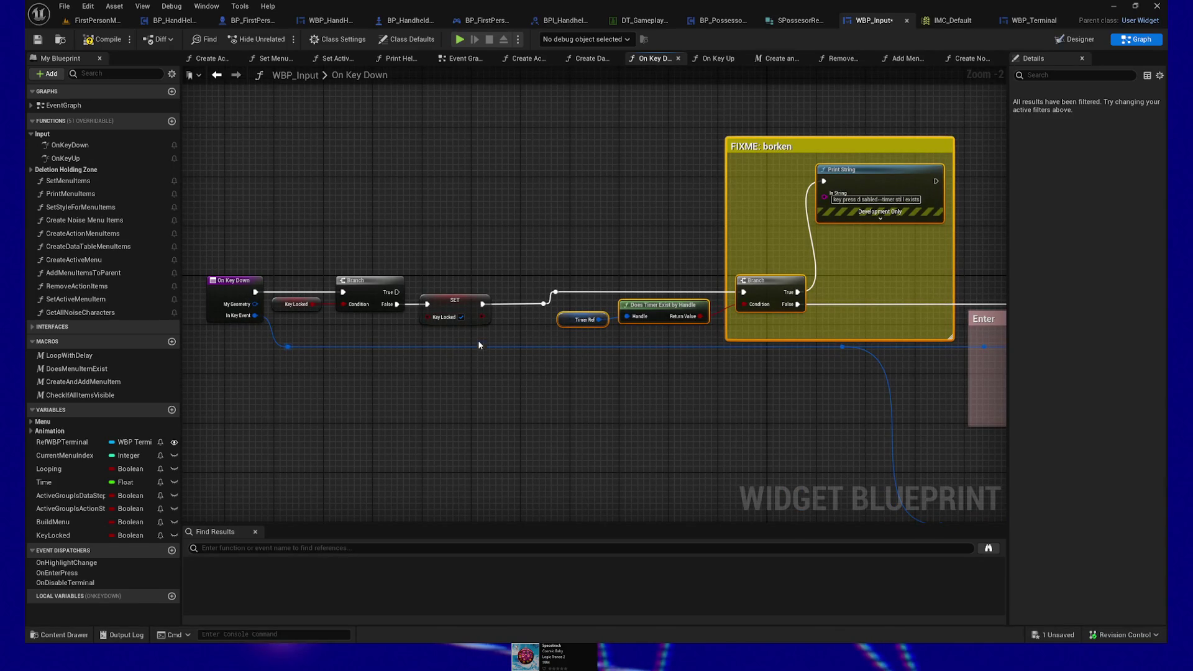
{"action": "mouse_move", "coordinate": [289, 261]}
{"action": "left_mouse_down"}
{"action": "mouse_move", "coordinate": [475, 327]}
{"action": "mouse_move", "coordinate": [466, 295]}
{"action": "left_mouse_up"}
{"action": "key", "text": "c"}
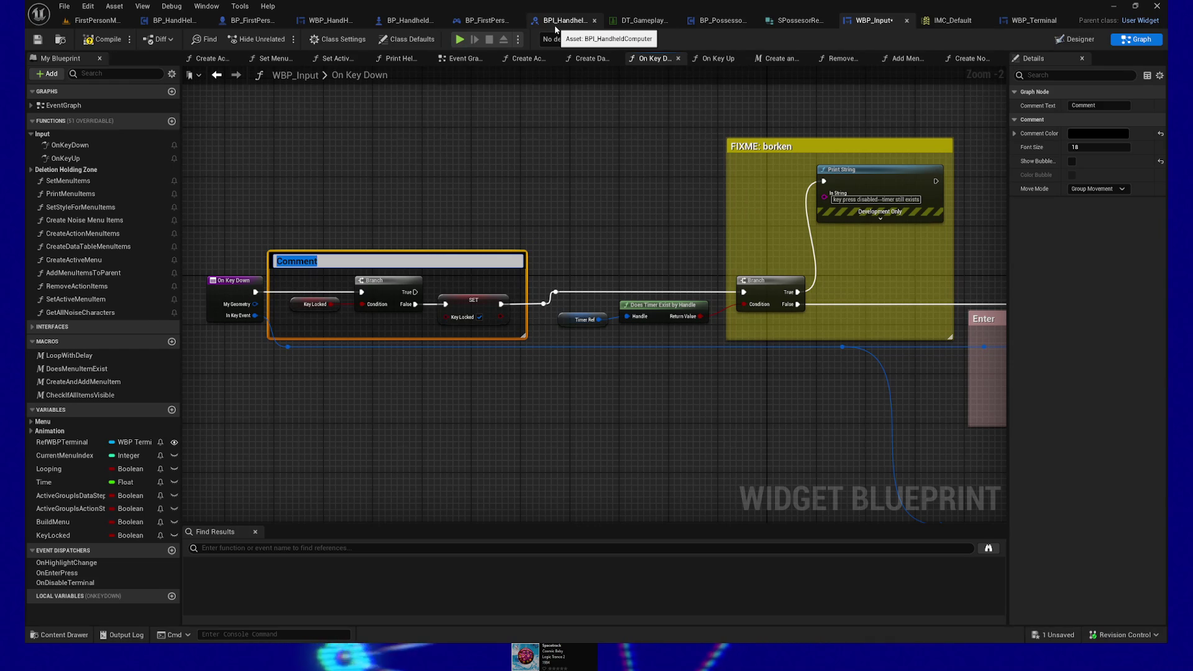
Undo the new comment around the Key Locked nodes, then compile and save WBP_Input.
{"action": "left_click", "coordinate": [502, 135]}
{"action": "key", "text": "ctrl+z"}
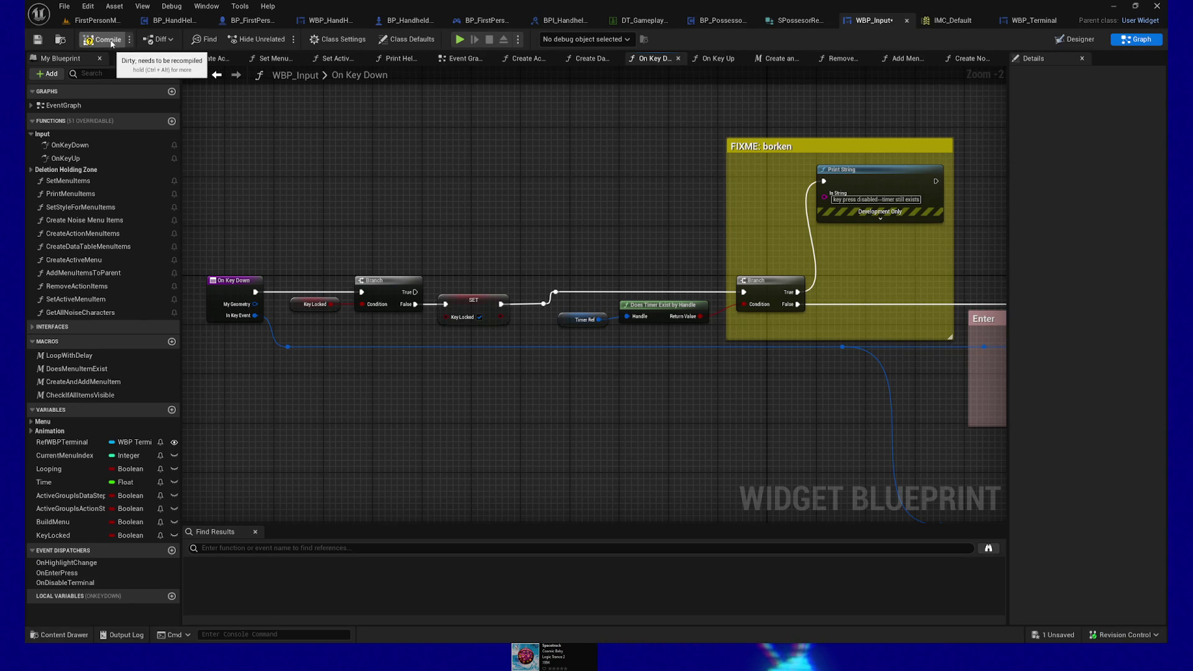
{"action": "left_click", "coordinate": [35, 42]}
{"action": "left_click_drag", "start_coordinate": [431, 214], "coordinate": [420, 201]}
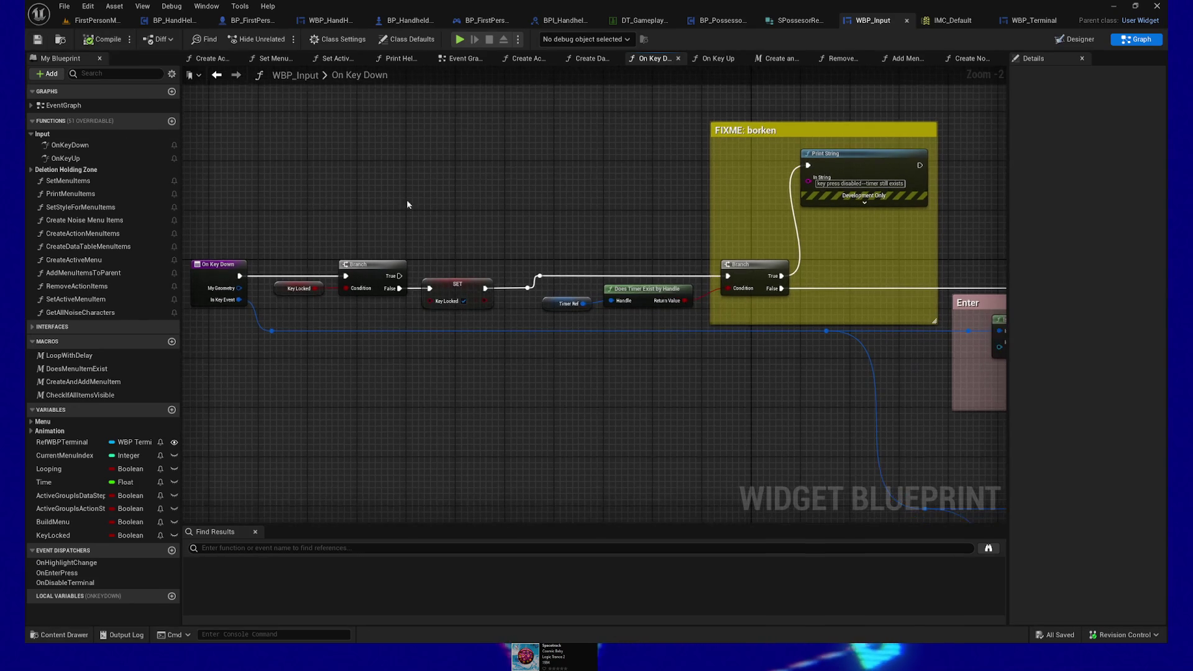
Comment Key Locked, Branch and SET as 'Stops input spamming by locking until keyup', tightening its edges.
{"action": "left_click_drag", "start_coordinate": [379, 285], "coordinate": [501, 324]}
{"action": "key", "text": "c"}
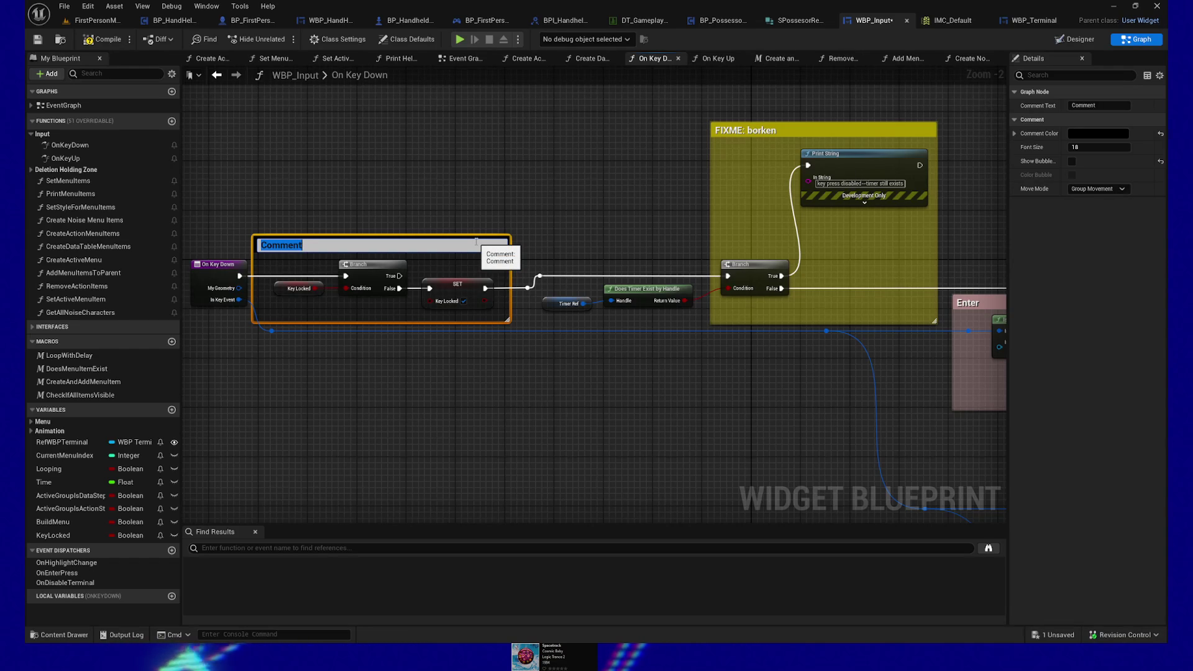
{"action": "type", "text": "Stops input spamming by locki"}
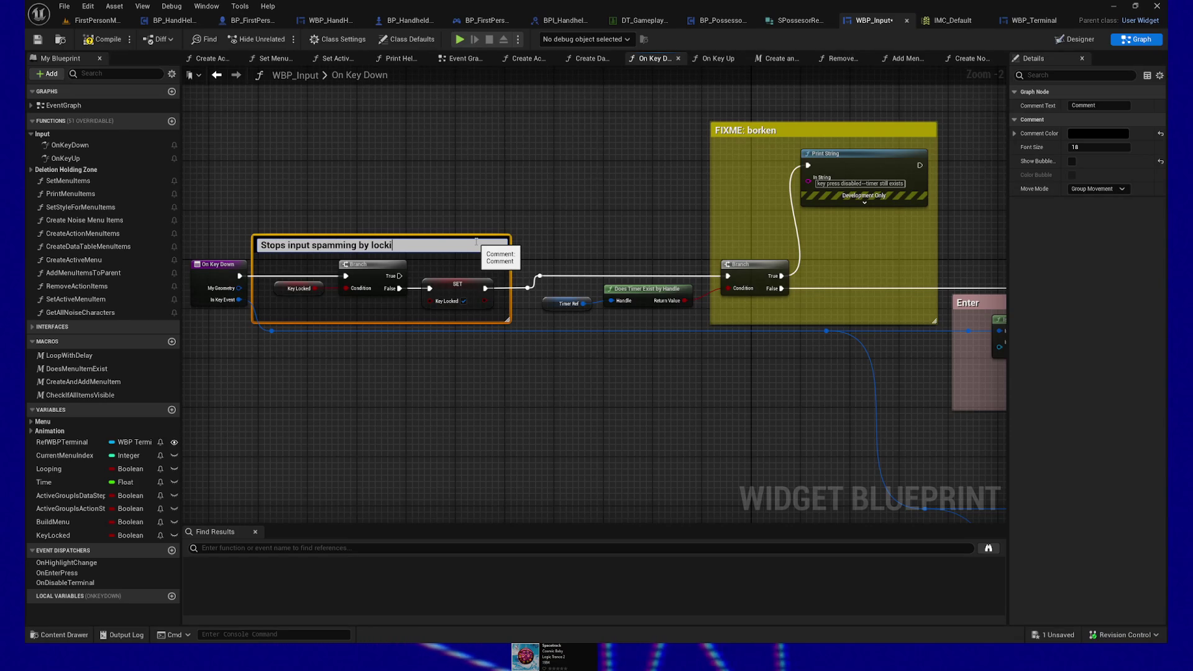
{"action": "type", "text": "up"}
{"action": "left_click", "coordinate": [463, 210]}
{"action": "left_click_drag", "start_coordinate": [254, 255], "coordinate": [269, 251]}
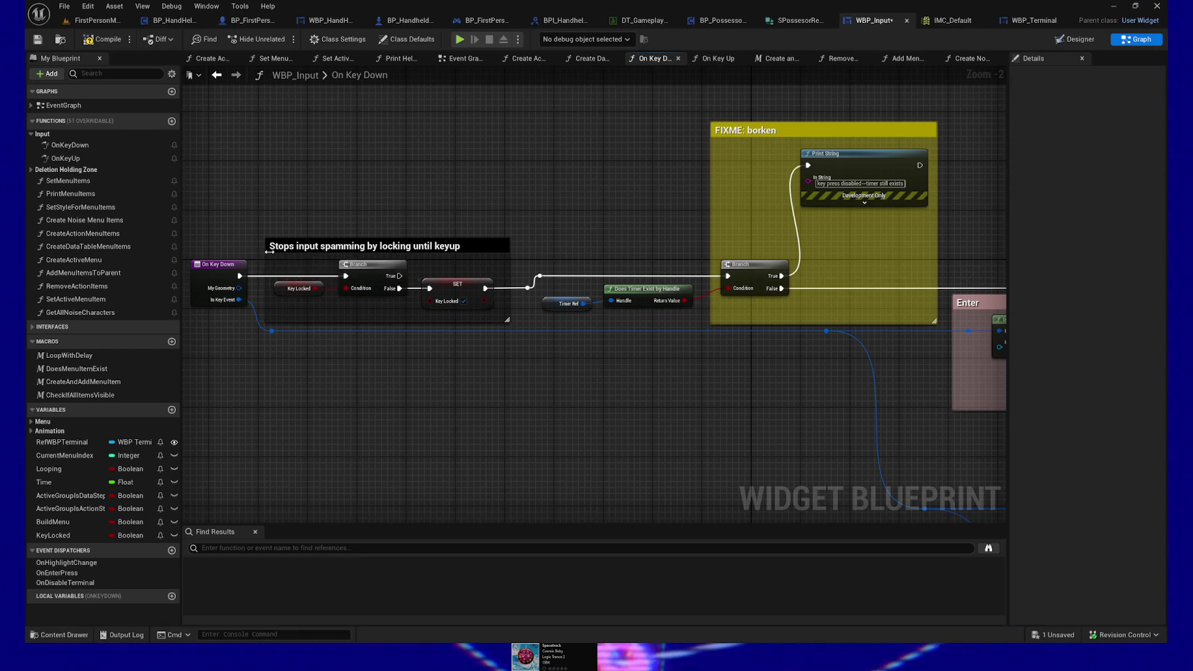
{"action": "left_click_drag", "start_coordinate": [359, 320], "coordinate": [358, 314]}
{"action": "left_click", "coordinate": [405, 247]}
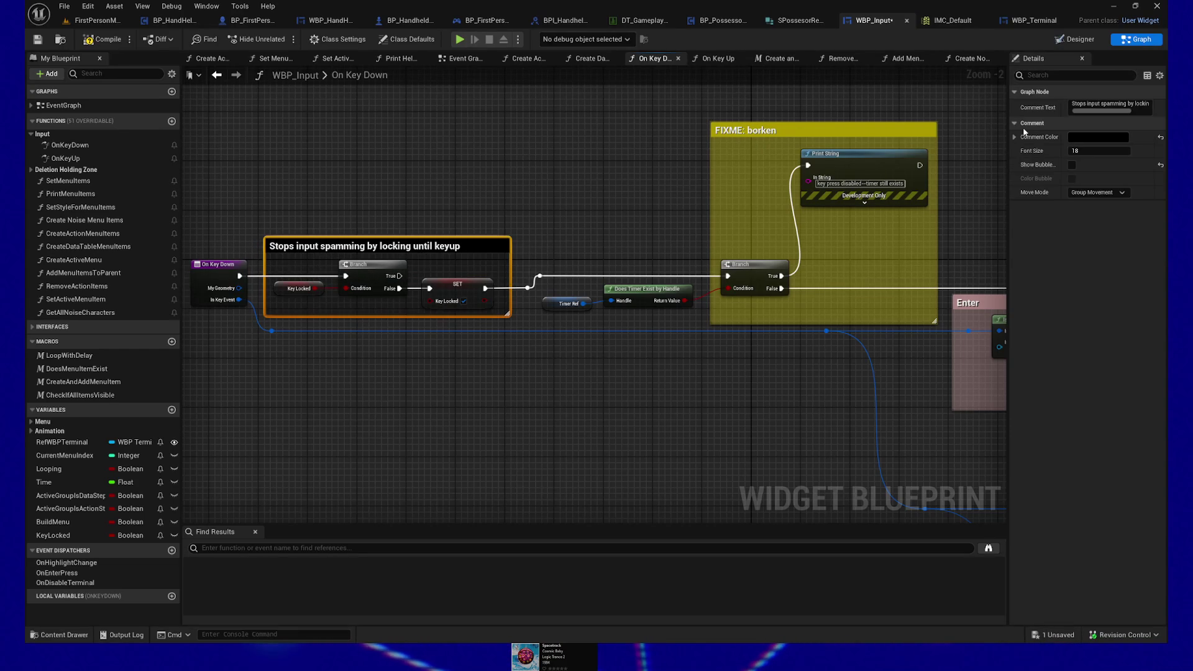
{"action": "left_click", "coordinate": [1097, 137]}
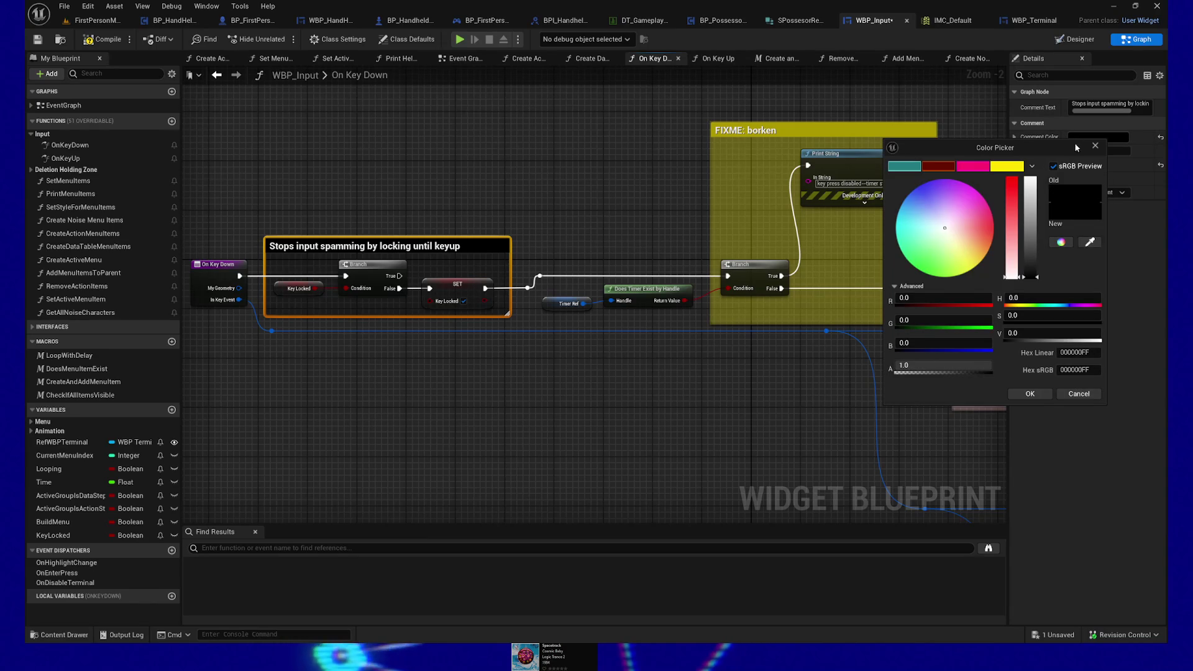
{"action": "left_click", "coordinate": [733, 377]}
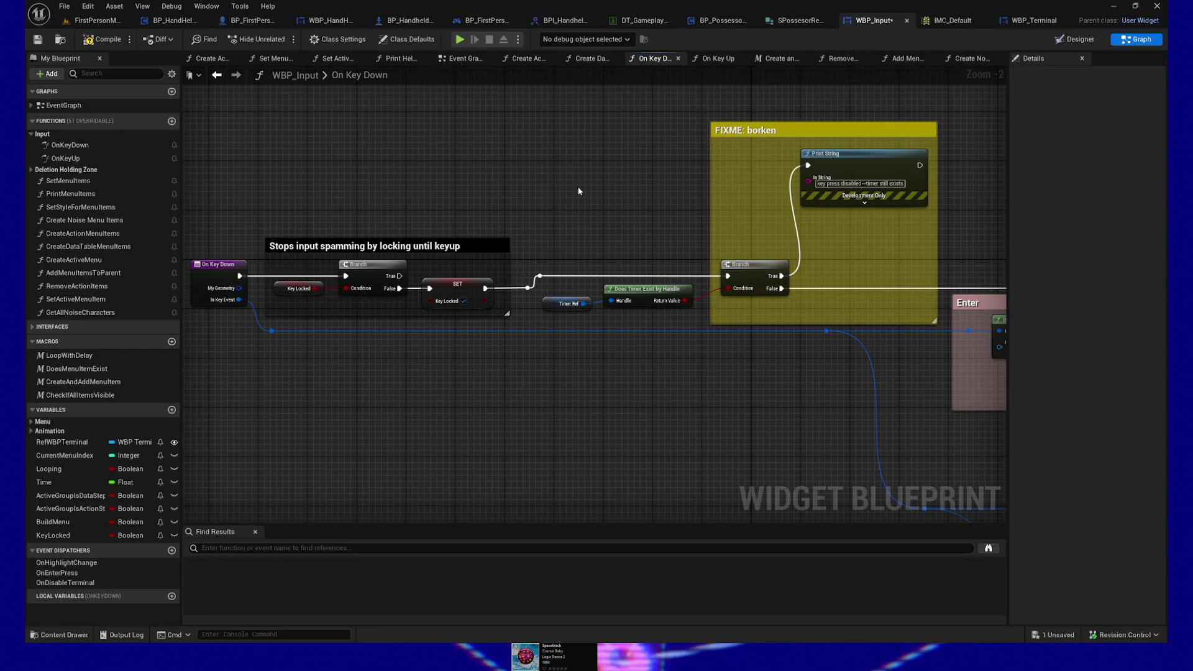
{"action": "mouse_move", "coordinate": [526, 375]}
{"action": "left_mouse_down"}
{"action": "mouse_move", "coordinate": [562, 399]}
{"action": "mouse_move", "coordinate": [627, 394]}
{"action": "mouse_move", "coordinate": [583, 364]}
{"action": "mouse_move", "coordinate": [405, 351]}
{"action": "mouse_move", "coordinate": [625, 340]}
{"action": "left_mouse_up"}
Review the Enter, Right, Left and Escape sections, then compile and save WBP_Input.
{"action": "scroll", "coordinate": [497, 357], "scroll_direction": "down", "scroll_amount": 1}
{"action": "left_click_drag", "start_coordinate": [580, 403], "coordinate": [183, 386]}
{"action": "scroll", "coordinate": [353, 405], "scroll_direction": "down", "scroll_amount": 2}
{"action": "mouse_move", "coordinate": [353, 405]}
{"action": "left_mouse_down"}
{"action": "mouse_move", "coordinate": [266, 391]}
{"action": "mouse_move", "coordinate": [187, 285]}
{"action": "left_mouse_up"}
{"action": "mouse_move", "coordinate": [706, 473]}
{"action": "left_mouse_down"}
{"action": "mouse_move", "coordinate": [650, 426]}
{"action": "mouse_move", "coordinate": [421, 349]}
{"action": "mouse_move", "coordinate": [467, 244]}
{"action": "left_mouse_up"}
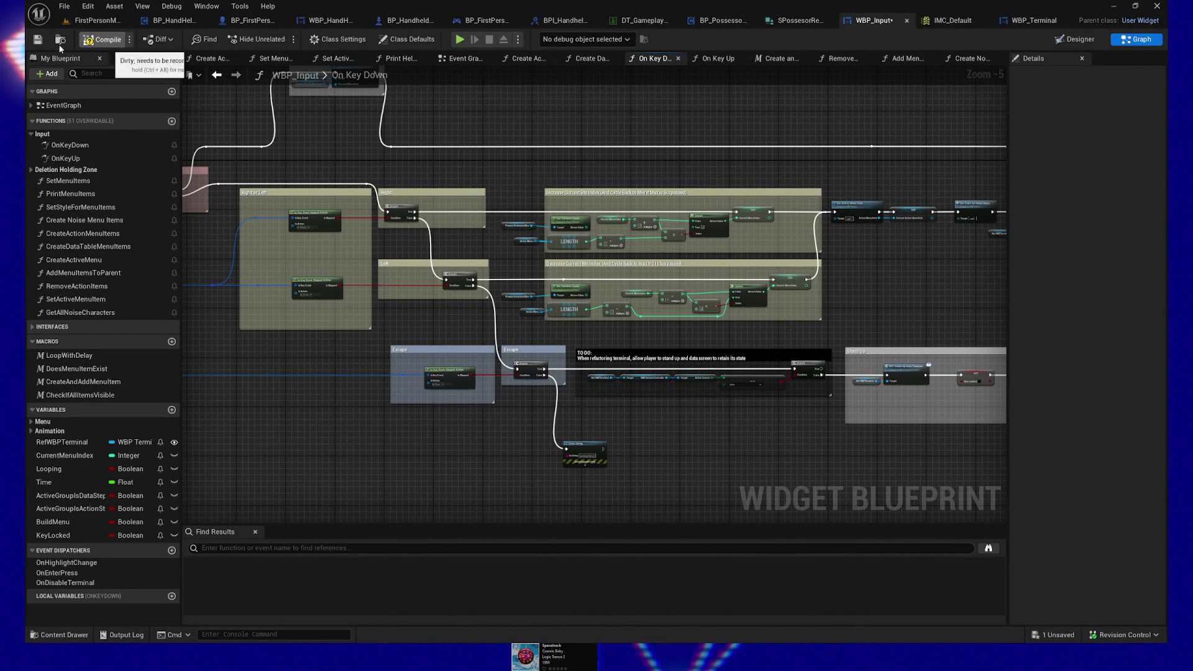
{"action": "left_click", "coordinate": [93, 39]}
Switch to the FirstPersonMap level.
{"action": "left_click_drag", "start_coordinate": [486, 124], "coordinate": [795, 130]}
{"action": "mouse_move", "coordinate": [439, 122]}
{"action": "left_mouse_down"}
{"action": "mouse_move", "coordinate": [633, 155]}
{"action": "mouse_move", "coordinate": [699, 149]}
{"action": "left_mouse_up"}
{"action": "left_click", "coordinate": [98, 20]}
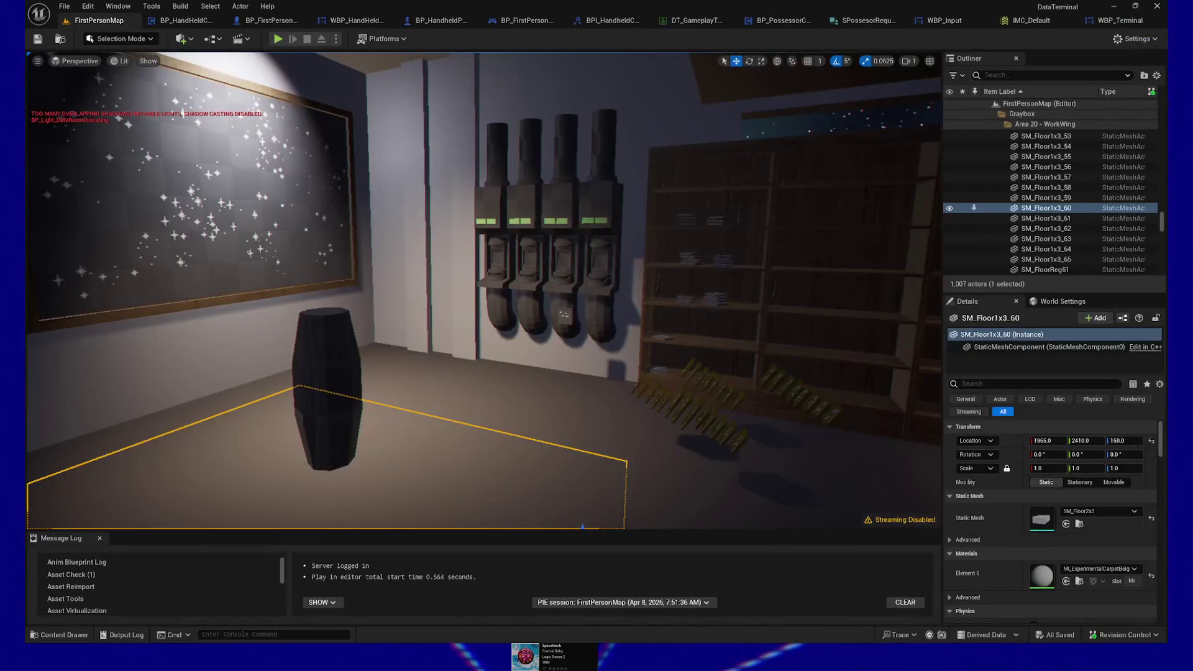
Turn the view toward the desk and select the BP_Terminal computer.
{"action": "left_click_drag", "start_coordinate": [472, 292], "coordinate": [373, 292]}
{"action": "left_click", "coordinate": [317, 242]}
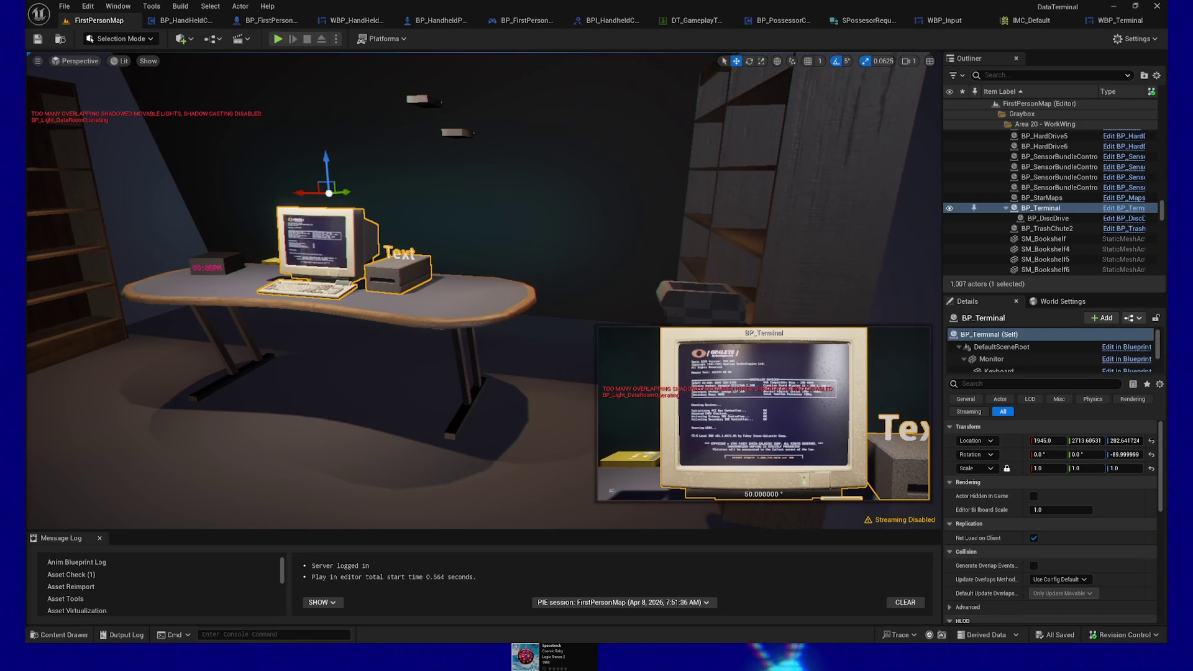
{"action": "mouse_move", "coordinate": [401, 418]}
{"action": "left_mouse_down"}
{"action": "mouse_move", "coordinate": [279, 416]}
{"action": "mouse_move", "coordinate": [335, 367]}
{"action": "mouse_move", "coordinate": [423, 370]}
{"action": "mouse_move", "coordinate": [391, 366]}
{"action": "mouse_move", "coordinate": [401, 418]}
{"action": "left_mouse_up"}
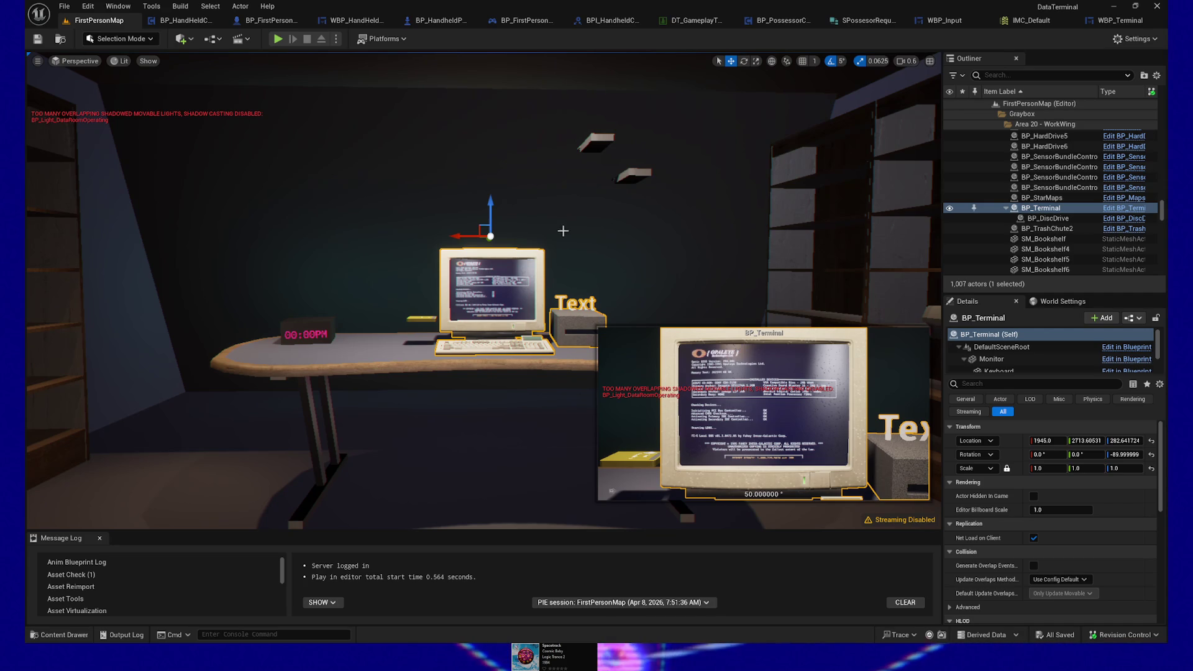
{"action": "mouse_move", "coordinate": [461, 245]}
{"action": "left_mouse_down"}
{"action": "mouse_move", "coordinate": [491, 314]}
{"action": "mouse_move", "coordinate": [367, 60]}
{"action": "left_mouse_up"}
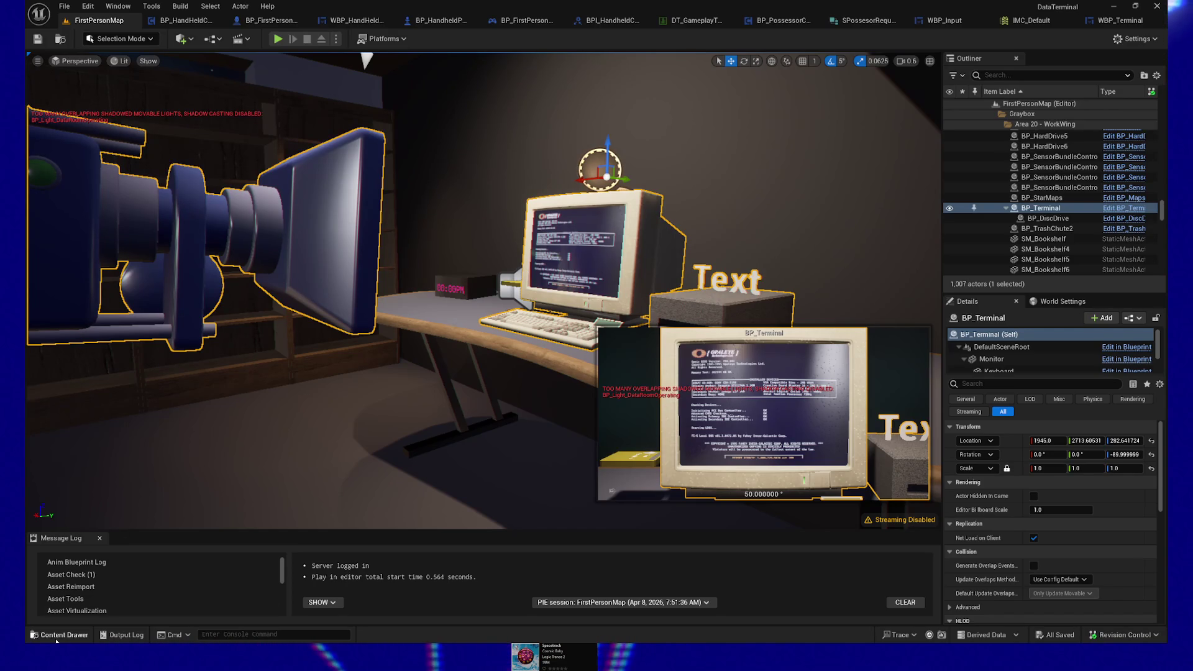
Search project content for 'handheld' and show BP_HandheldPawn in its folder.
{"action": "key", "text": "ctrl+space"}
{"action": "left_click", "coordinate": [55, 477]}
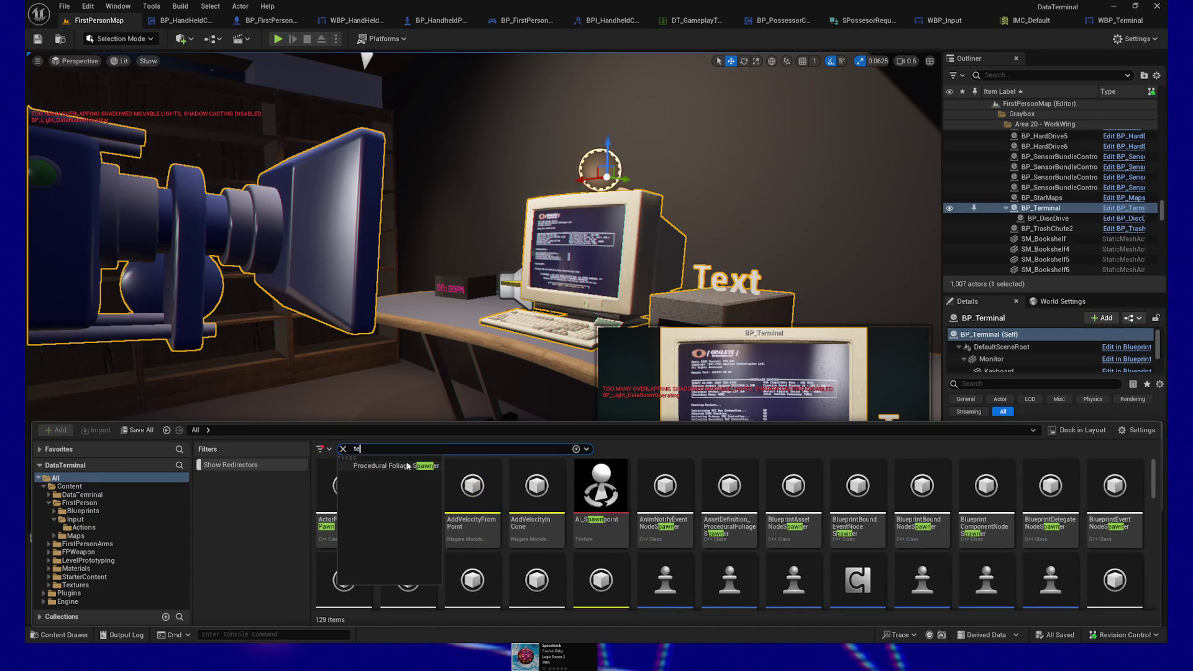
{"action": "key", "text": "BackSpace"}
{"action": "key", "text": "BackSpace"}
{"action": "type", "text": "bp"}
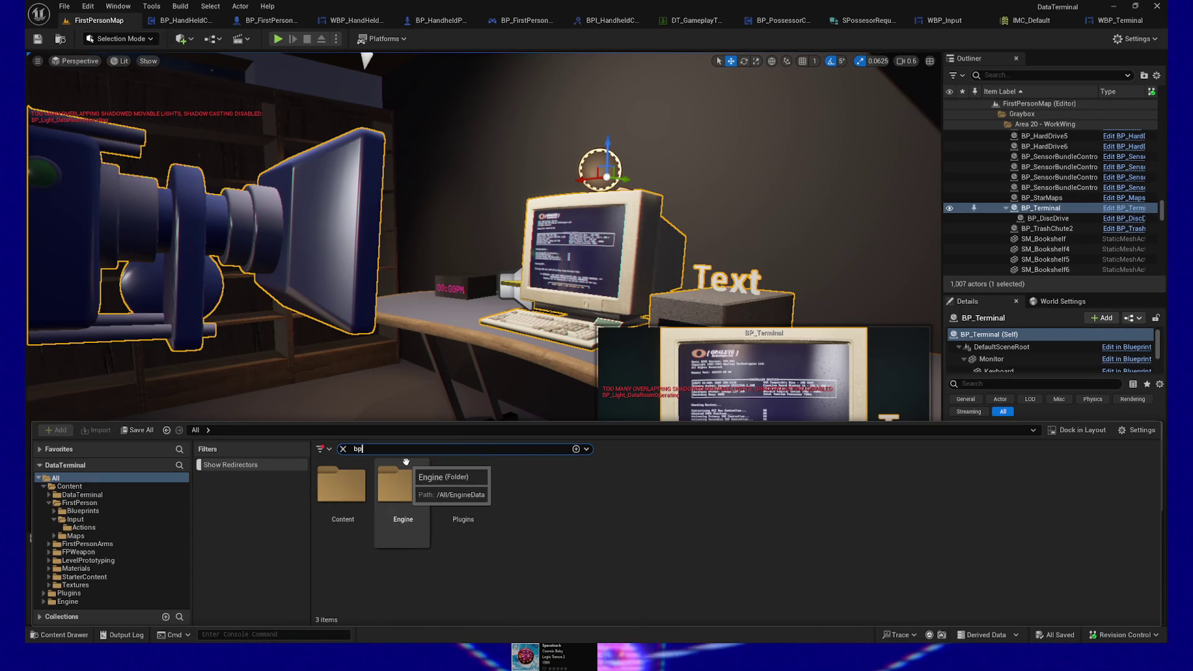
{"action": "type", "text": "_ter"}
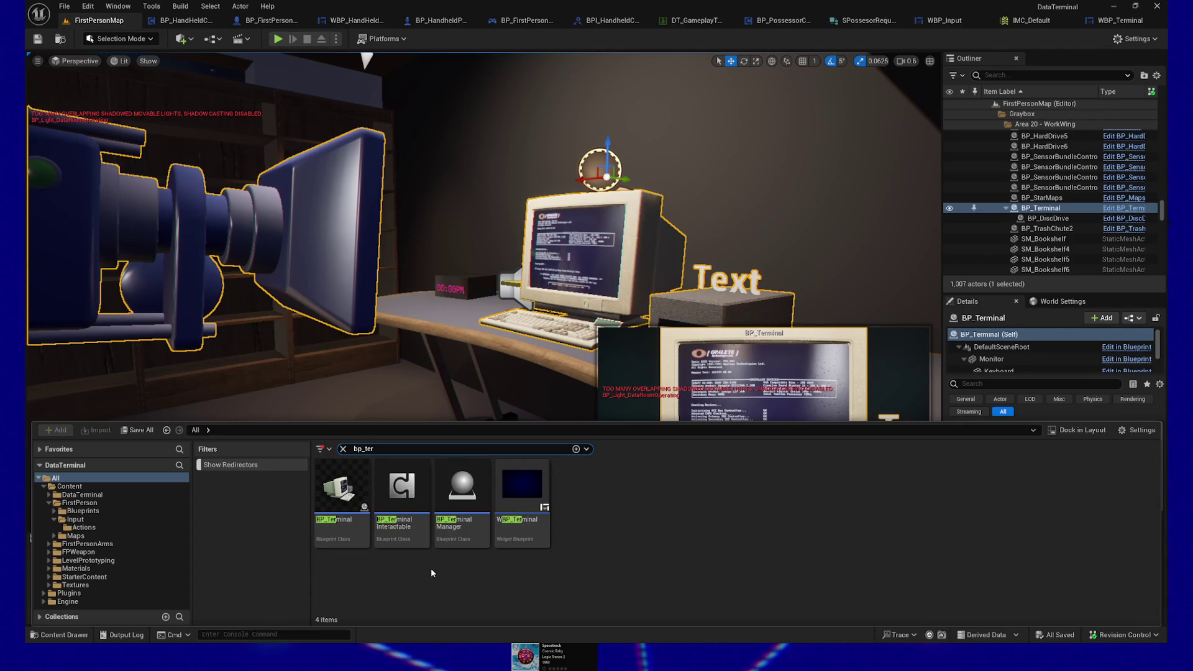
{"action": "key", "text": "BackSpace"}
{"action": "key", "text": "BackSpace"}
{"action": "key", "text": "BackSpace"}
{"action": "type", "text": "ha"}
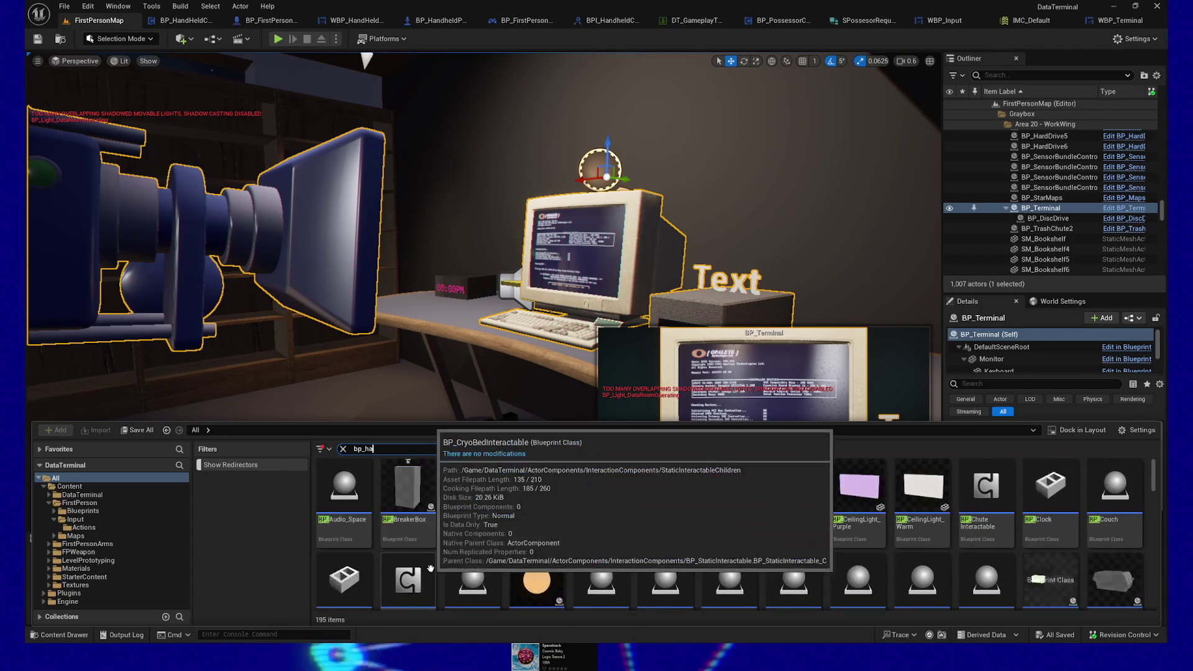
{"action": "type", "text": "ndheld"}
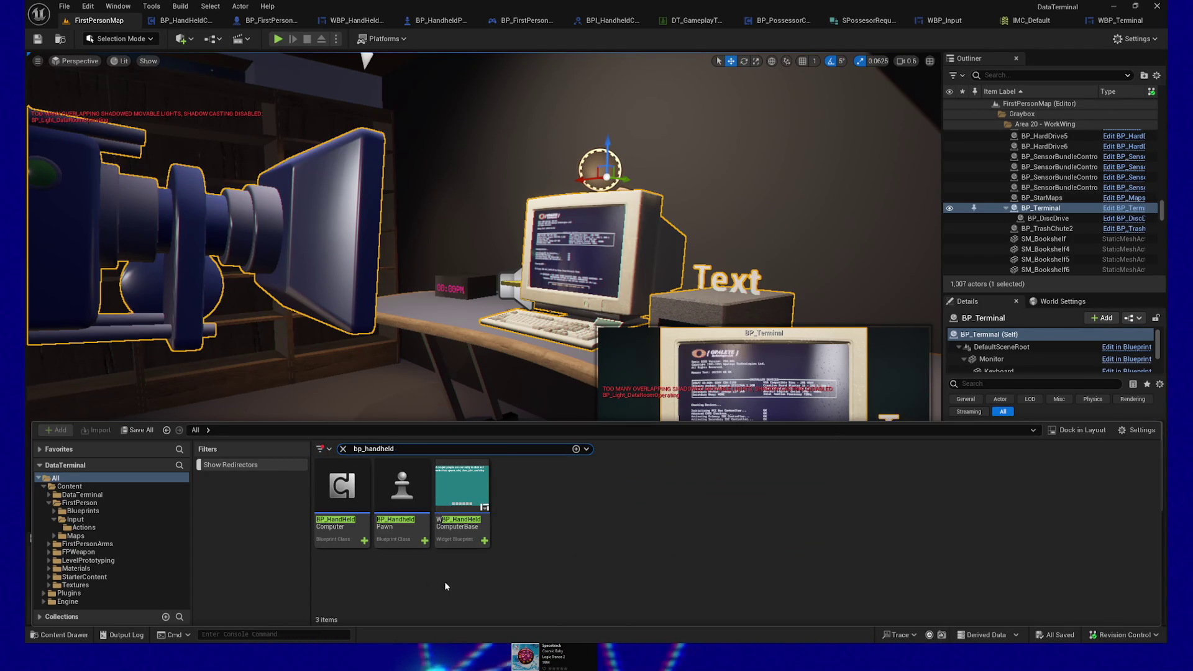
{"action": "right_click", "coordinate": [401, 497]}
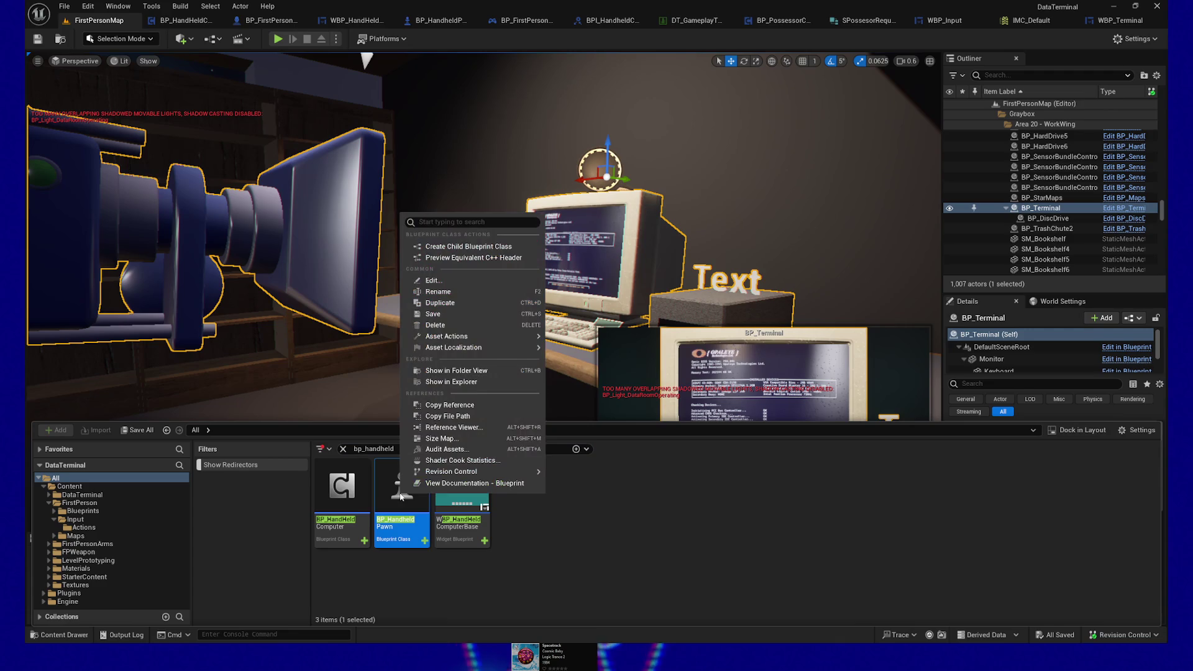
{"action": "left_click", "coordinate": [457, 371]}
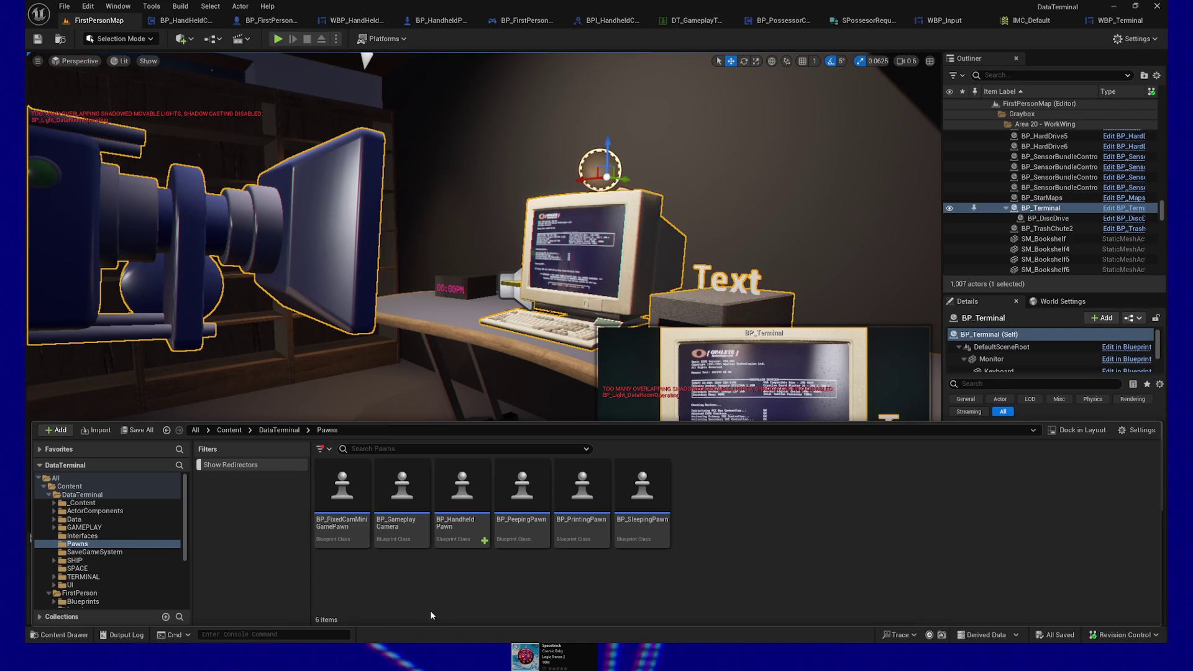
Bring up the asset actions menu for BP_GameplayCamera in the Pawns folder.
{"action": "right_click", "coordinate": [398, 592]}
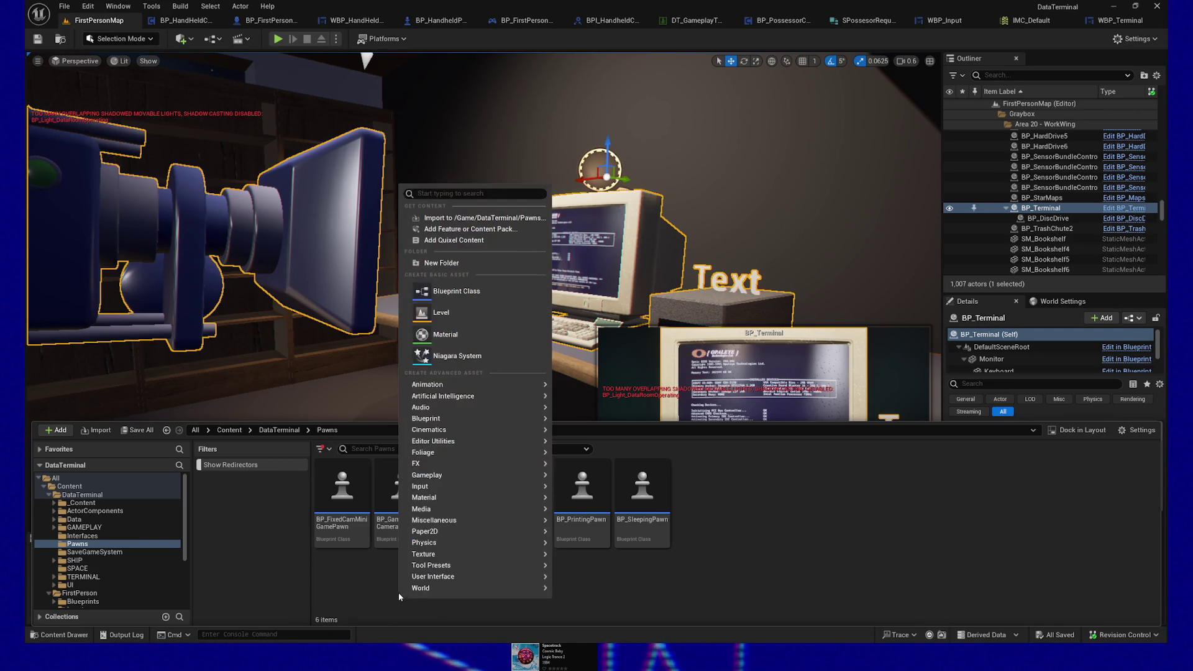
{"action": "left_click", "coordinate": [334, 588]}
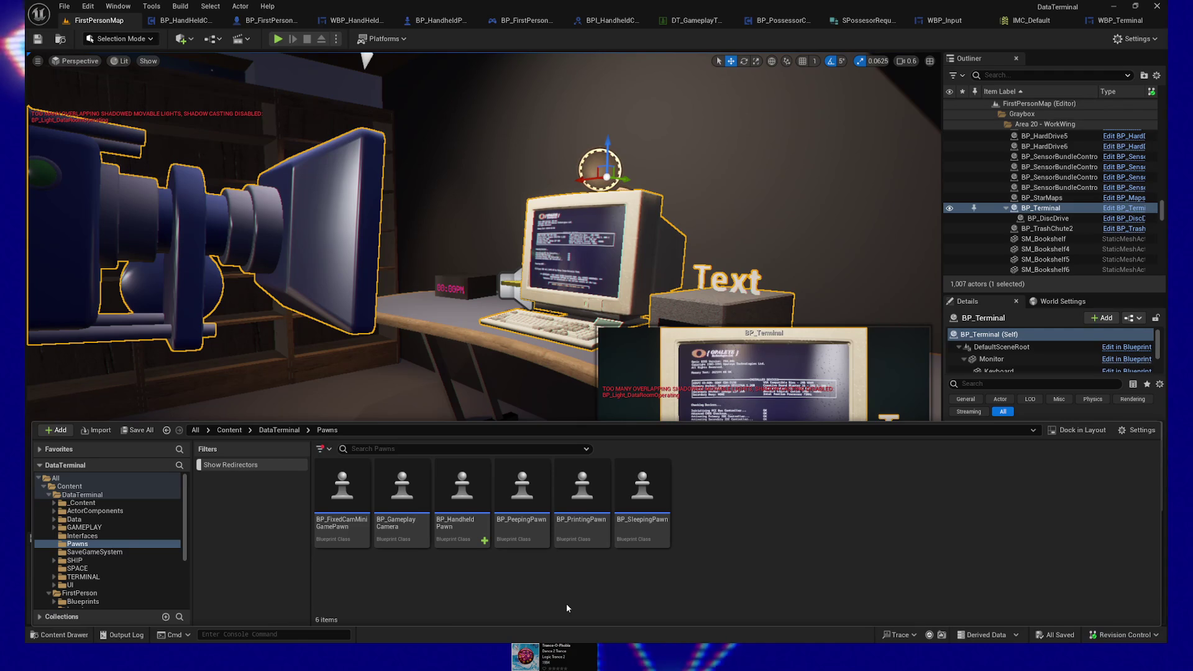
{"action": "mouse_move", "coordinate": [398, 485]}
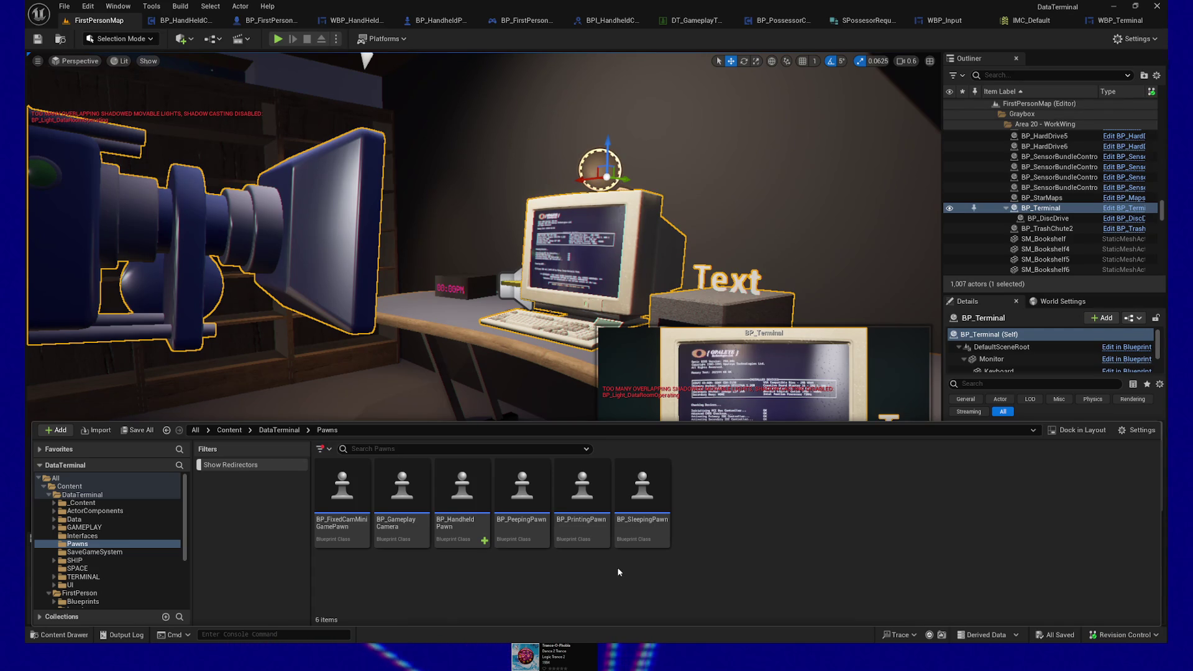
{"action": "right_click", "coordinate": [408, 499]}
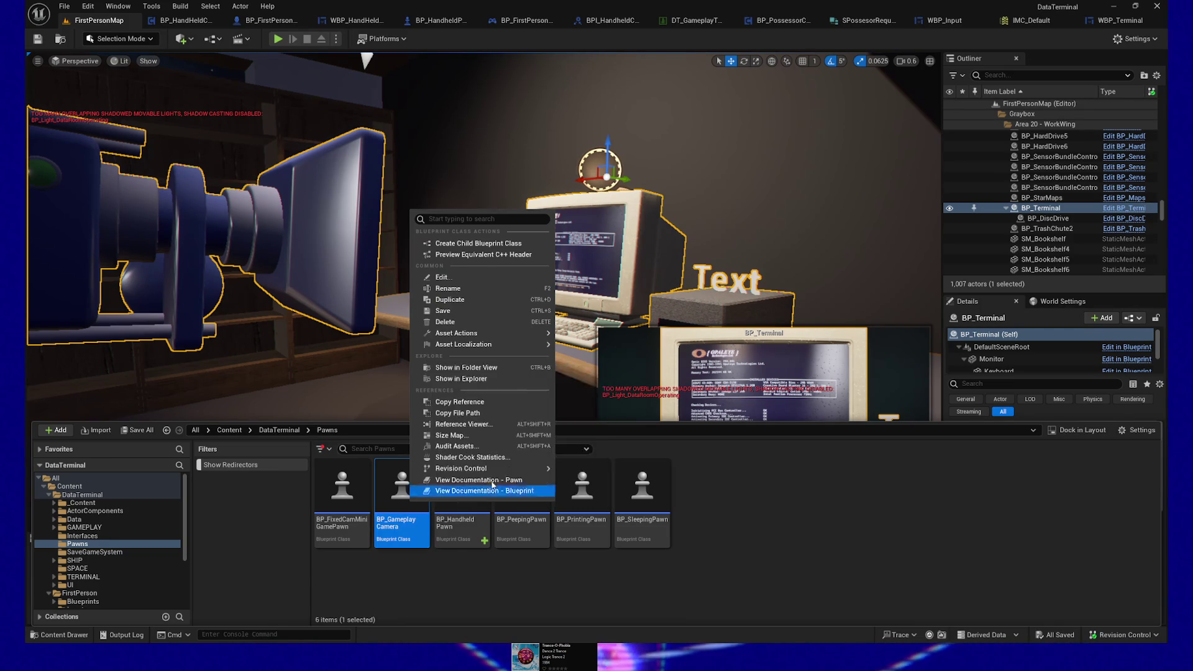
Create a child Blueprint of BP_GameplayCamera named BP_TerminalPawn.
{"action": "left_click", "coordinate": [496, 243]}
{"action": "type", "text": "B"}
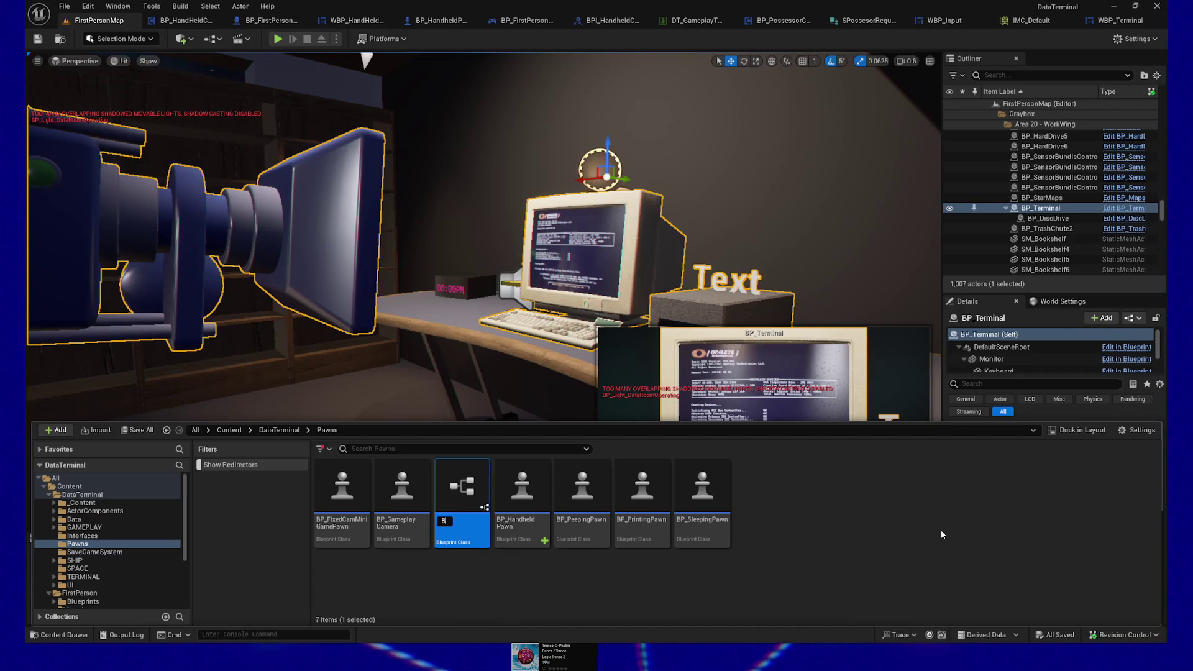
{"action": "key", "text": "BackSpace"}
{"action": "type", "text": "TerminalPawn"}
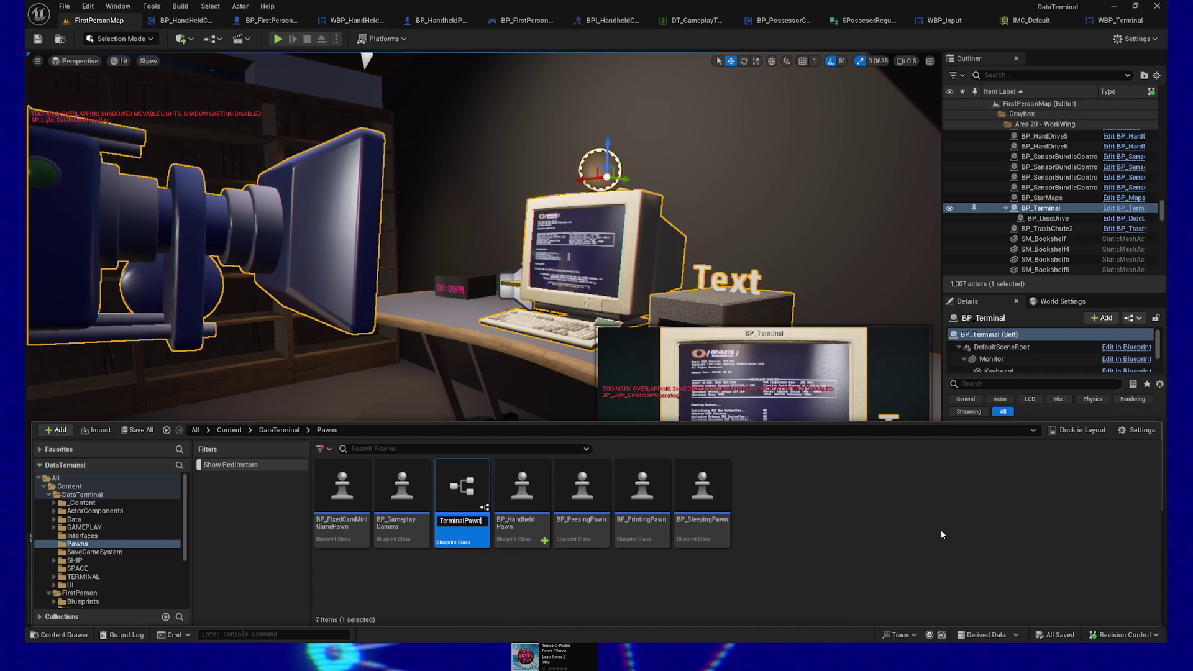
{"action": "type", "text": "BP_"}
{"action": "key", "text": "Return"}
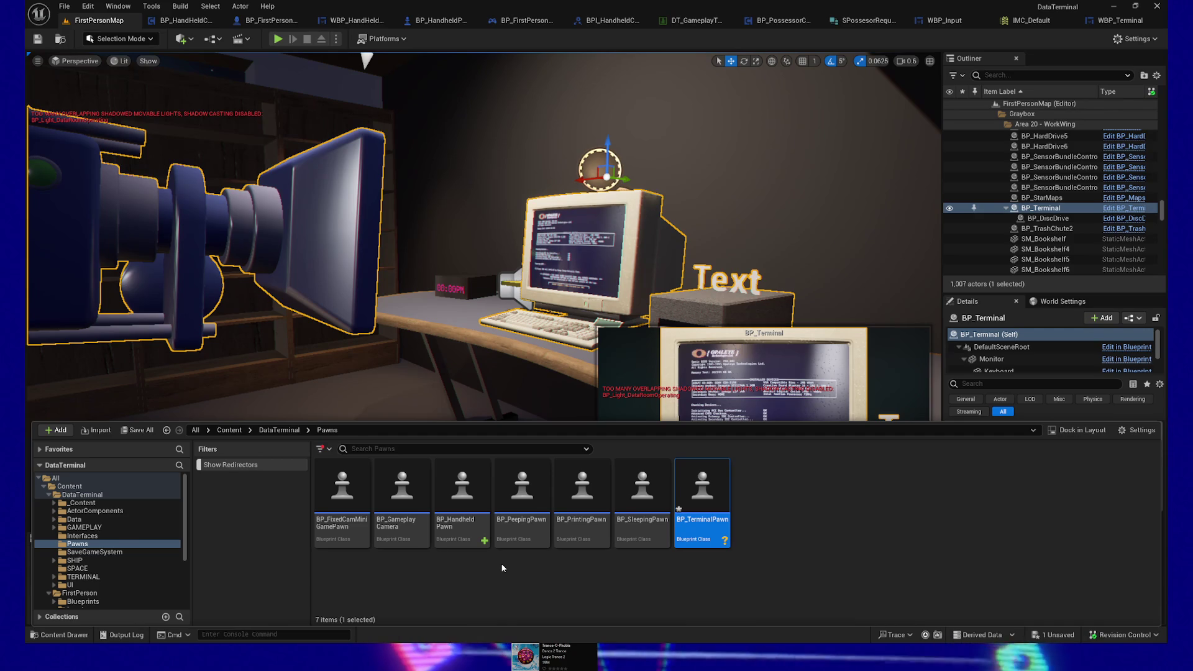
Open BP_TerminalPawn, dock its editor into the main window, and save it.
{"action": "double_click", "coordinate": [711, 493]}
{"action": "mouse_move", "coordinate": [647, 52]}
{"action": "left_mouse_down"}
{"action": "mouse_move", "coordinate": [695, 95]}
{"action": "mouse_move", "coordinate": [673, 73]}
{"action": "mouse_move", "coordinate": [676, 83]}
{"action": "left_mouse_up"}
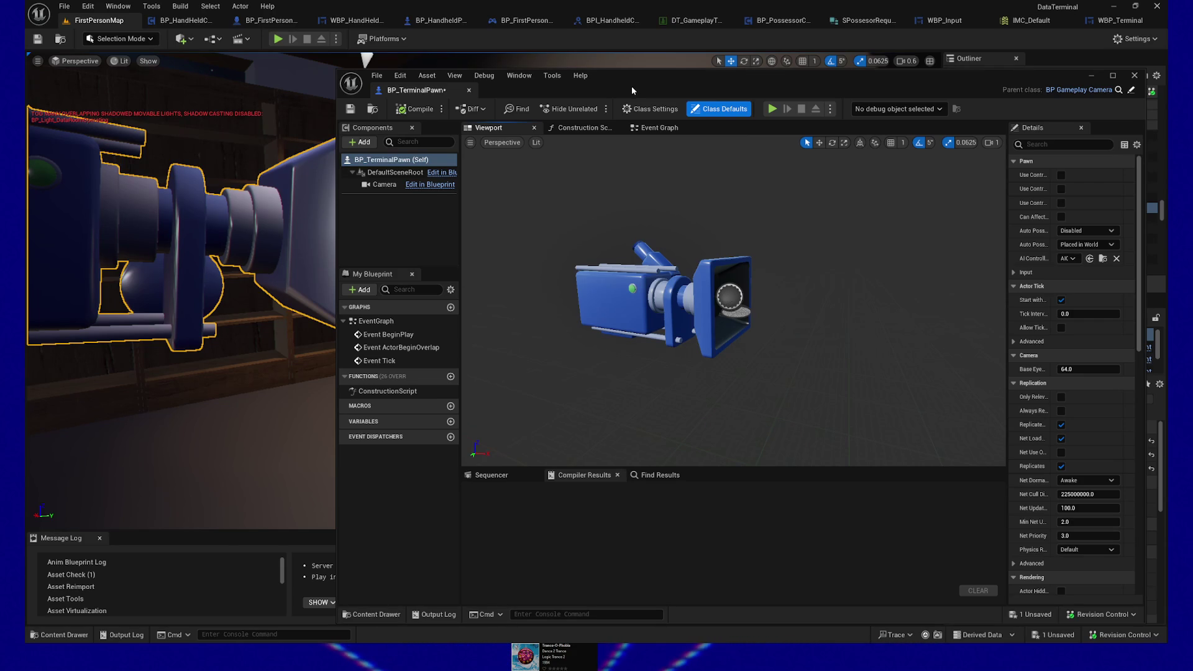
{"action": "mouse_move", "coordinate": [419, 90]}
{"action": "left_mouse_down"}
{"action": "mouse_move", "coordinate": [970, 57]}
{"action": "mouse_move", "coordinate": [1092, 23]}
{"action": "left_mouse_up"}
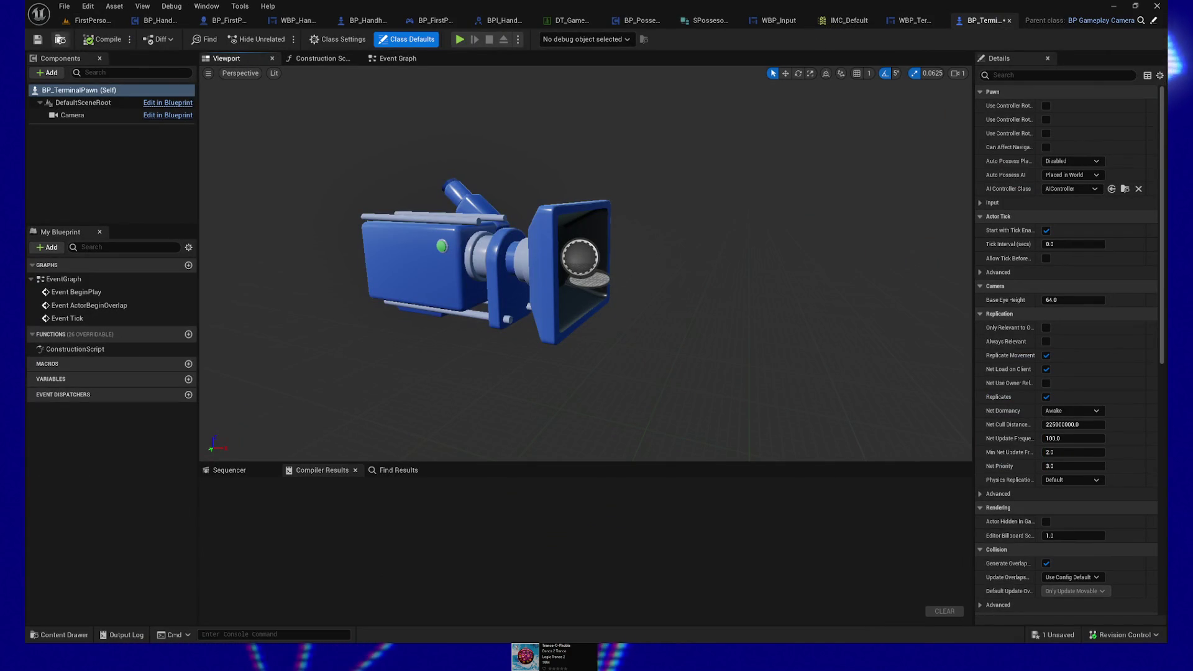
{"action": "left_click", "coordinate": [37, 39]}
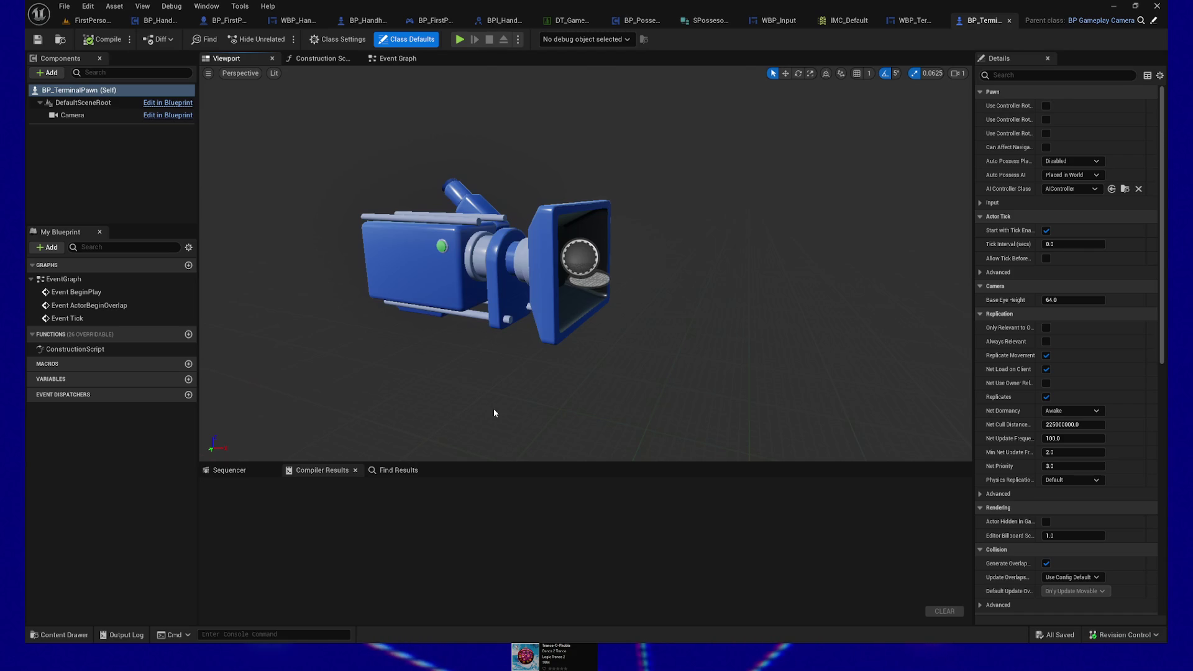
Close the WBP_Terminal and SPossesorRequestMessage editors and switch to BP_FirstPersonCharacter.
{"action": "left_click", "coordinate": [915, 21]}
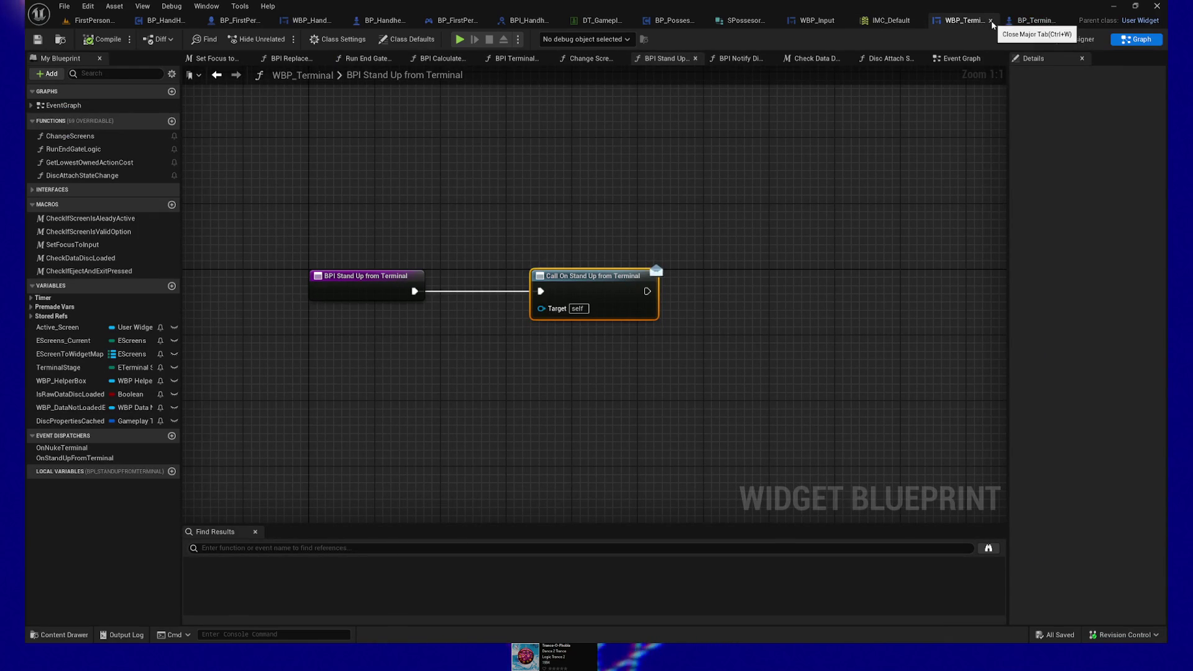
{"action": "left_click", "coordinate": [991, 22]}
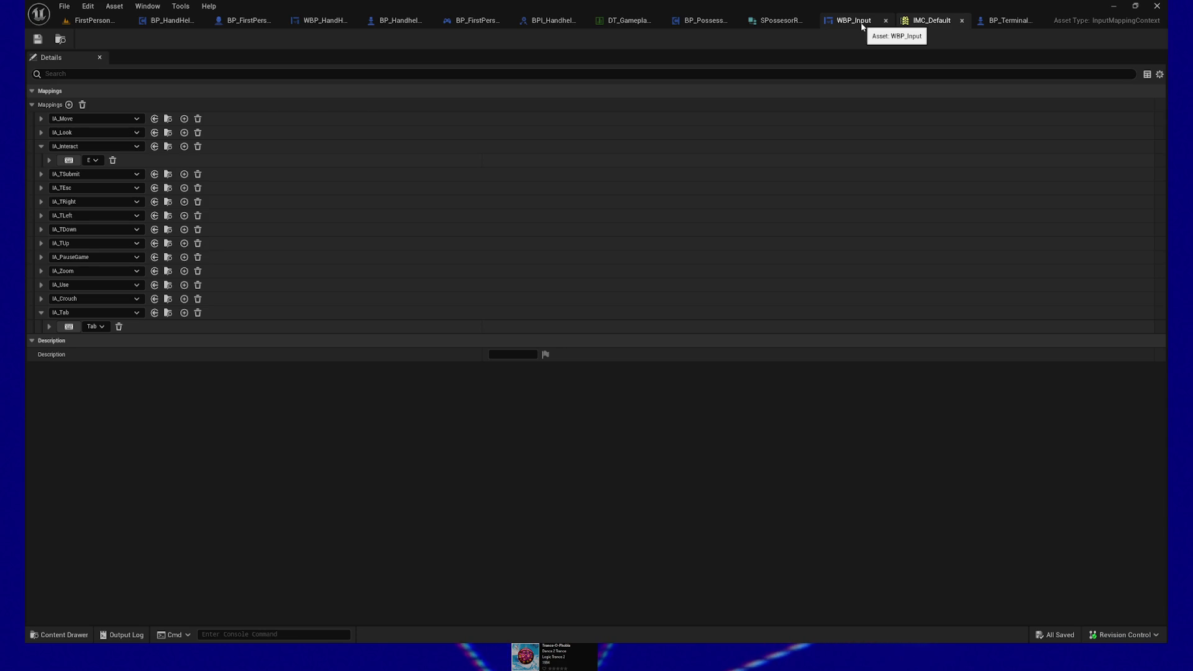
{"action": "left_click", "coordinate": [862, 27]}
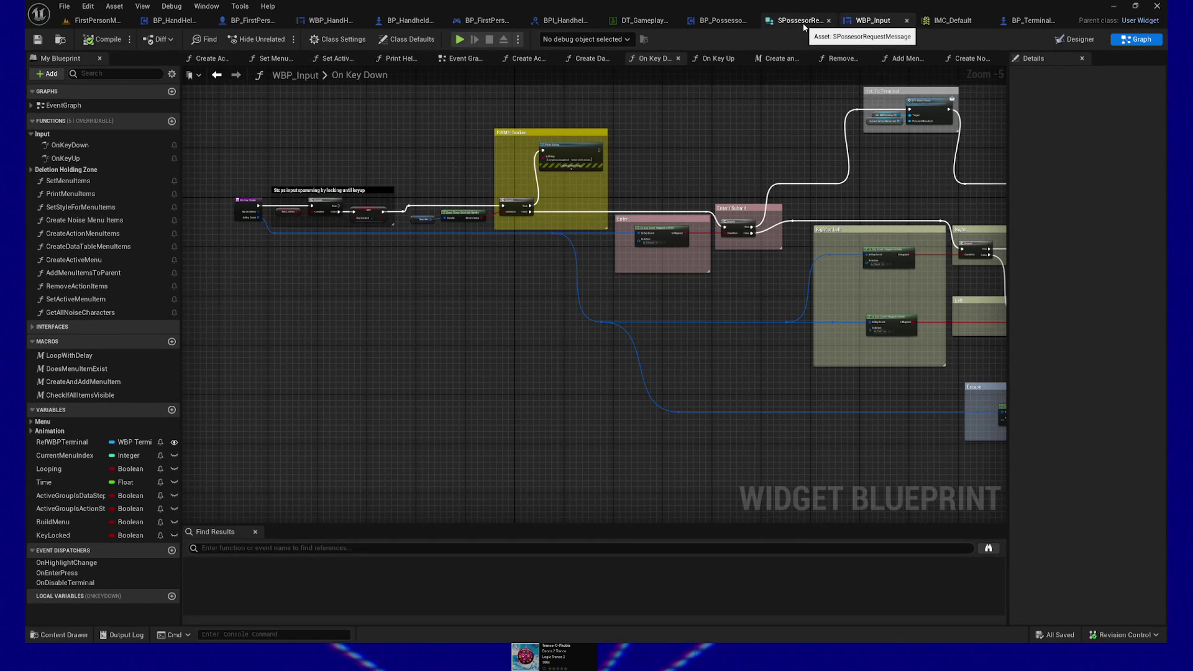
{"action": "left_click", "coordinate": [828, 21]}
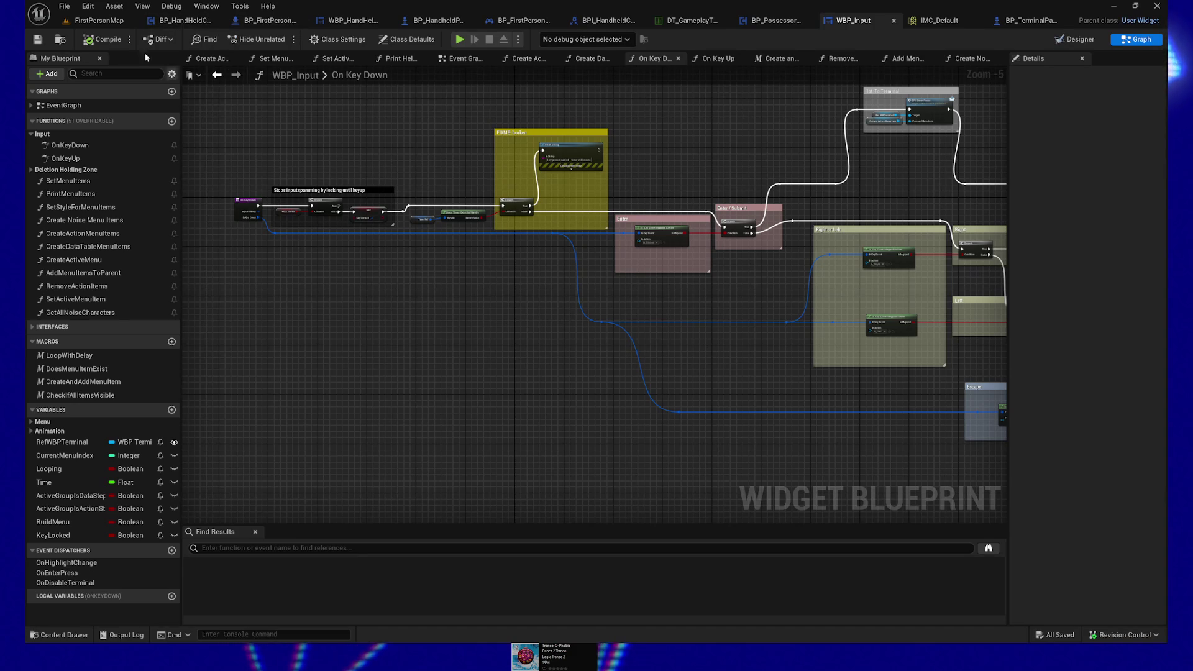
{"action": "left_click", "coordinate": [275, 24]}
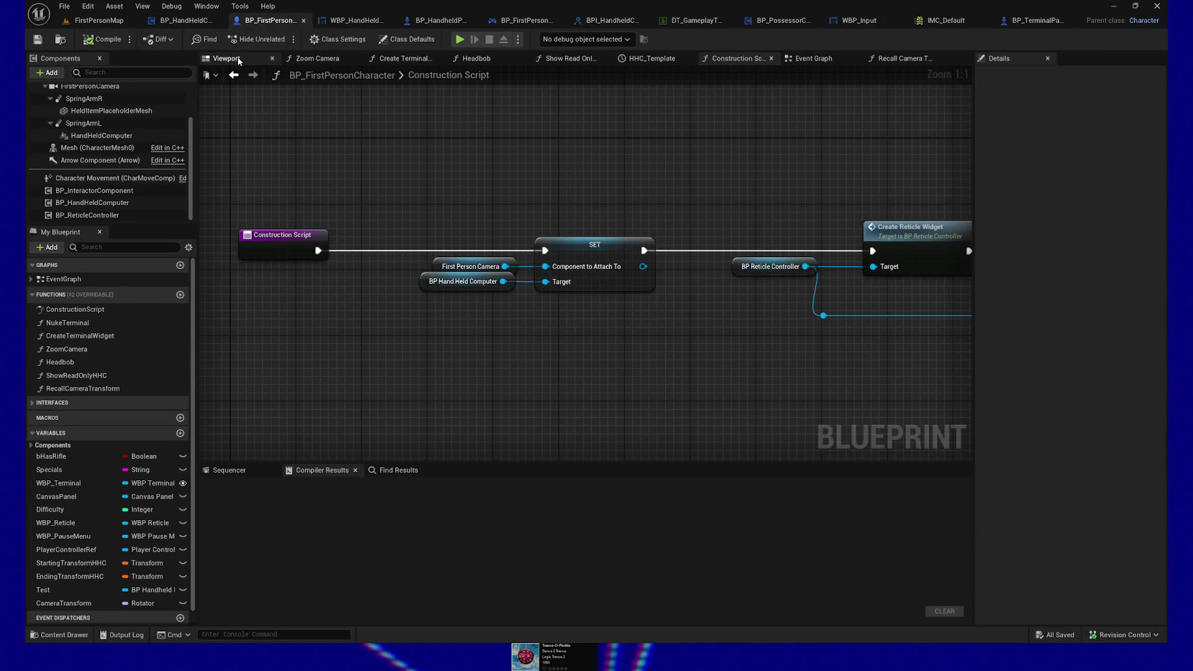
Switch BP_FirstPersonCharacter from its Viewport to the Event Graph and bring the Event BeginPlay nodes into view.
{"action": "left_click", "coordinate": [239, 60]}
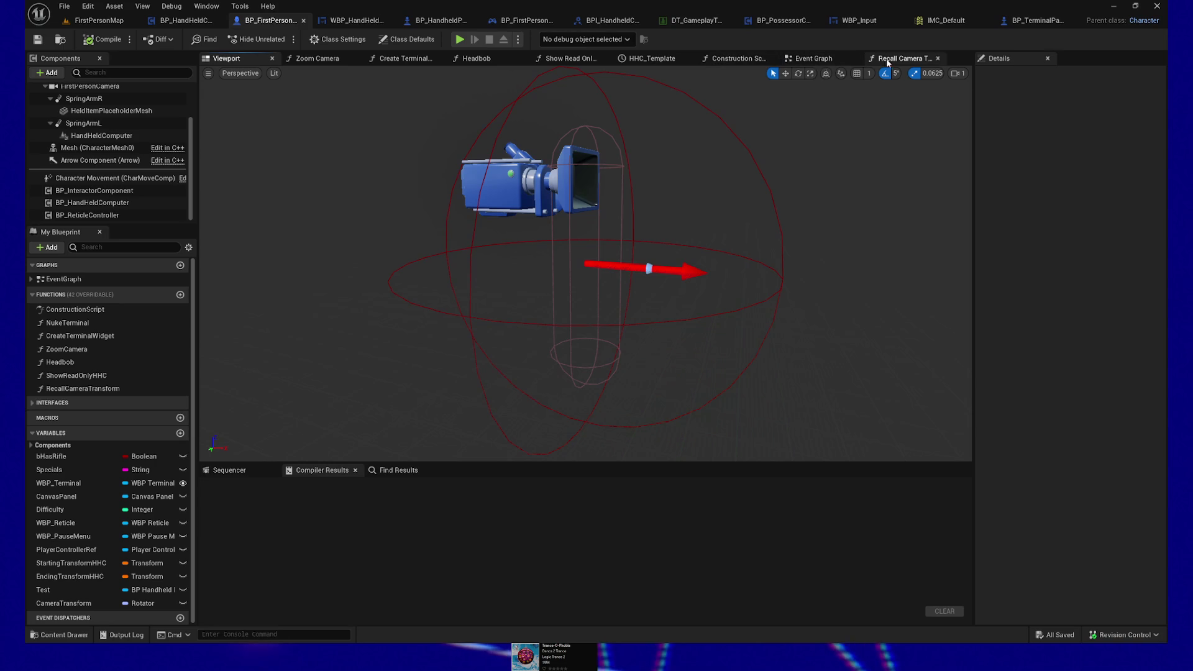
{"action": "left_click", "coordinate": [815, 62]}
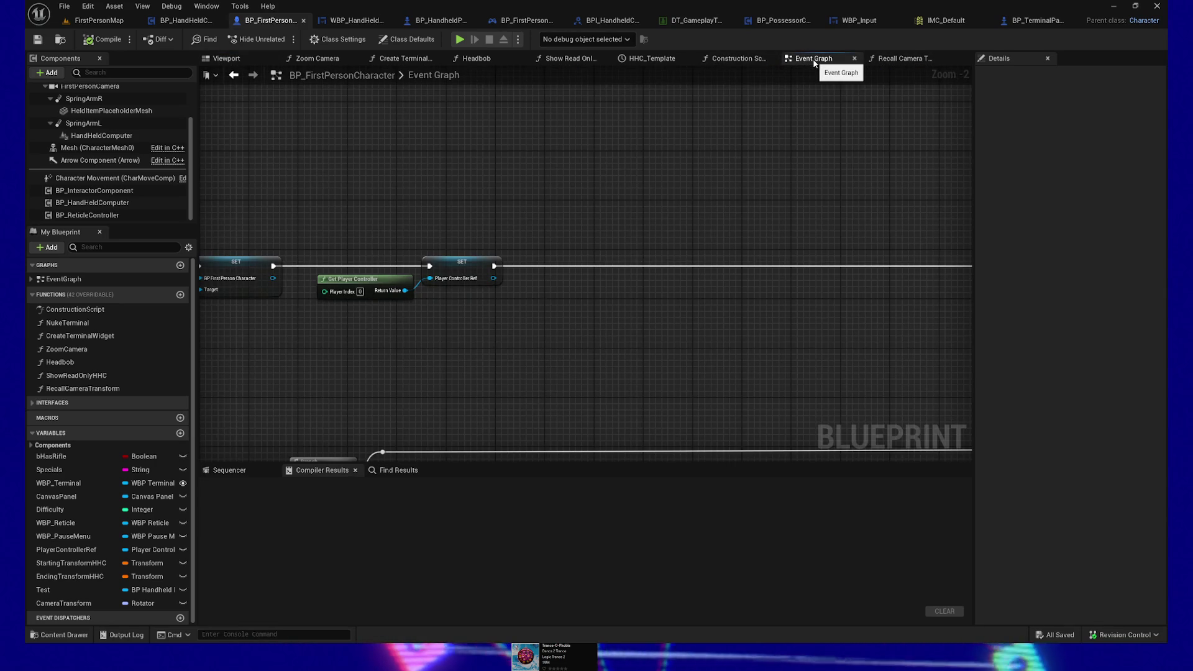
{"action": "mouse_move", "coordinate": [421, 181]}
{"action": "left_mouse_down"}
{"action": "mouse_move", "coordinate": [575, 179]}
{"action": "mouse_move", "coordinate": [596, 195]}
{"action": "left_mouse_up"}
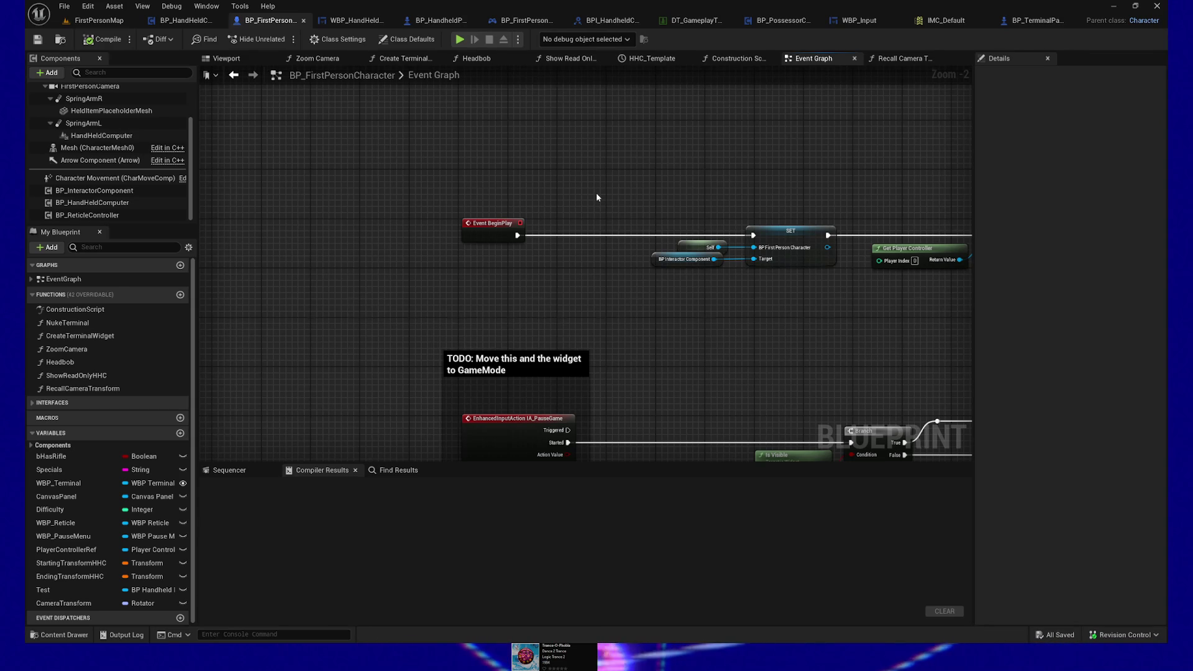
Pan past the pause and zoom logic, then marquee-select Event BPI Activate Terminal with its Set Visibility nodes.
{"action": "left_click_drag", "start_coordinate": [687, 365], "coordinate": [698, 272]}
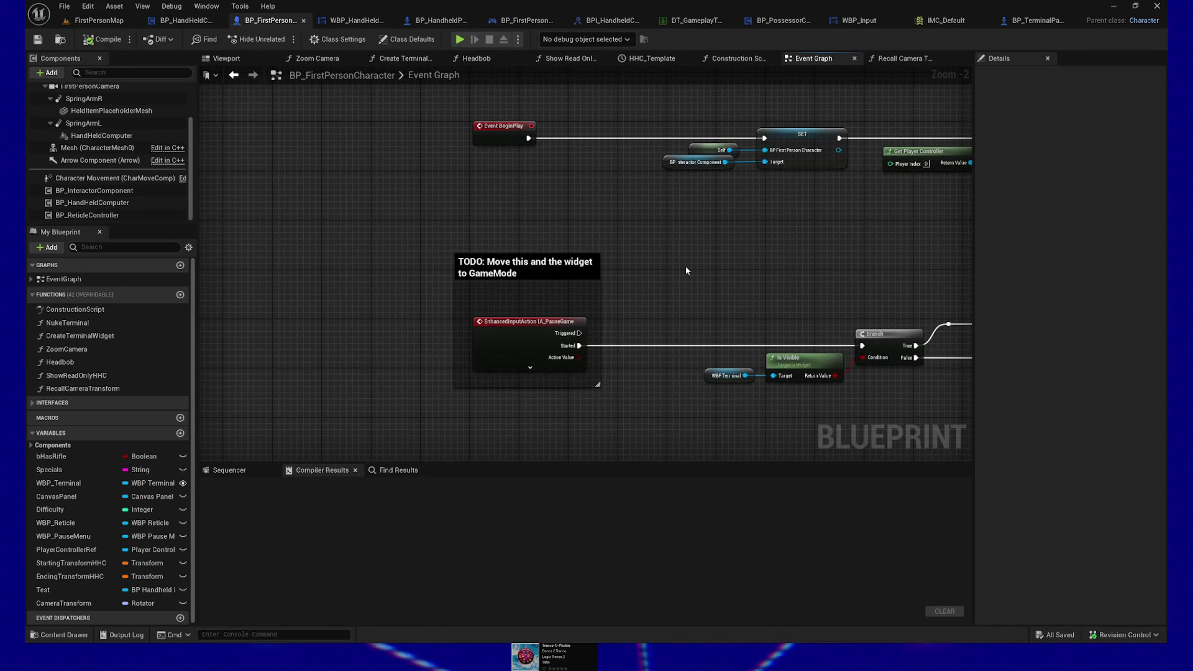
{"action": "left_click_drag", "start_coordinate": [686, 270], "coordinate": [582, 276]}
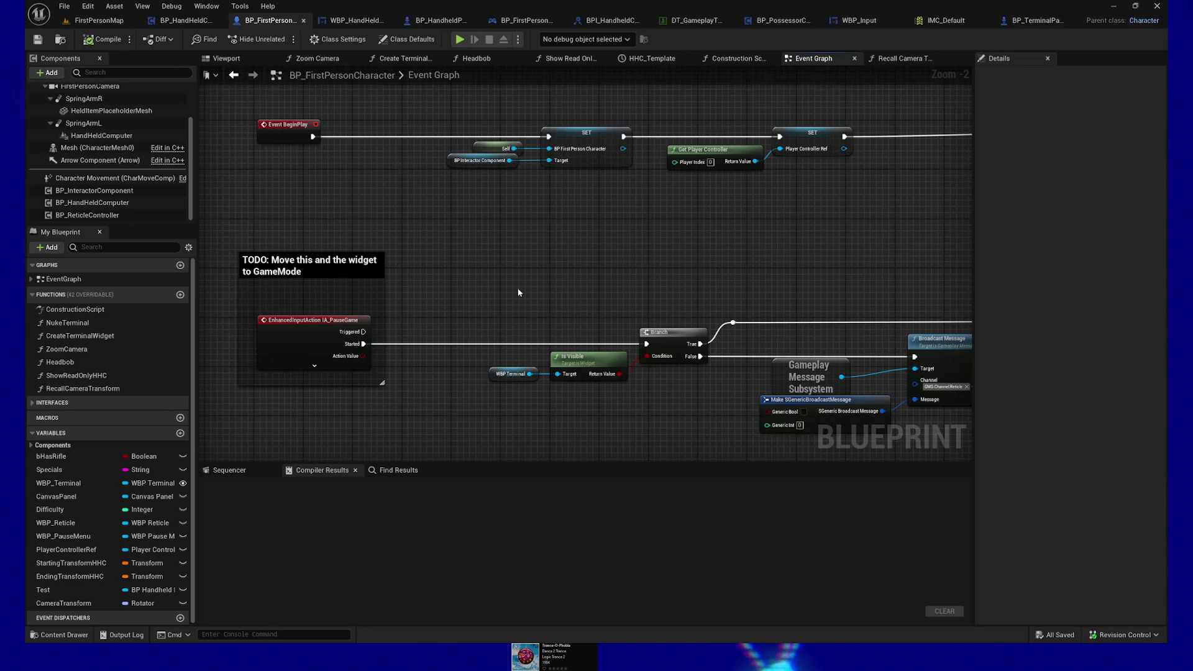
{"action": "left_click_drag", "start_coordinate": [652, 265], "coordinate": [604, 269]}
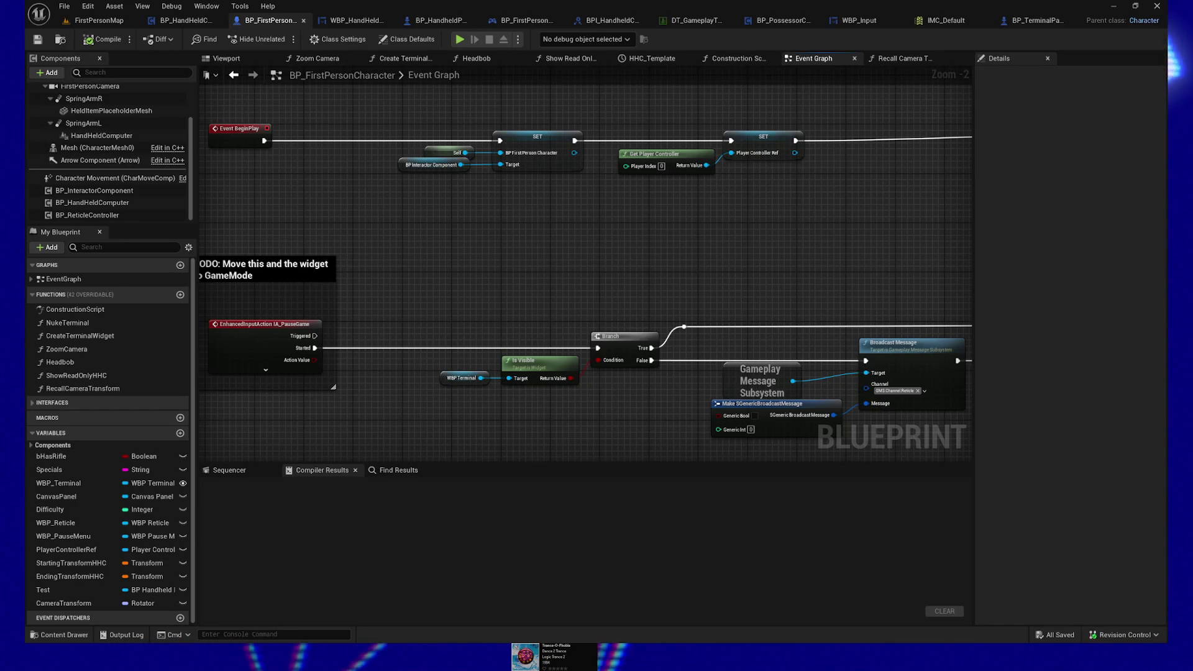
{"action": "mouse_move", "coordinate": [540, 266]}
{"action": "left_mouse_down"}
{"action": "mouse_move", "coordinate": [541, 237]}
{"action": "mouse_move", "coordinate": [530, 326]}
{"action": "mouse_move", "coordinate": [685, 304]}
{"action": "left_mouse_up"}
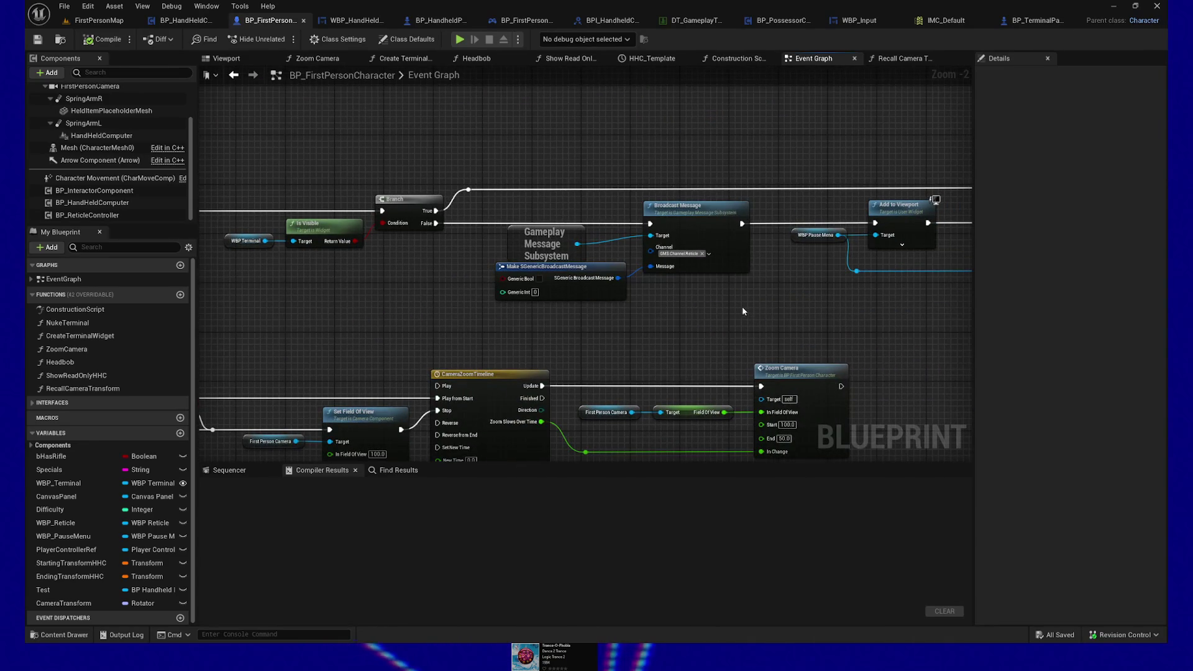
{"action": "mouse_move", "coordinate": [415, 332]}
{"action": "left_mouse_down"}
{"action": "mouse_move", "coordinate": [492, 293]}
{"action": "mouse_move", "coordinate": [803, 188]}
{"action": "left_mouse_up"}
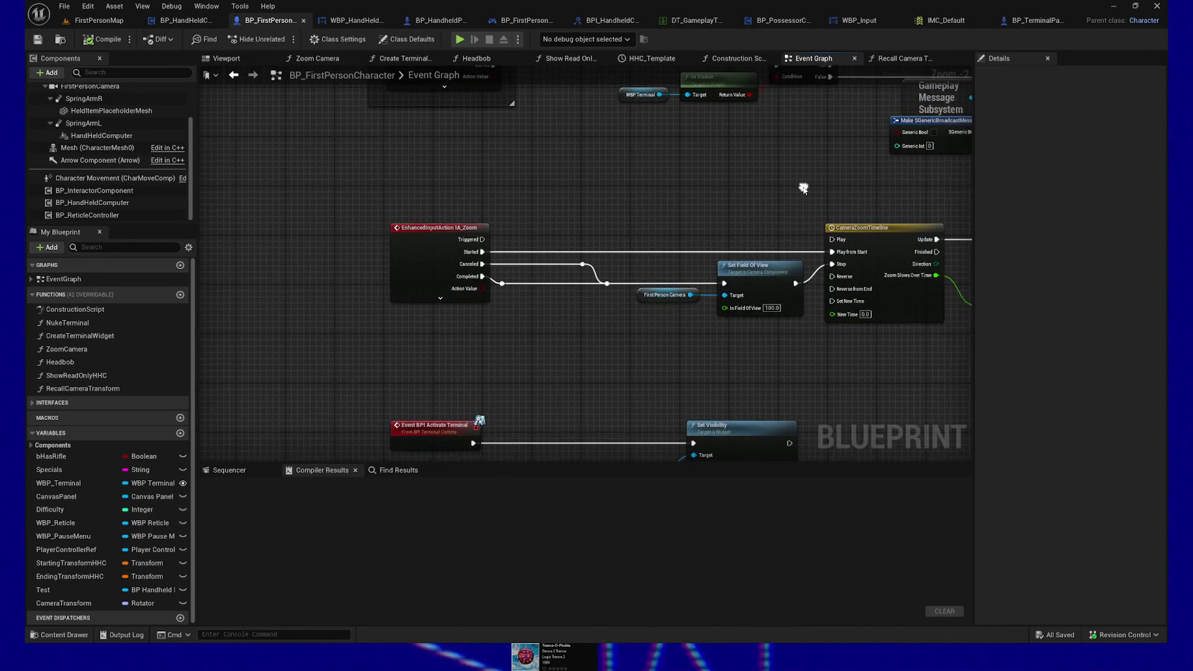
{"action": "mouse_move", "coordinate": [353, 372]}
{"action": "left_mouse_down"}
{"action": "mouse_move", "coordinate": [309, 207]}
{"action": "mouse_move", "coordinate": [810, 339]}
{"action": "left_mouse_up"}
{"action": "left_click_drag", "start_coordinate": [428, 325], "coordinate": [522, 330]}
Find all references to Event BPI Activate Terminal by name and collapse the BPI_TerminalComms results group.
{"action": "right_click", "coordinate": [480, 271]}
{"action": "mouse_move", "coordinate": [568, 394]}
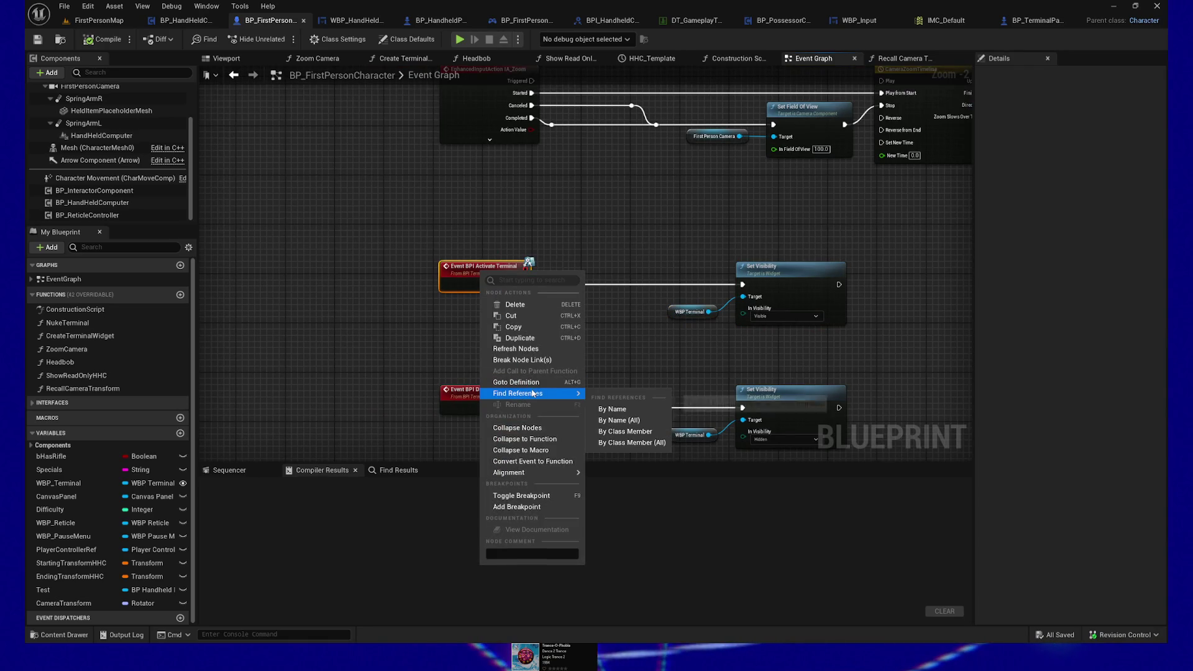
{"action": "left_click", "coordinate": [626, 409]}
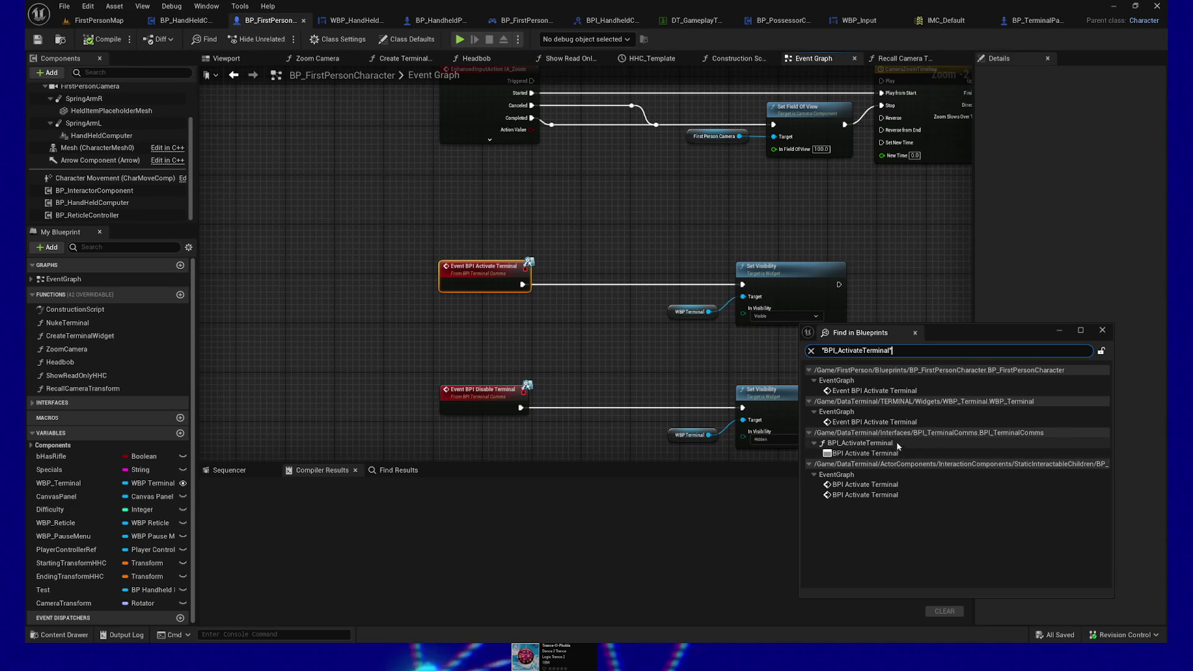
{"action": "left_click", "coordinate": [809, 433]}
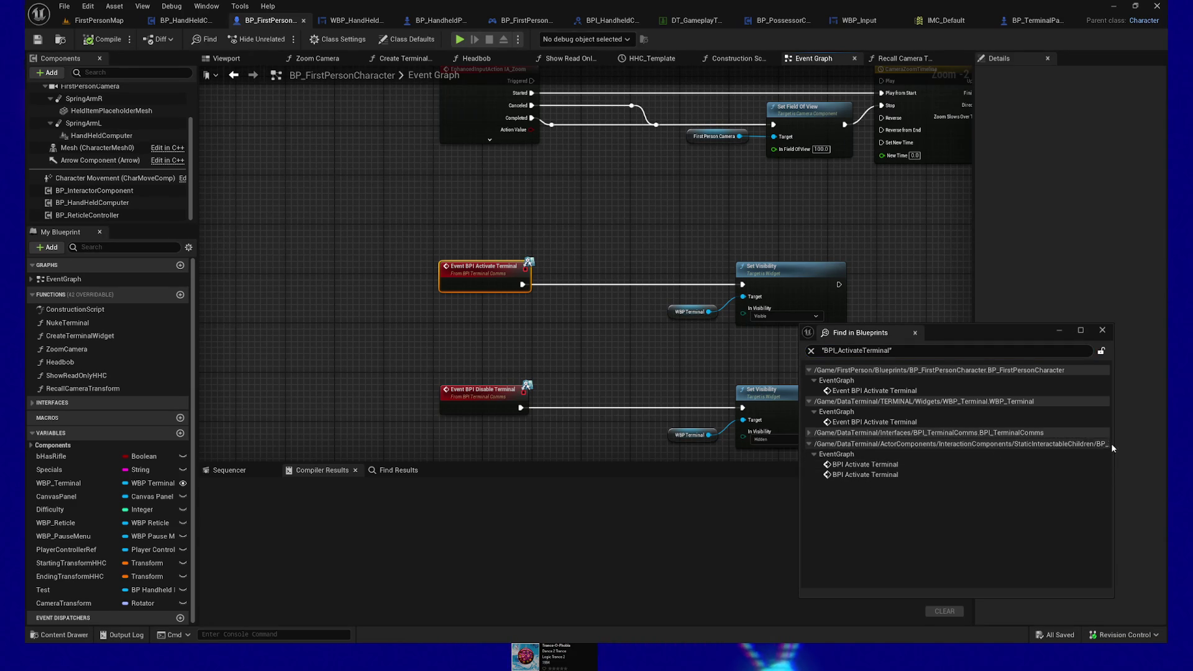
Widen and reposition the Find in Blueprints window, then jump to the first BP_TerminalInteractable reference.
{"action": "left_click_drag", "start_coordinate": [1113, 445], "coordinate": [1169, 445]}
{"action": "left_click_drag", "start_coordinate": [1055, 331], "coordinate": [992, 318]}
{"action": "left_click", "coordinate": [811, 453]}
{"action": "double_click", "coordinate": [811, 453]}
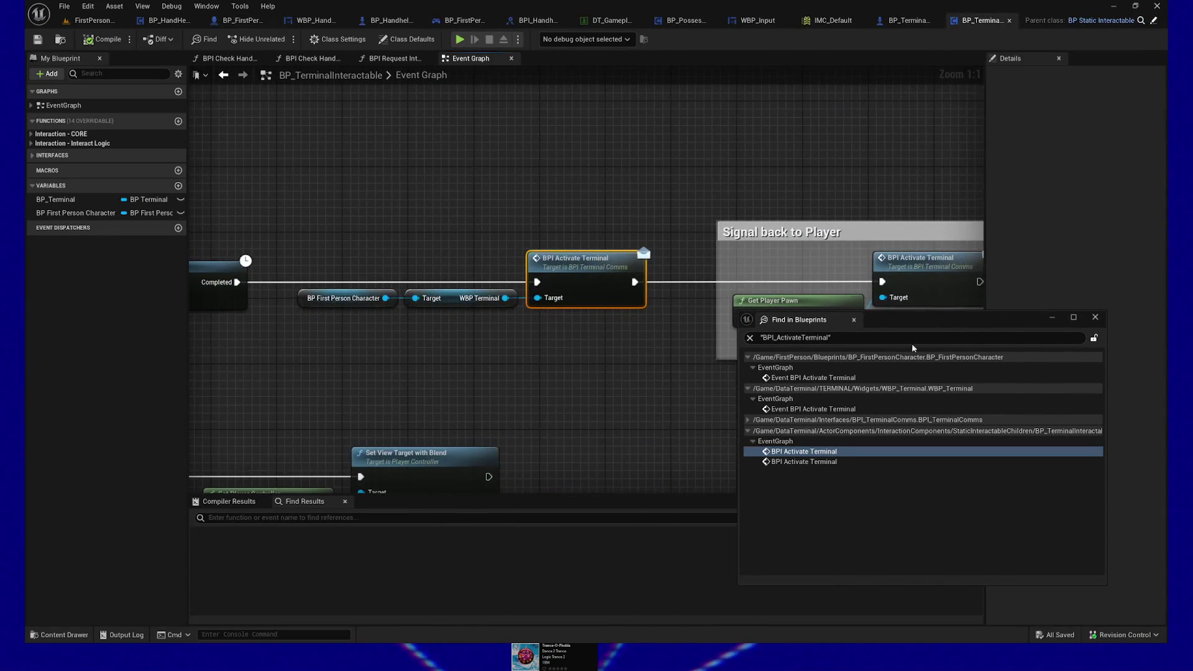
Move the results window aside and select the ActivateTerminalLogic custom event in BP_TerminalInteractable's graph.
{"action": "left_click_drag", "start_coordinate": [933, 328], "coordinate": [901, 348]}
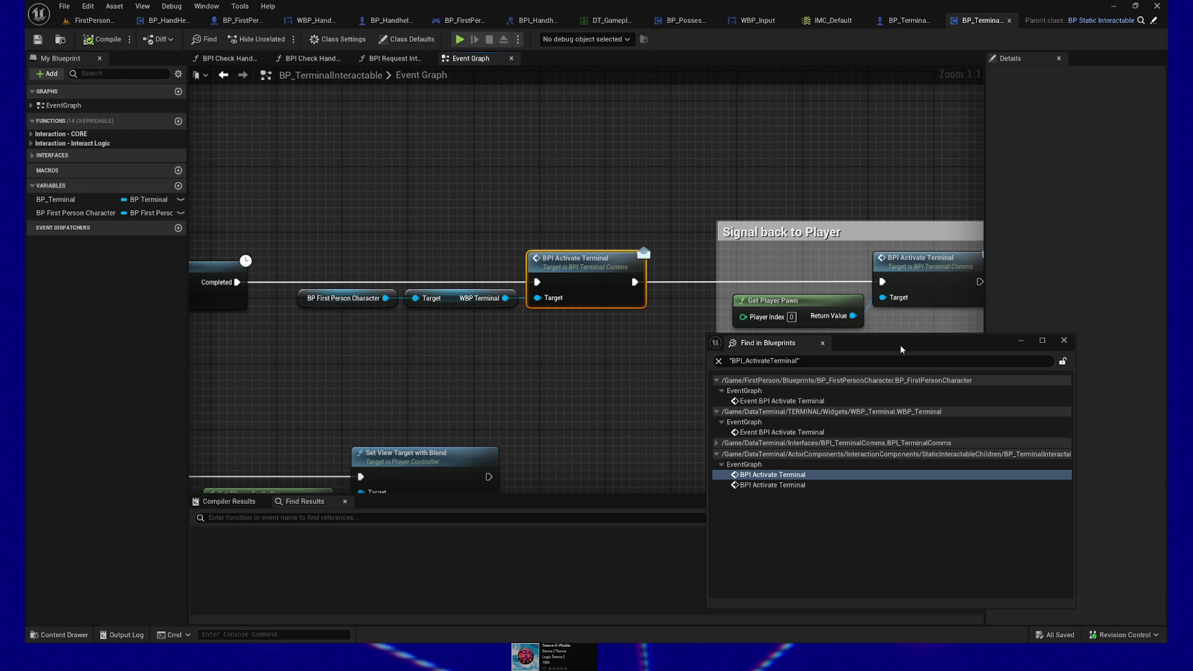
{"action": "mouse_move", "coordinate": [193, 366]}
{"action": "left_mouse_down"}
{"action": "mouse_move", "coordinate": [740, 351]}
{"action": "mouse_move", "coordinate": [511, 367]}
{"action": "left_mouse_up"}
{"action": "mouse_move", "coordinate": [298, 383]}
{"action": "left_mouse_down"}
{"action": "mouse_move", "coordinate": [413, 328]}
{"action": "mouse_move", "coordinate": [446, 387]}
{"action": "left_mouse_up"}
{"action": "left_click", "coordinate": [404, 241]}
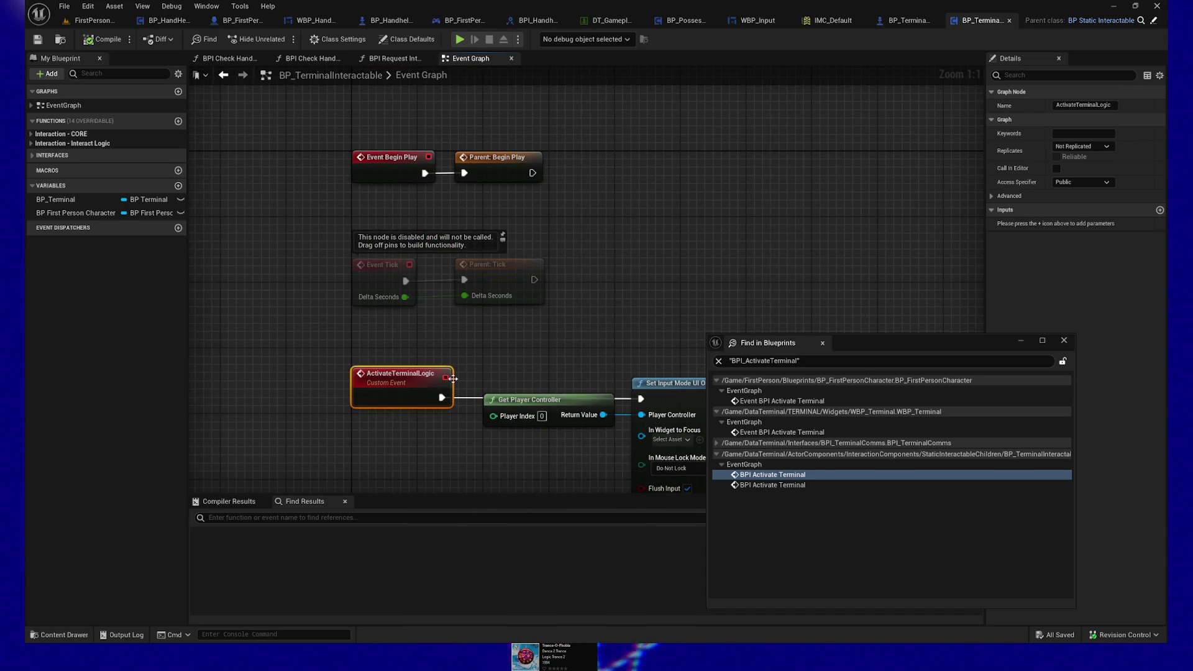
Find references to ActivateTerminalLogic by name and open its call in BPI Request Interact to Targeted Actor.
{"action": "right_click", "coordinate": [379, 373]}
{"action": "mouse_move", "coordinate": [459, 202]}
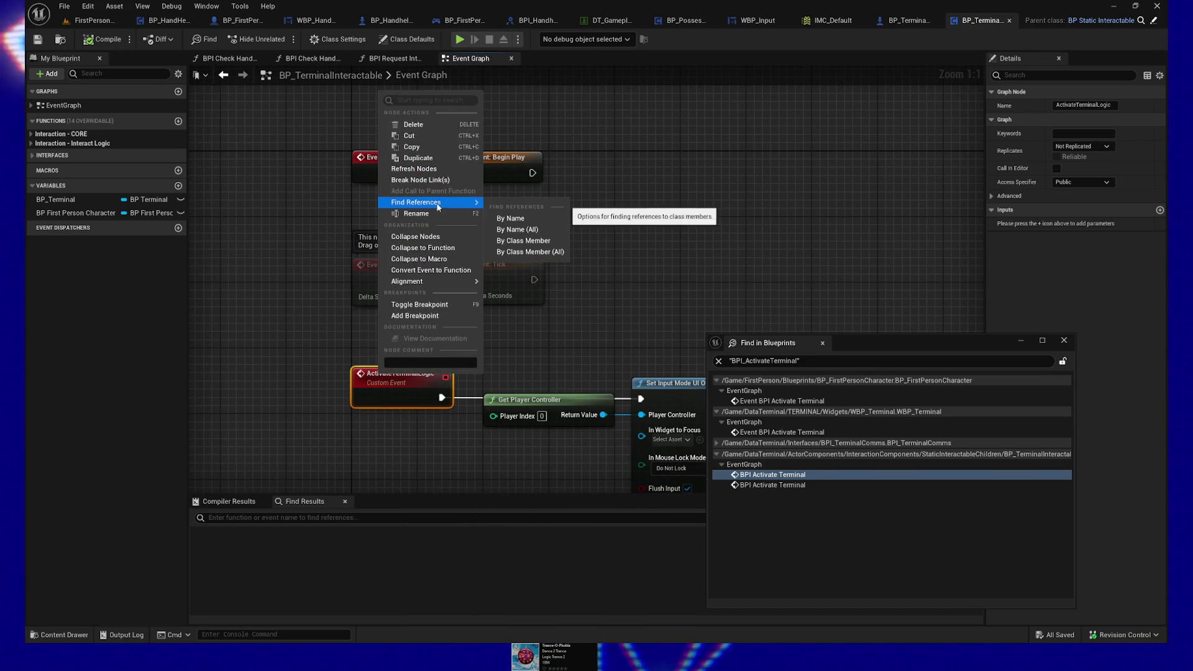
{"action": "left_click", "coordinate": [515, 219]}
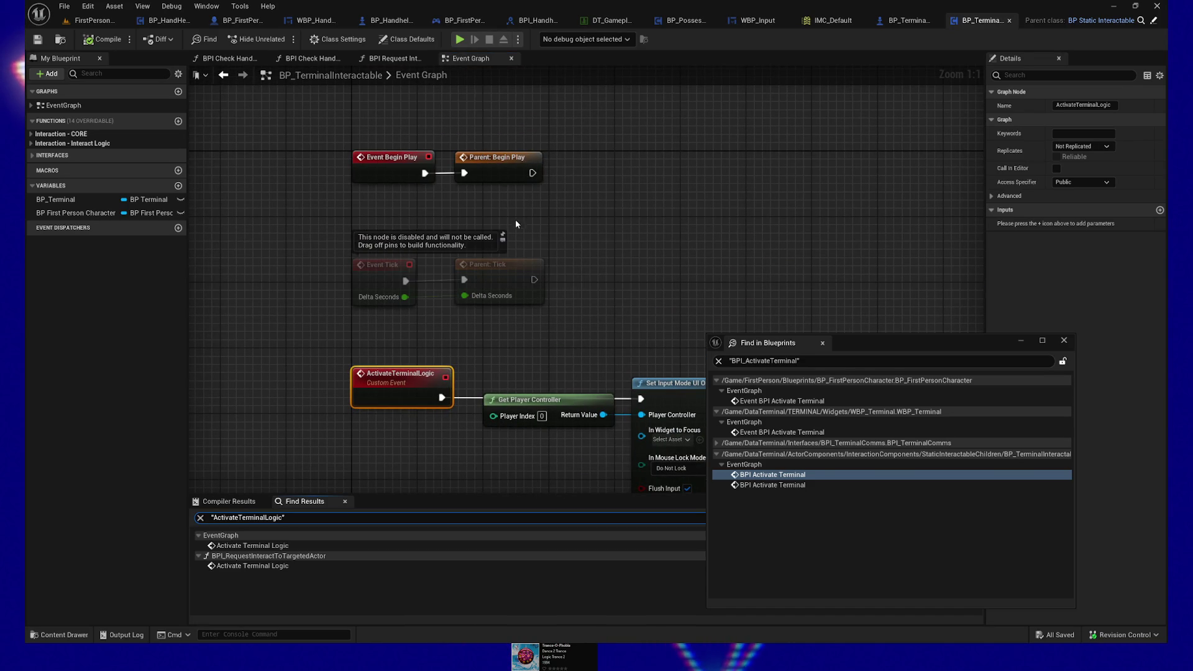
{"action": "left_click", "coordinate": [267, 565]}
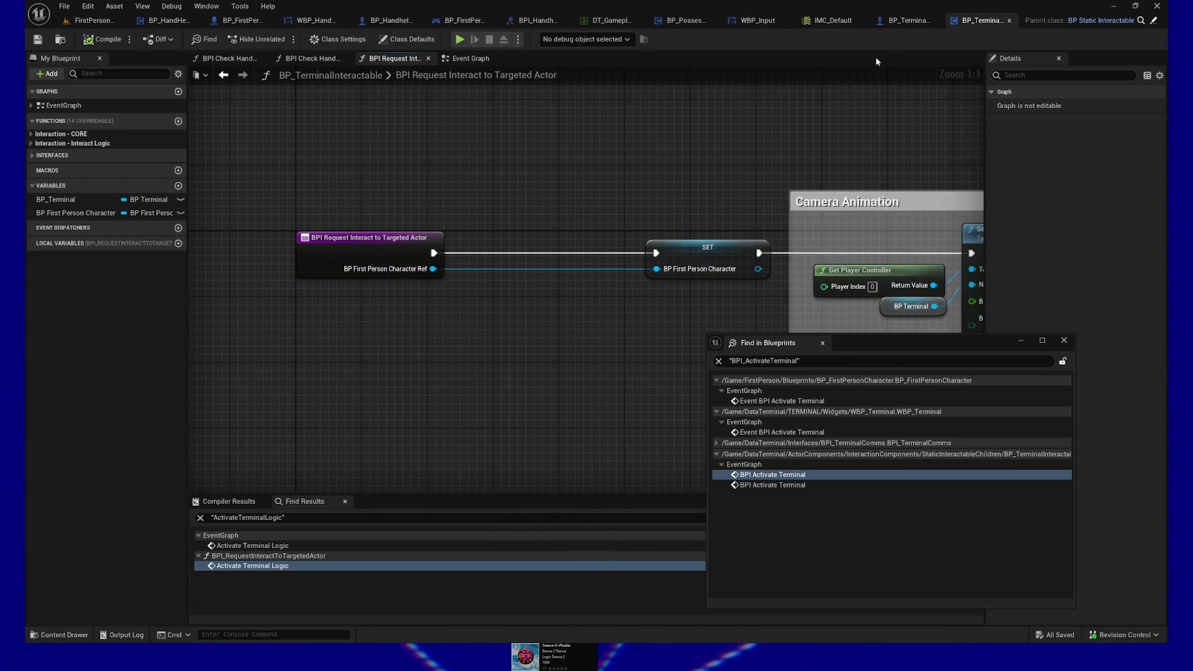
{"action": "left_click_drag", "start_coordinate": [303, 219], "coordinate": [521, 331]}
{"action": "mouse_move", "coordinate": [251, 190]}
{"action": "left_mouse_down"}
{"action": "mouse_move", "coordinate": [570, 337]}
{"action": "mouse_move", "coordinate": [597, 367]}
{"action": "left_mouse_up"}
{"action": "mouse_move", "coordinate": [298, 226]}
{"action": "left_mouse_down"}
{"action": "mouse_move", "coordinate": [544, 350]}
{"action": "mouse_move", "coordinate": [270, 365]}
{"action": "left_mouse_up"}
{"action": "mouse_move", "coordinate": [418, 242]}
{"action": "left_mouse_down"}
{"action": "mouse_move", "coordinate": [469, 341]}
{"action": "mouse_move", "coordinate": [501, 346]}
{"action": "mouse_move", "coordinate": [156, 341]}
{"action": "left_mouse_up"}
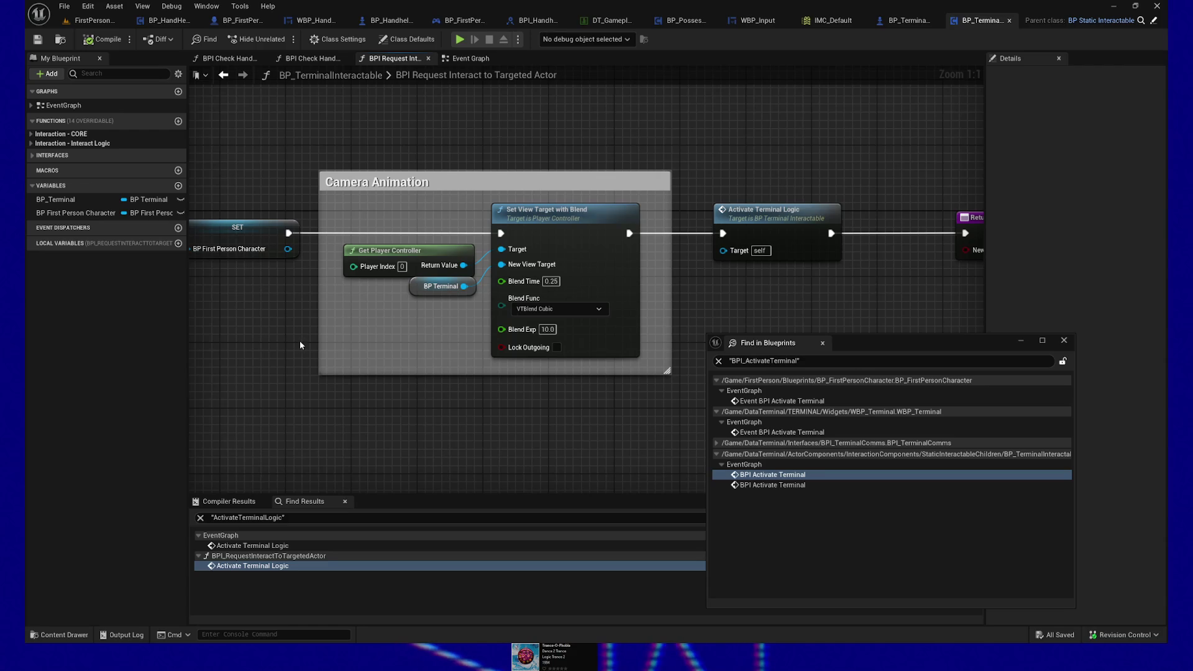
{"action": "mouse_move", "coordinate": [419, 350]}
{"action": "left_mouse_down"}
{"action": "mouse_move", "coordinate": [317, 343]}
{"action": "mouse_move", "coordinate": [524, 335]}
{"action": "left_mouse_up"}
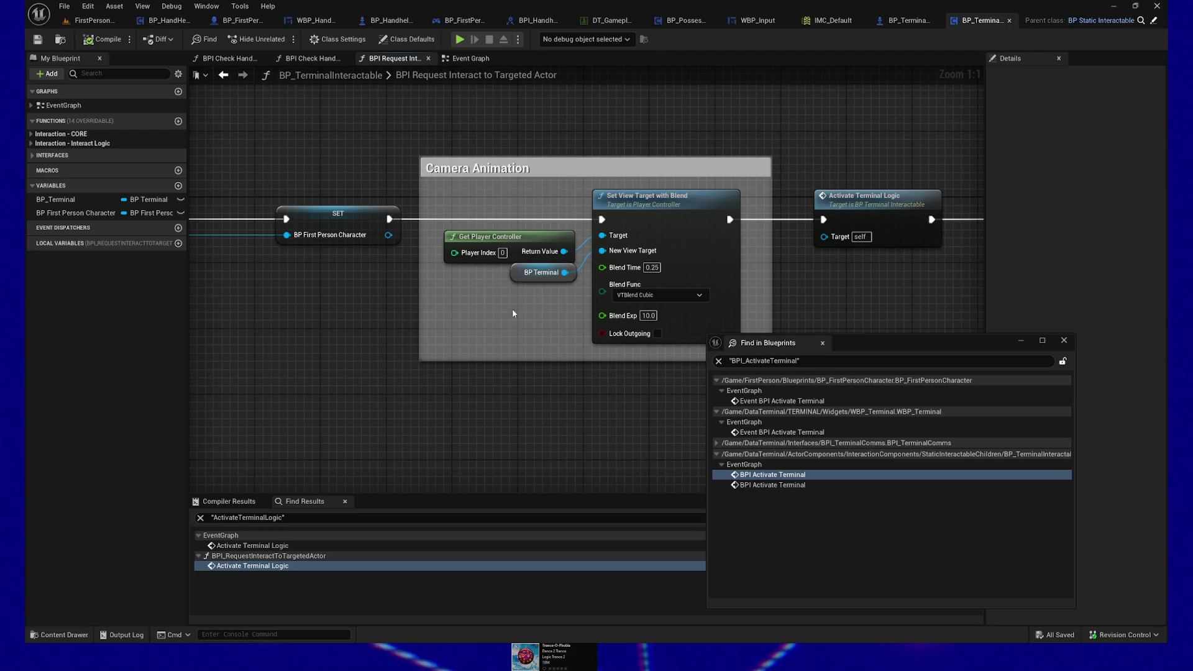
{"action": "left_click_drag", "start_coordinate": [532, 324], "coordinate": [419, 324]}
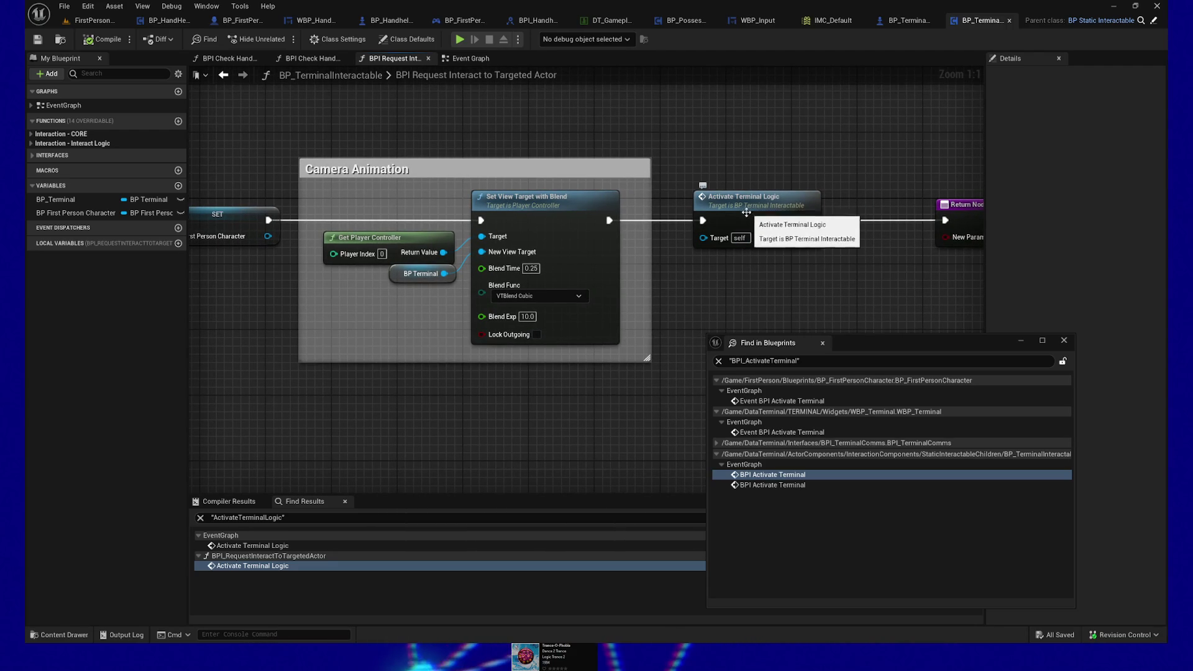
{"action": "left_click", "coordinate": [560, 198]}
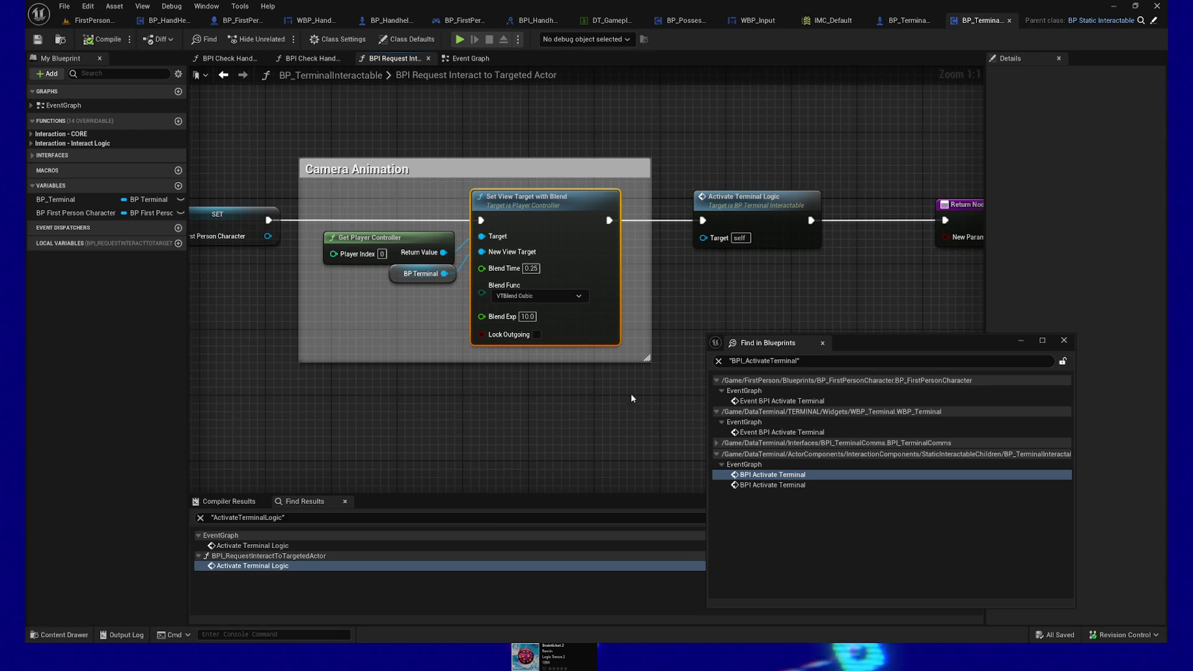
{"action": "mouse_move", "coordinate": [538, 432]}
{"action": "left_mouse_down"}
{"action": "mouse_move", "coordinate": [449, 431]}
{"action": "mouse_move", "coordinate": [458, 418]}
{"action": "mouse_move", "coordinate": [576, 412]}
{"action": "left_mouse_up"}
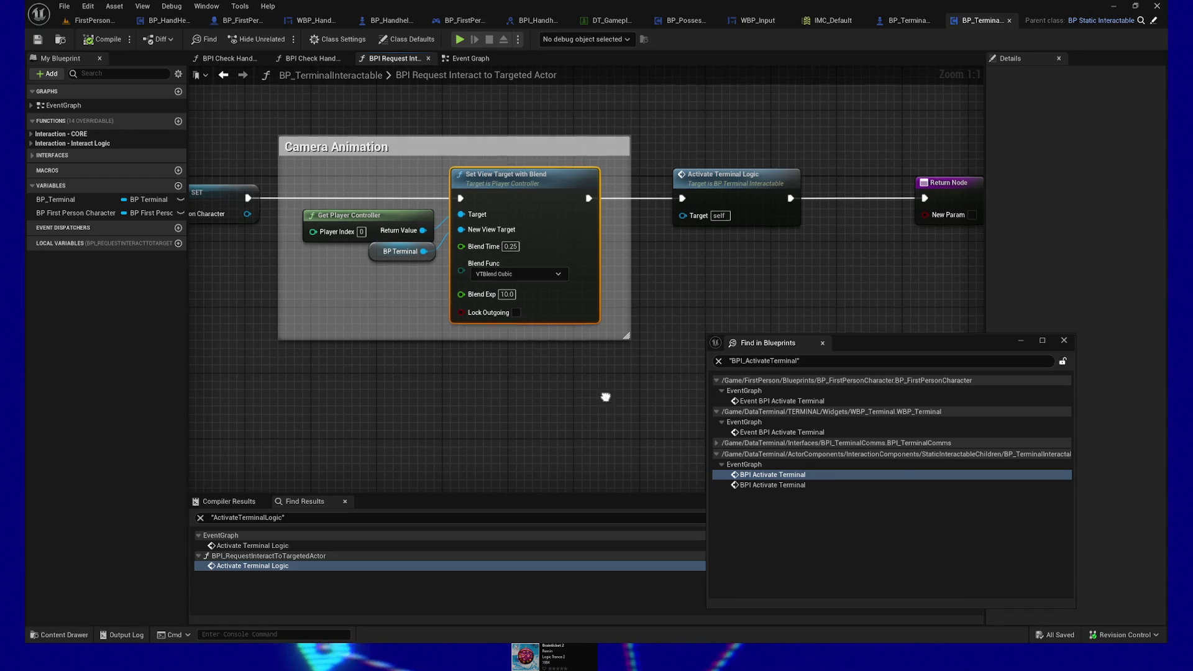
{"action": "left_click_drag", "start_coordinate": [575, 412], "coordinate": [523, 396]}
{"action": "mouse_move", "coordinate": [589, 361]}
{"action": "left_mouse_down"}
{"action": "mouse_move", "coordinate": [507, 384]}
{"action": "mouse_move", "coordinate": [598, 368]}
{"action": "left_mouse_up"}
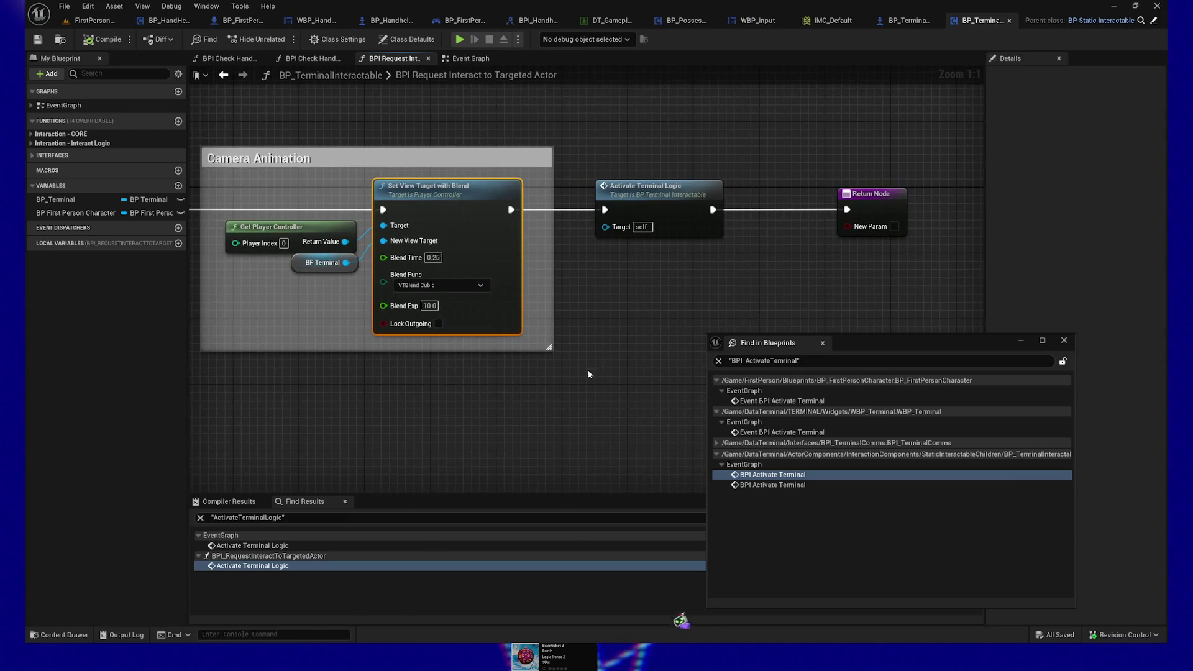
{"action": "left_click_drag", "start_coordinate": [472, 391], "coordinate": [488, 392]}
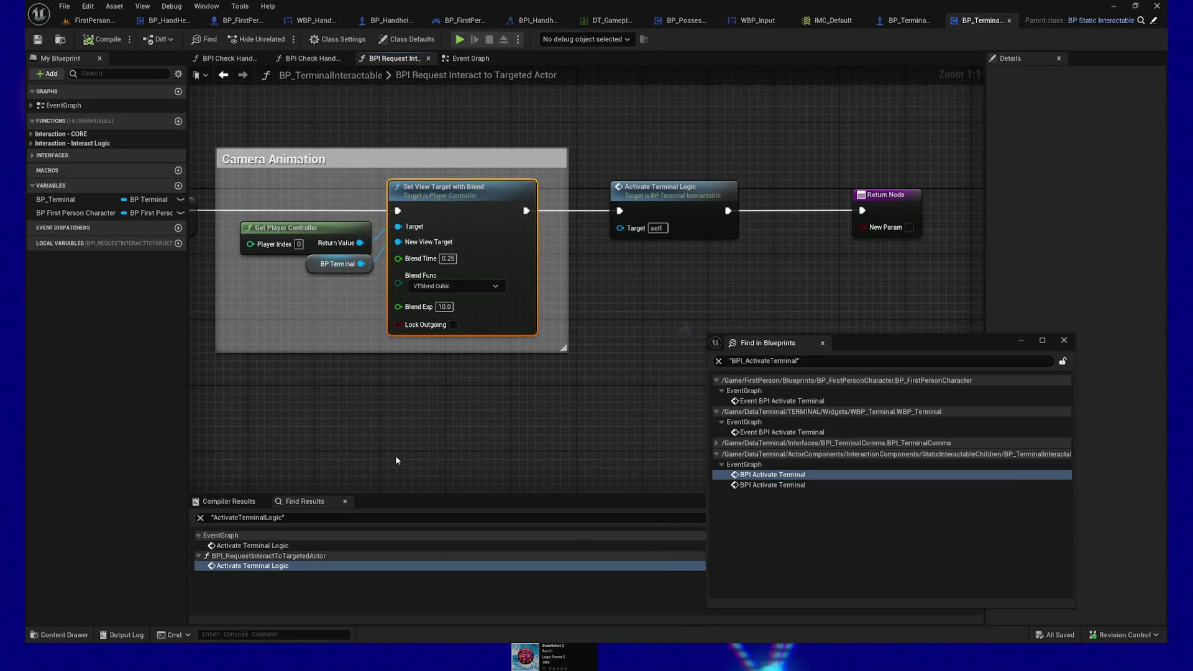
{"action": "mouse_move", "coordinate": [374, 429]}
{"action": "left_mouse_down"}
{"action": "mouse_move", "coordinate": [590, 404]}
{"action": "mouse_move", "coordinate": [601, 415]}
{"action": "left_mouse_up"}
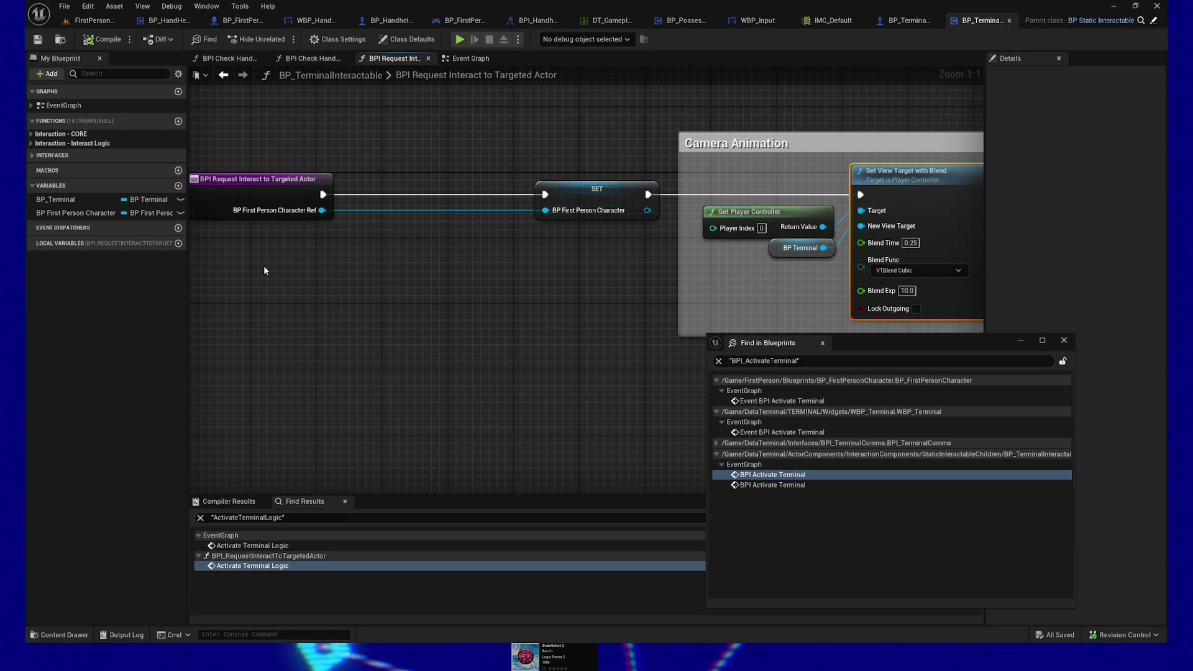
{"action": "left_click_drag", "start_coordinate": [594, 328], "coordinate": [416, 324]}
{"action": "left_click_drag", "start_coordinate": [474, 367], "coordinate": [459, 355]}
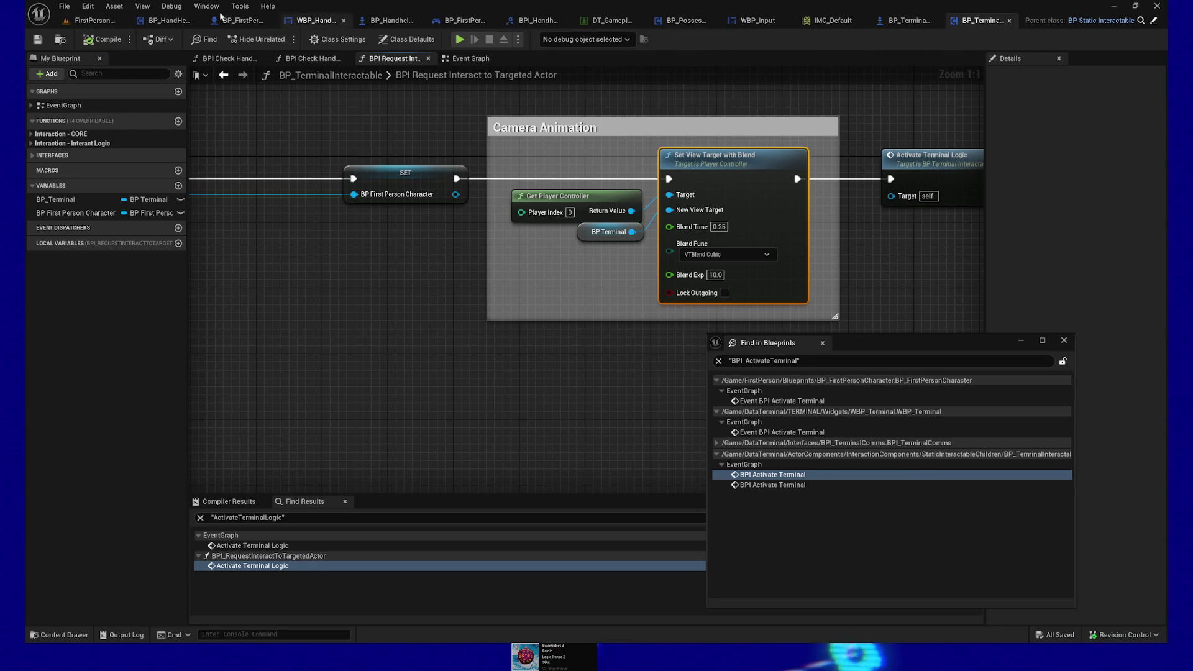
{"action": "left_click", "coordinate": [87, 22]}
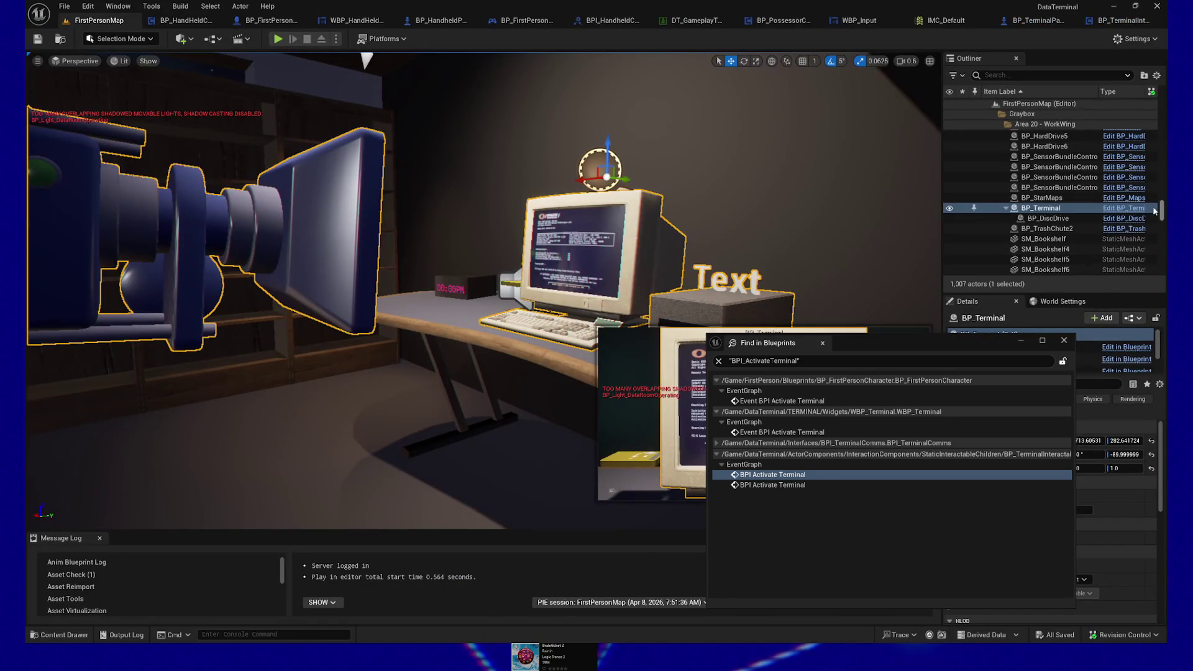
Open BP_Terminal's Blueprint viewport and select the Terminal_Camera component to show its camera settings.
{"action": "left_click", "coordinate": [1126, 208]}
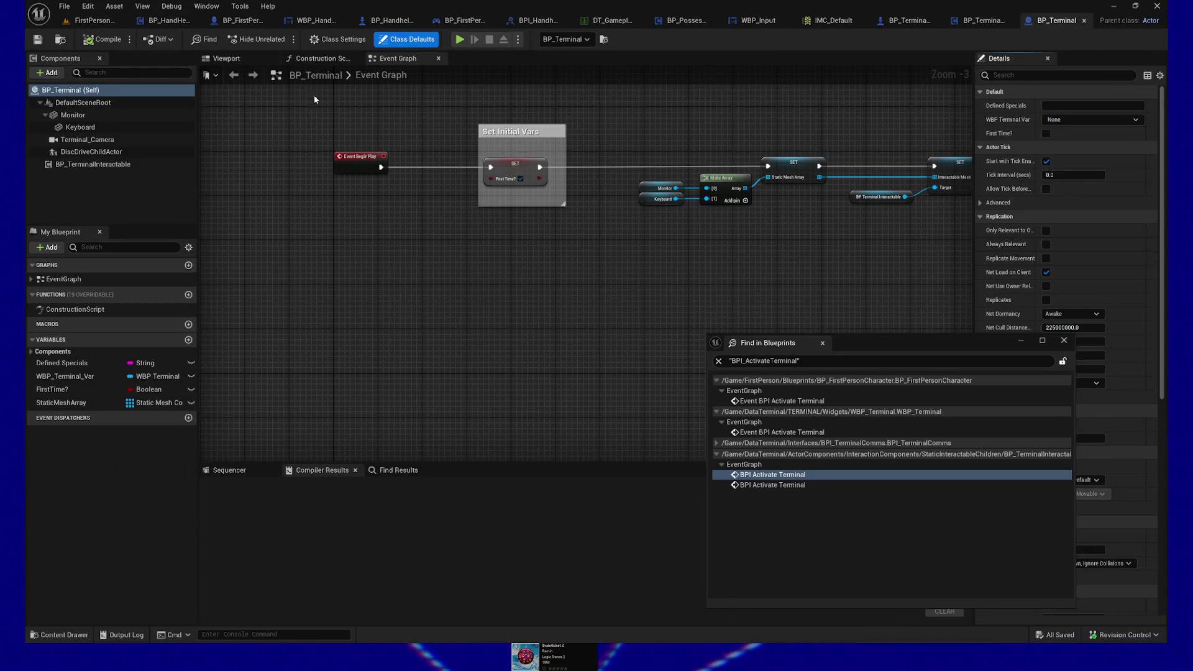
{"action": "left_click", "coordinate": [241, 60]}
{"action": "left_click", "coordinate": [724, 259]}
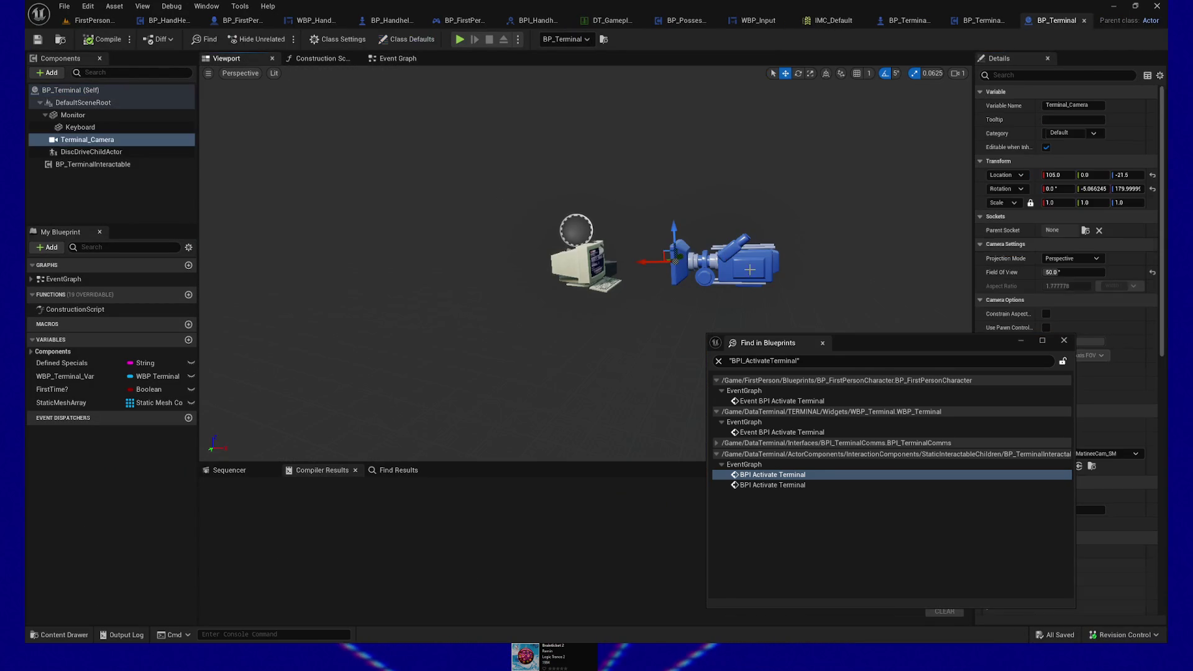
{"action": "mouse_move", "coordinate": [897, 345]}
{"action": "left_mouse_down"}
{"action": "mouse_move", "coordinate": [687, 348]}
{"action": "mouse_move", "coordinate": [763, 346]}
{"action": "left_mouse_up"}
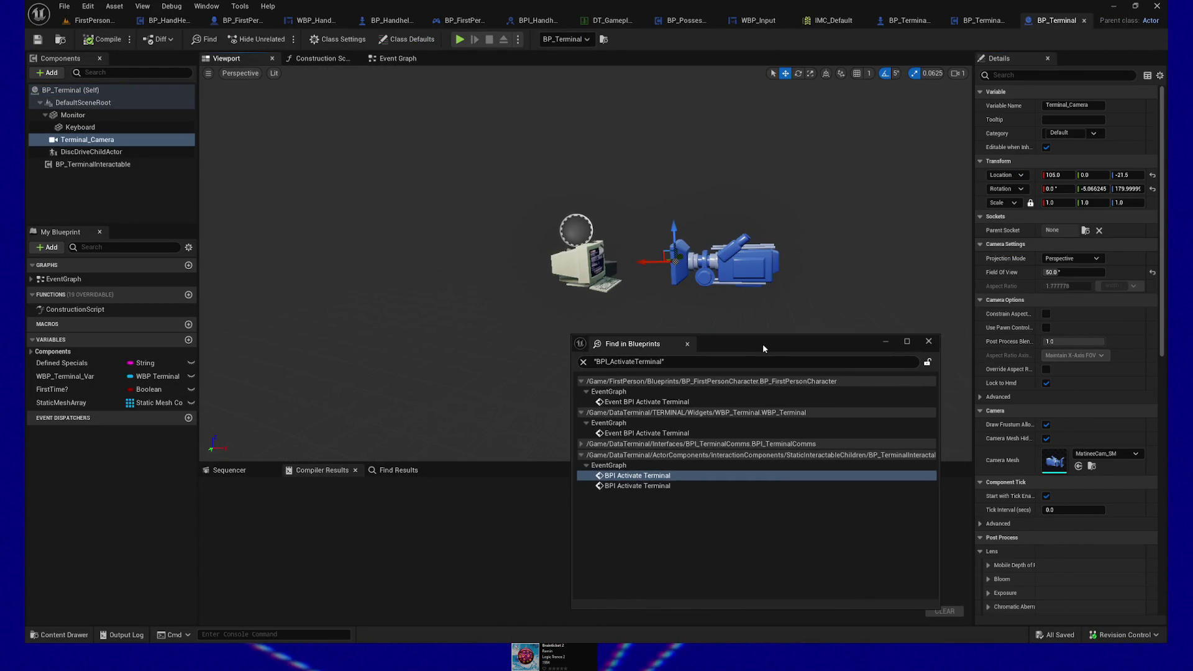
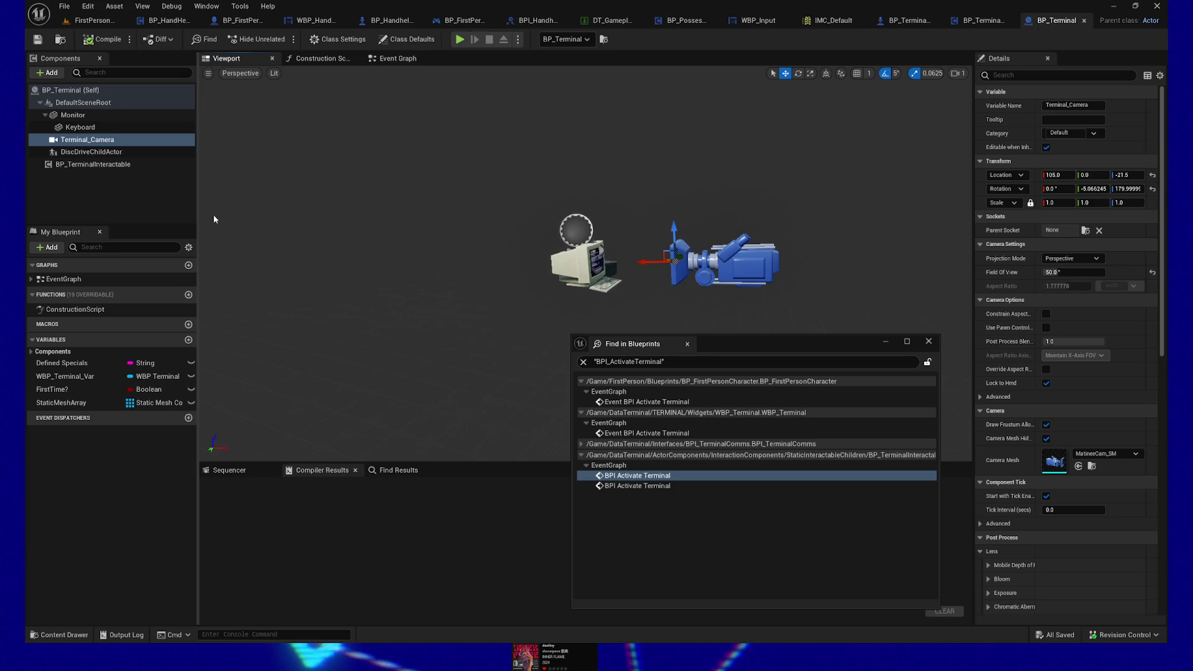
Check BP_Terminal's Terminal_Camera, then select BP_PeepingPawn, BP_FixedCamMiniGamePawn and BP_ItemTeleporter in FirstPersonMap.
{"action": "left_click", "coordinate": [76, 104]}
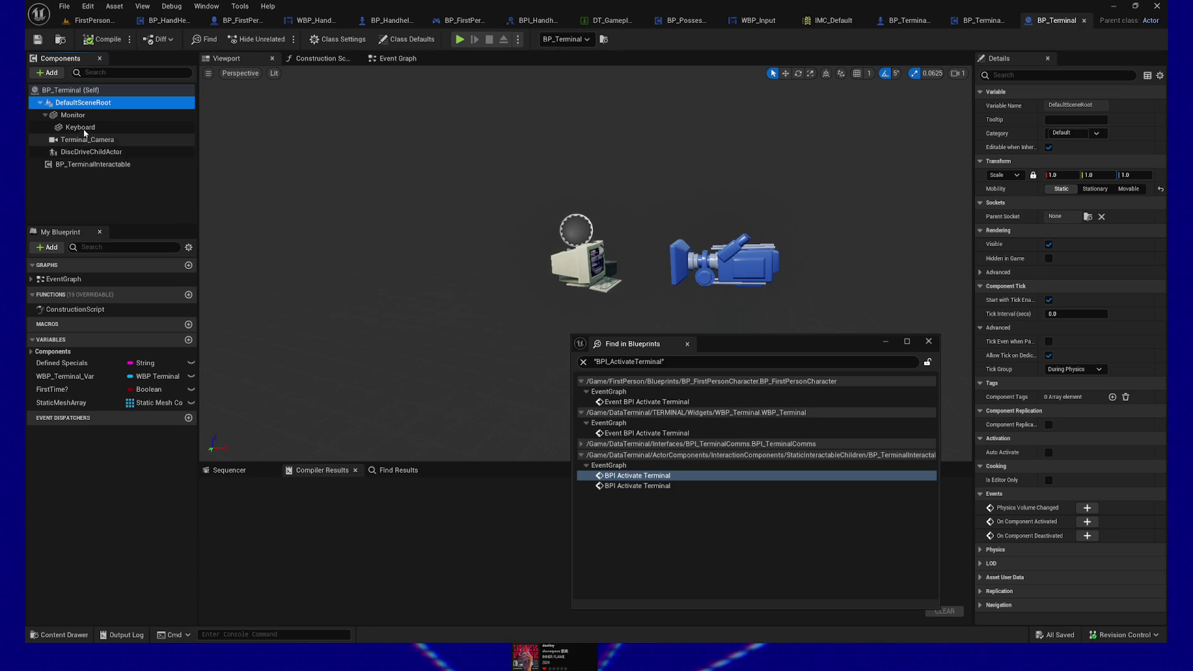
{"action": "left_click", "coordinate": [95, 141]}
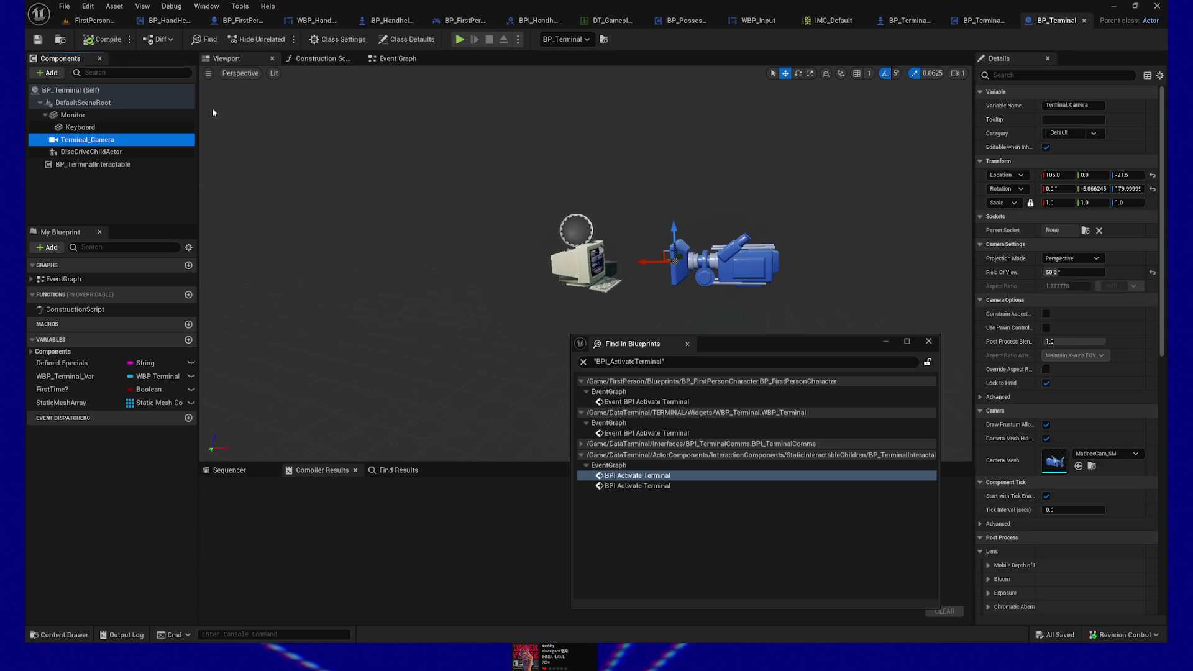
{"action": "left_click", "coordinate": [93, 21]}
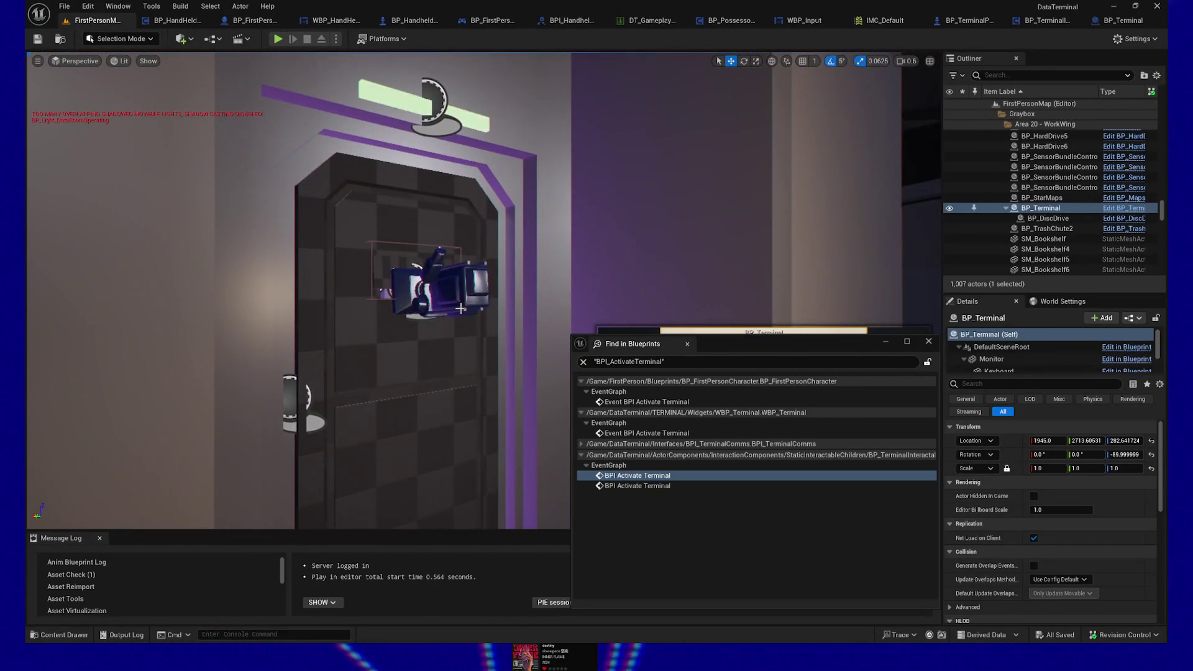
{"action": "left_click", "coordinate": [434, 286]}
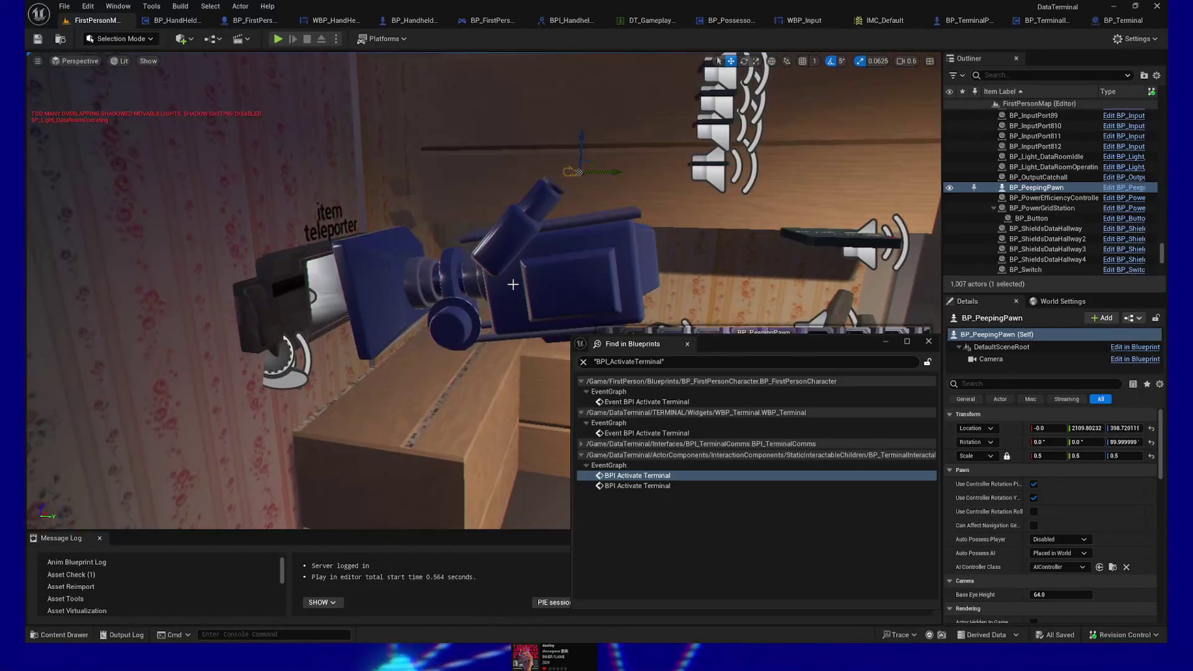
{"action": "left_click", "coordinate": [515, 284]}
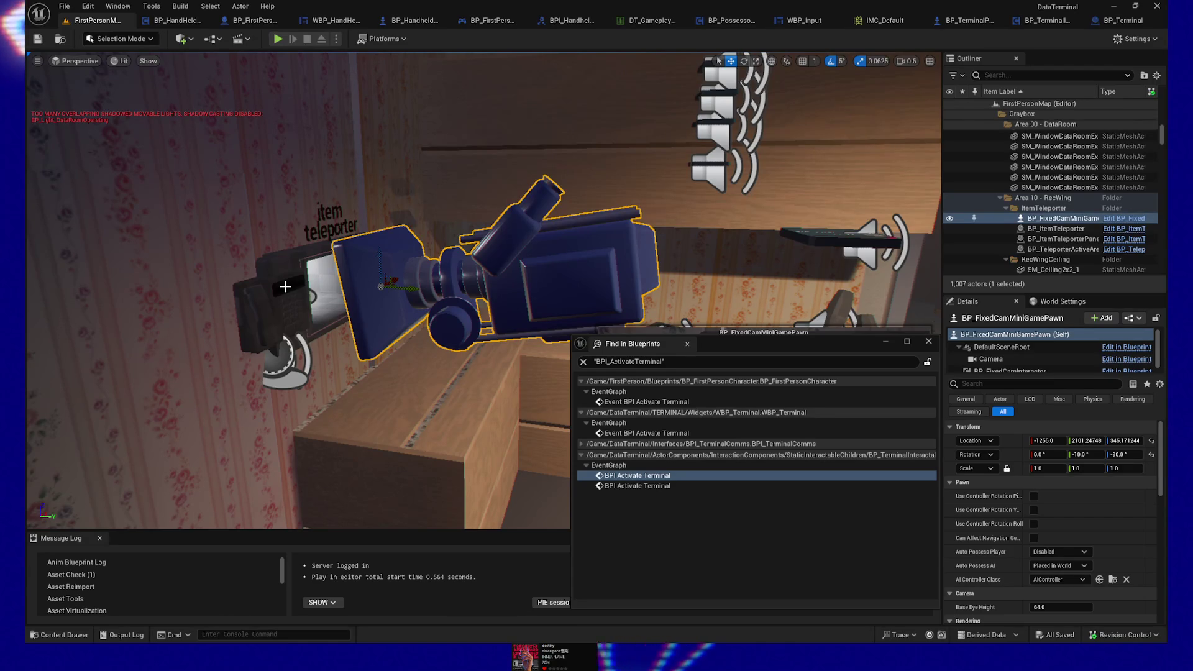
{"action": "left_click", "coordinate": [307, 285]}
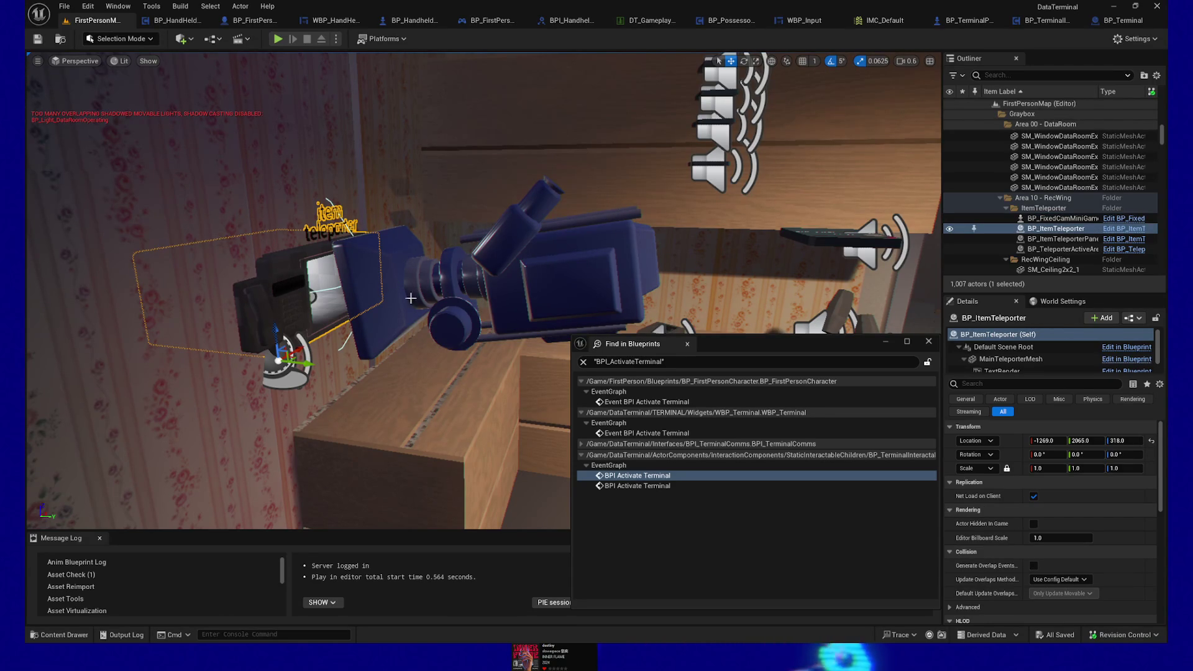
Orbit and zoom the view around the camcorder pawn BP_FixedCamMiniGamePawn.
{"action": "left_click_drag", "start_coordinate": [382, 353], "coordinate": [269, 311]}
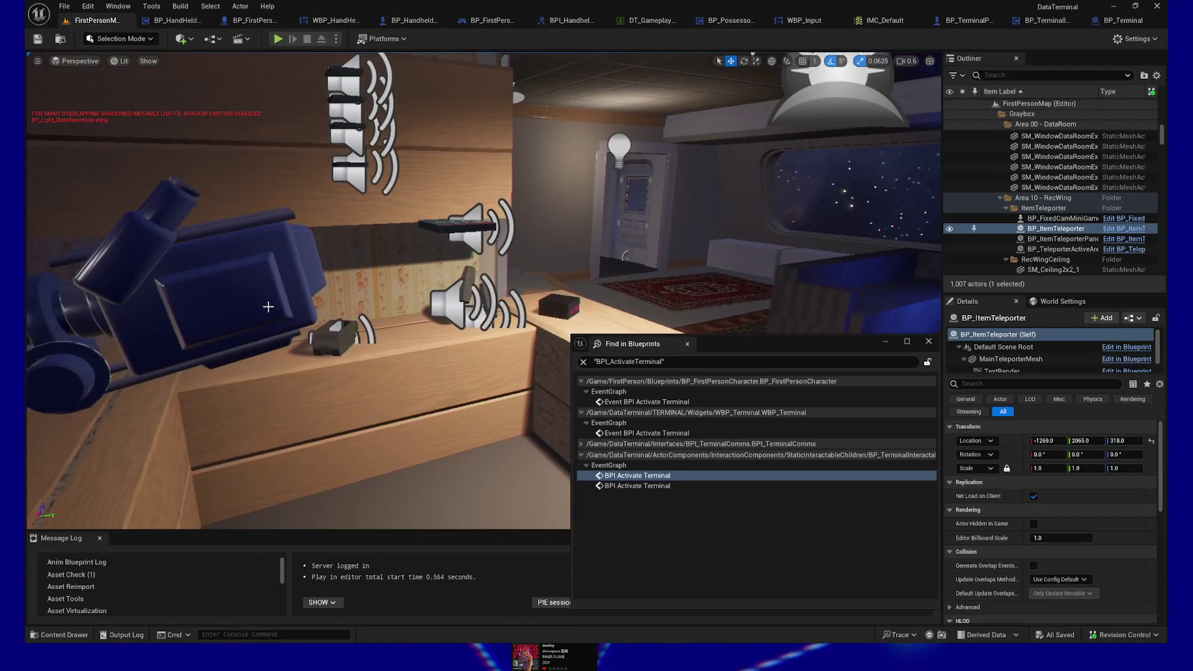
{"action": "left_click", "coordinate": [269, 277]}
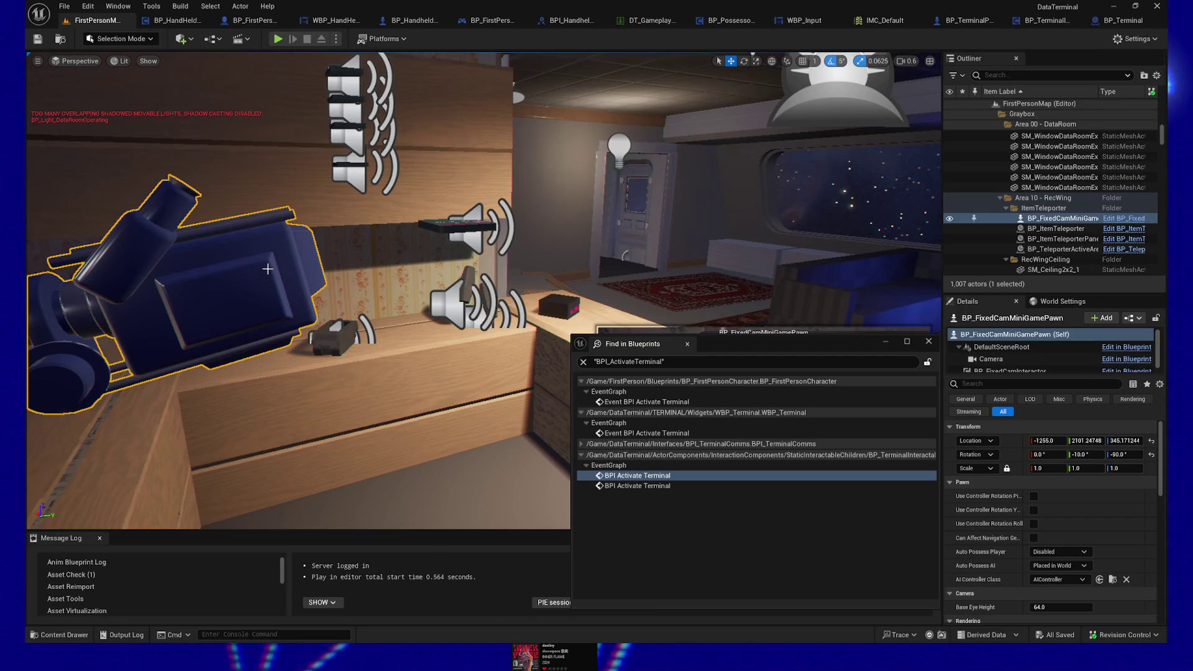
{"action": "left_click_drag", "start_coordinate": [269, 277], "coordinate": [211, 277]}
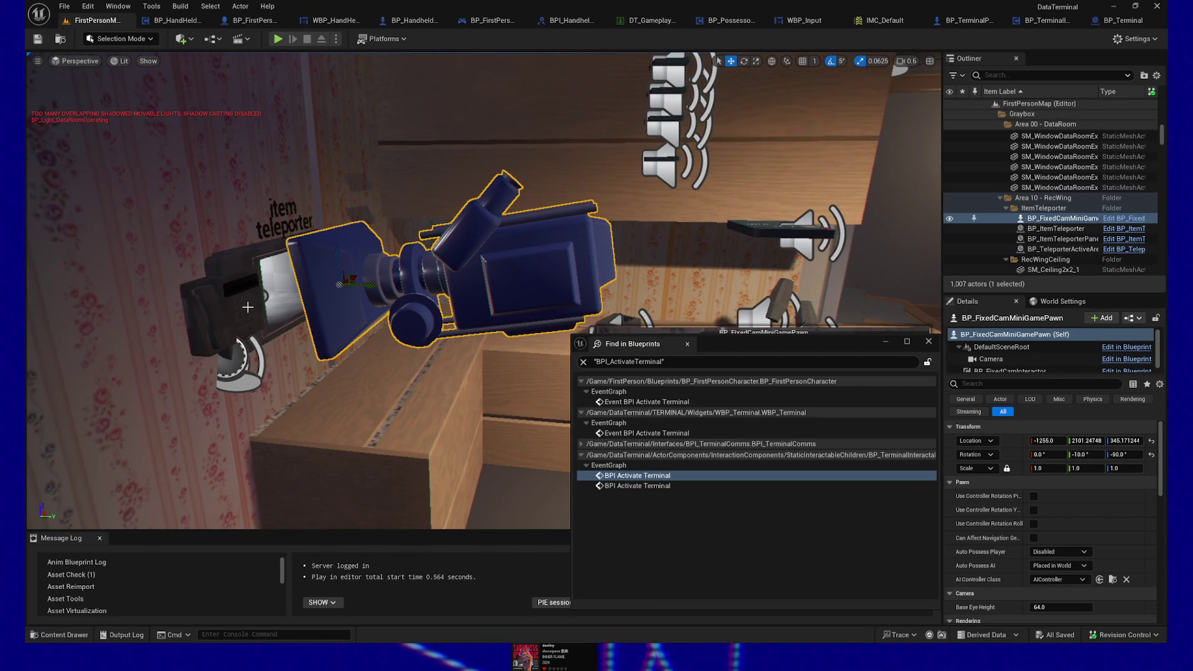
{"action": "mouse_move", "coordinate": [364, 308]}
{"action": "left_mouse_down"}
{"action": "mouse_move", "coordinate": [386, 307]}
{"action": "mouse_move", "coordinate": [348, 290]}
{"action": "left_mouse_up"}
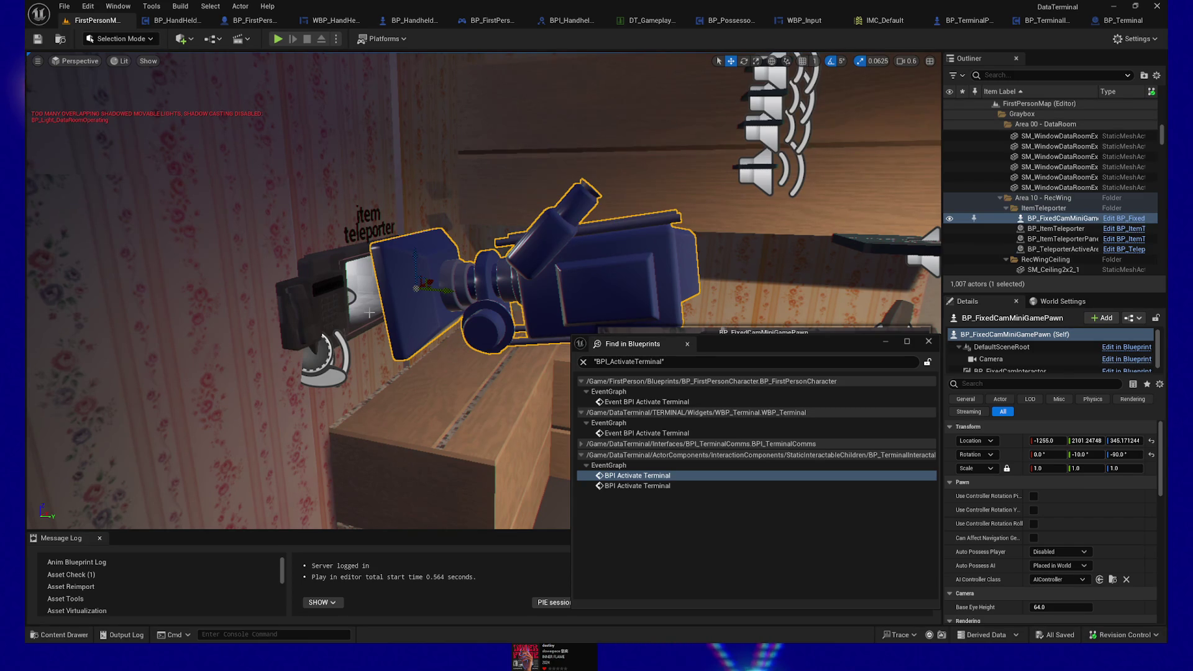
{"action": "scroll", "coordinate": [496, 164], "scroll_direction": "up", "scroll_amount": 15}
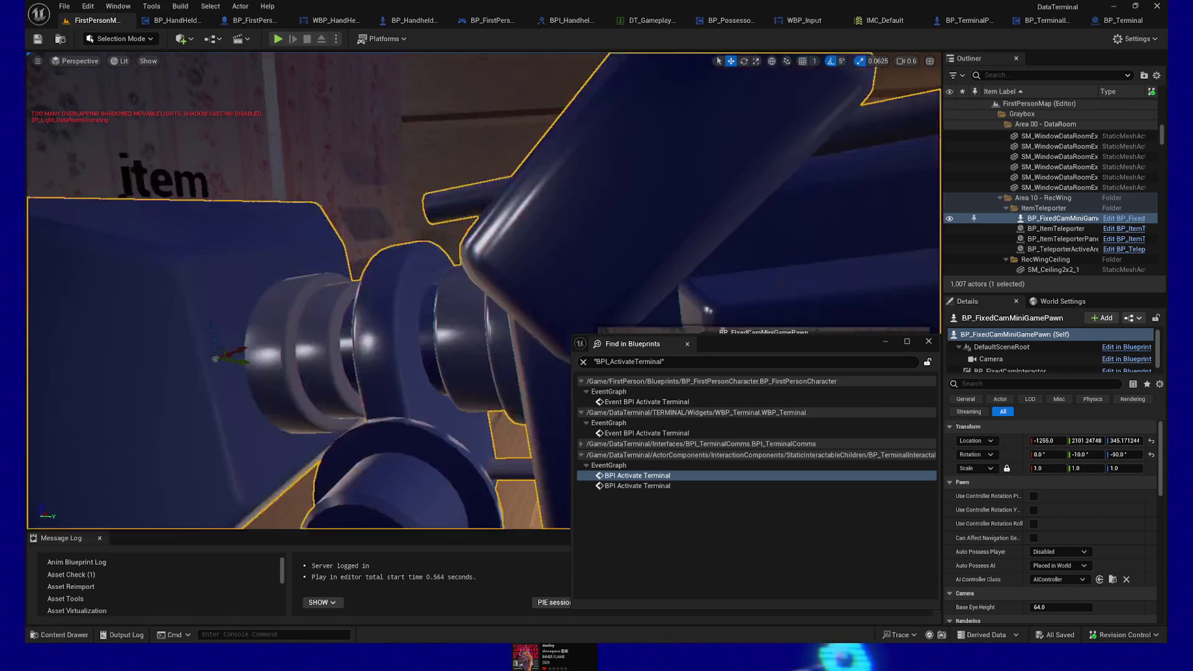
{"action": "scroll", "coordinate": [298, 291], "scroll_direction": "up", "scroll_amount": 10}
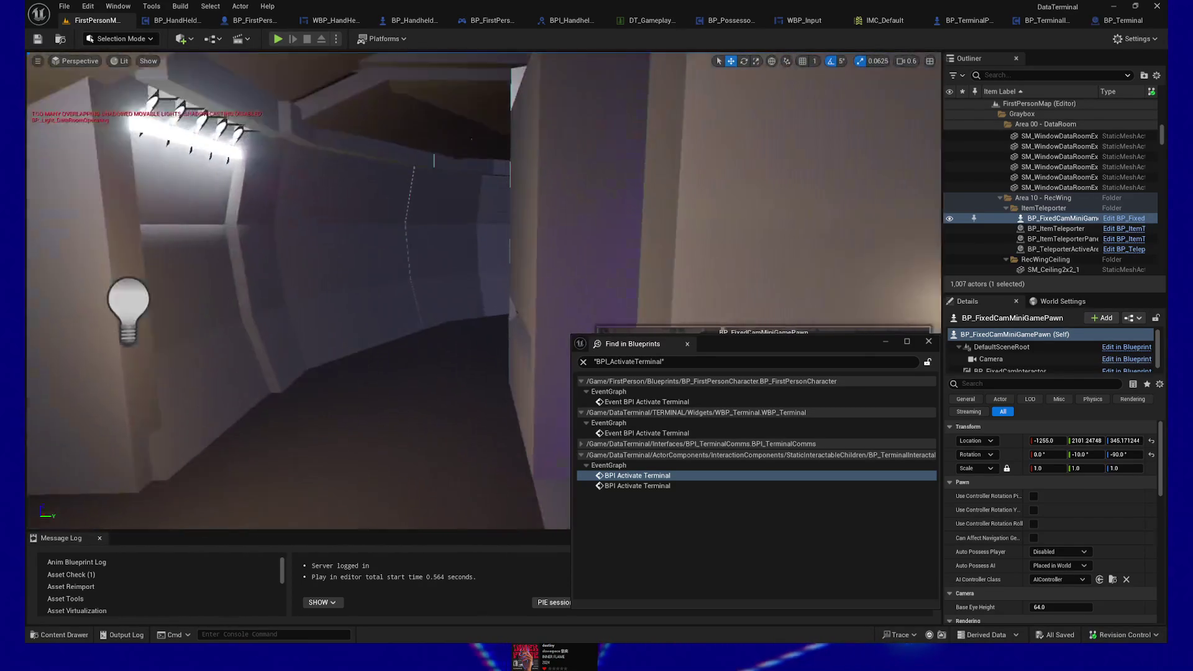
{"action": "scroll", "coordinate": [298, 291], "scroll_direction": "up", "scroll_amount": 10}
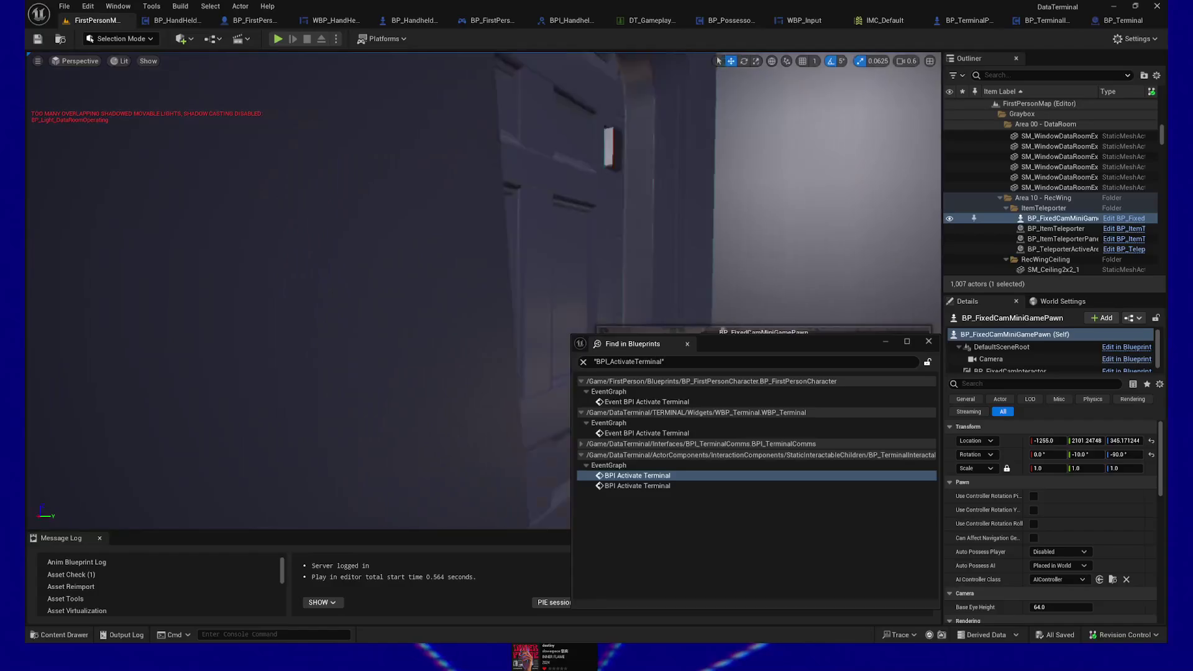
Fly to the WorkWing desk computer and select BP_Terminal at 1945, 2713.6, 282.6.
{"action": "scroll", "coordinate": [298, 290], "scroll_direction": "up", "scroll_amount": 10}
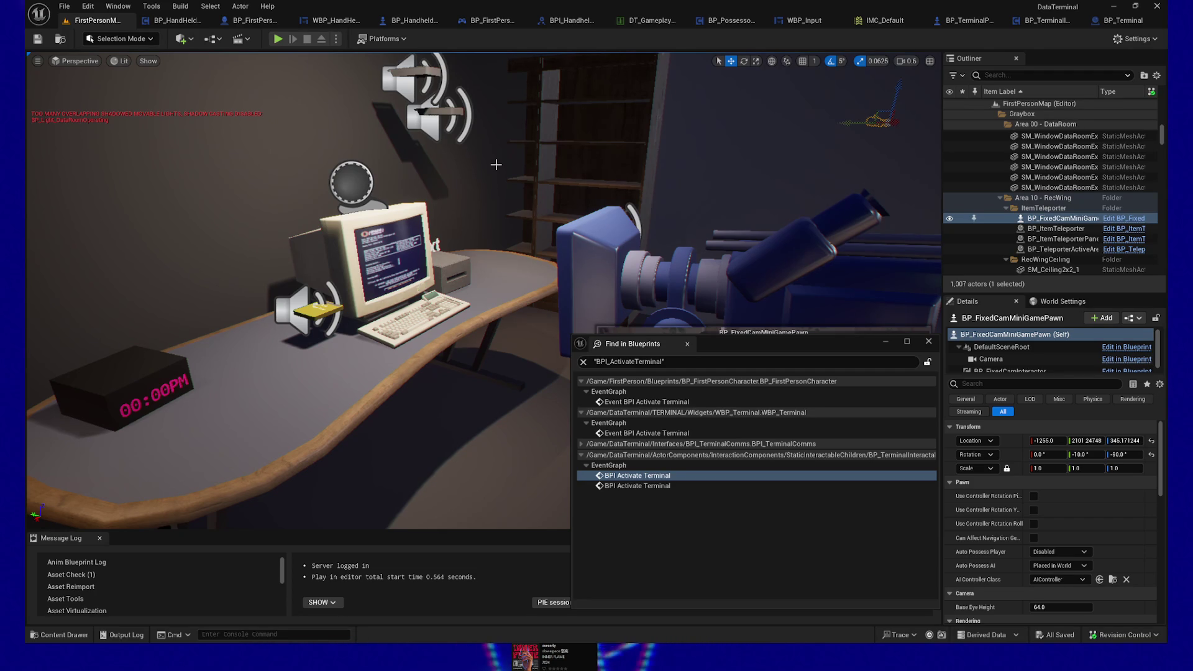
{"action": "scroll", "coordinate": [496, 164], "scroll_direction": "up", "scroll_amount": 5}
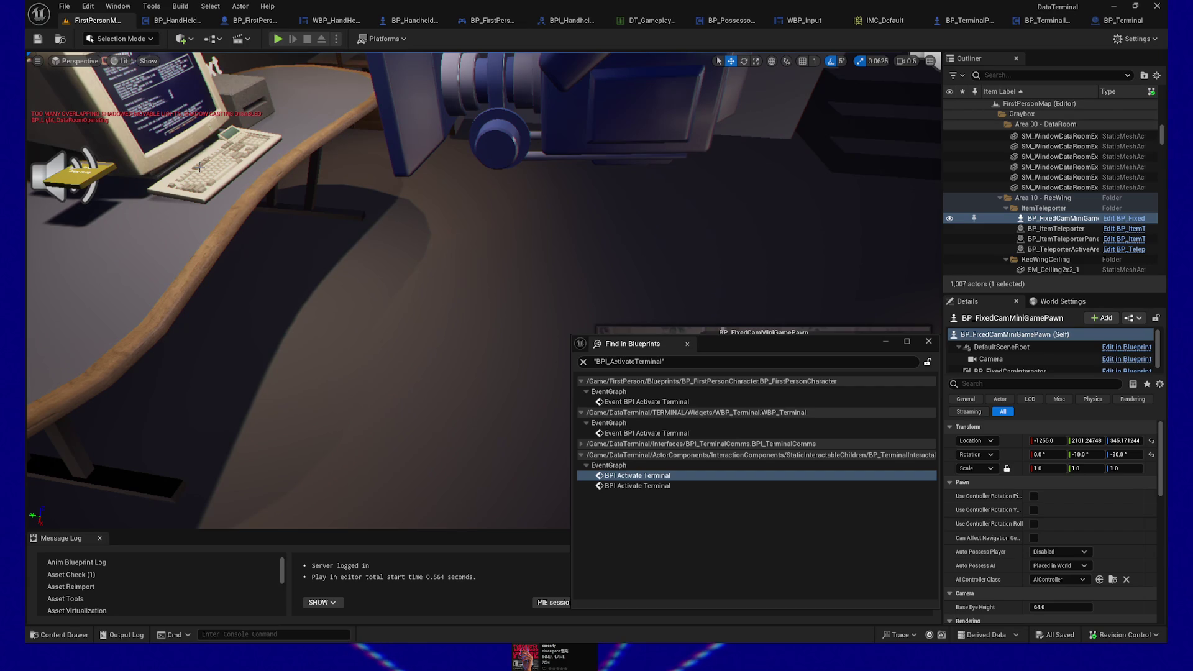
{"action": "left_click_drag", "start_coordinate": [414, 224], "coordinate": [376, 292]}
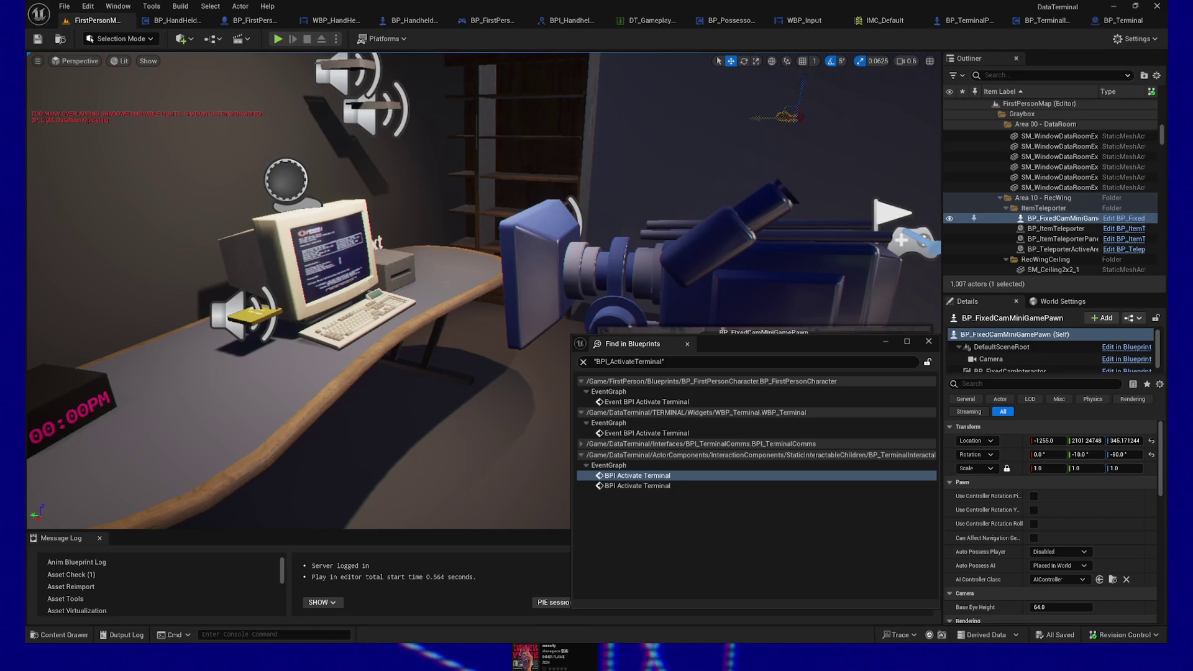
{"action": "left_click", "coordinate": [555, 271]}
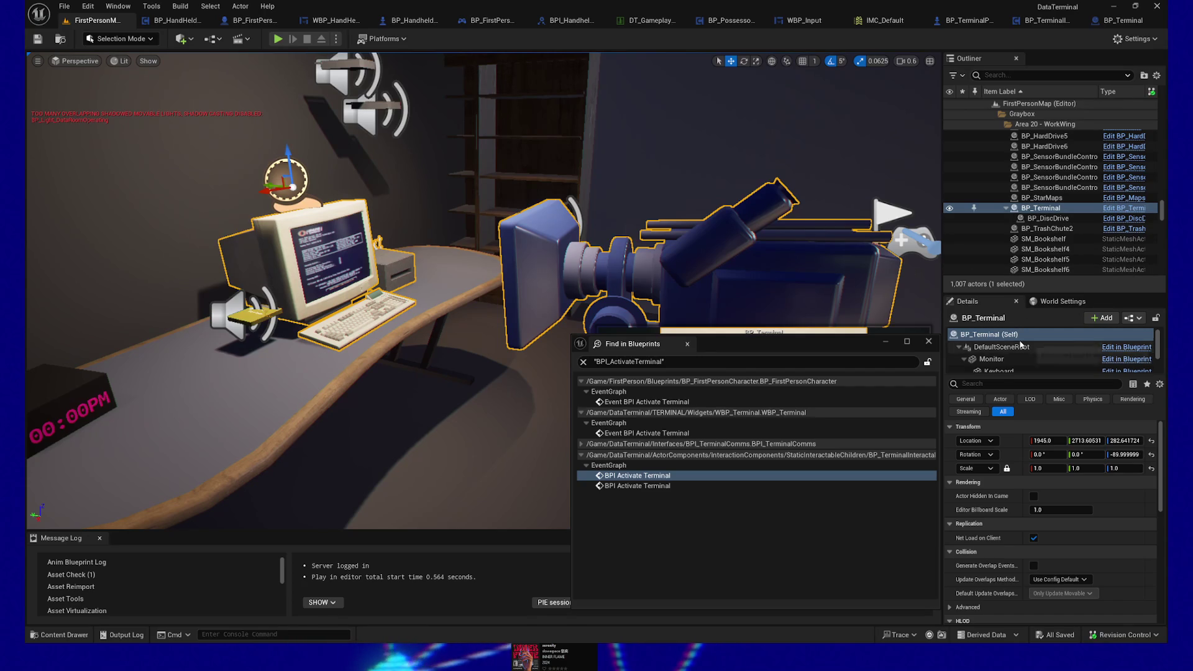
Show Terminal_Camera's location in World coordinates (1945, 2608.6, 261.1) and copy it.
{"action": "scroll", "coordinate": [1026, 357], "scroll_direction": "down", "scroll_amount": 2}
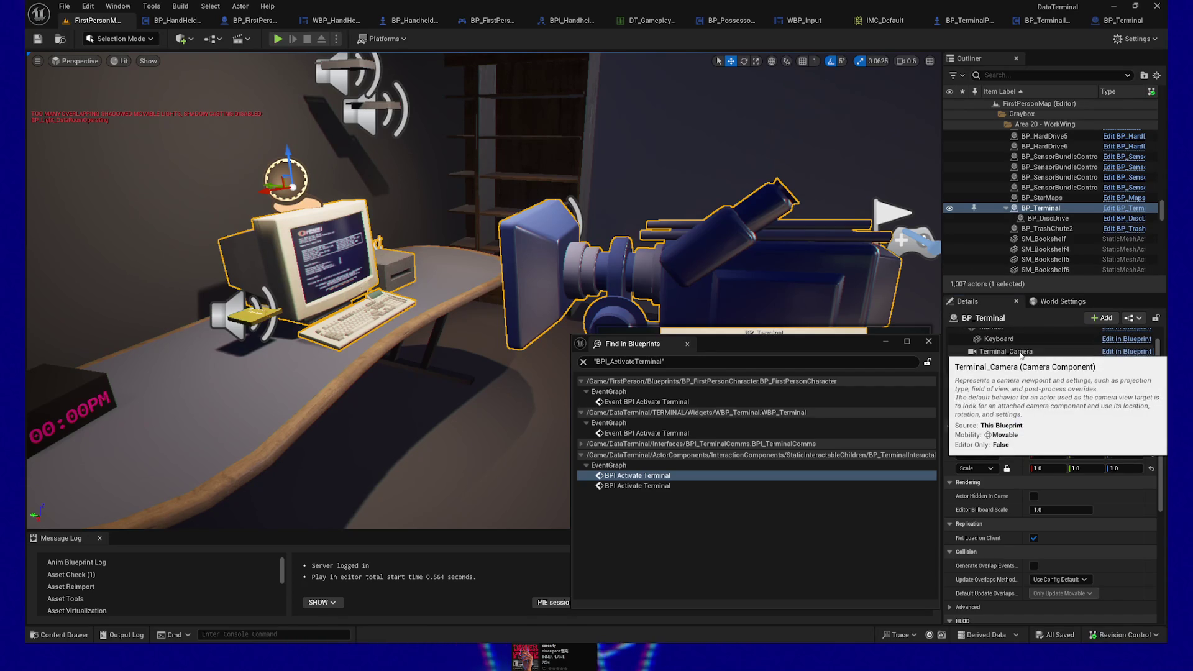
{"action": "left_click", "coordinate": [1027, 357]}
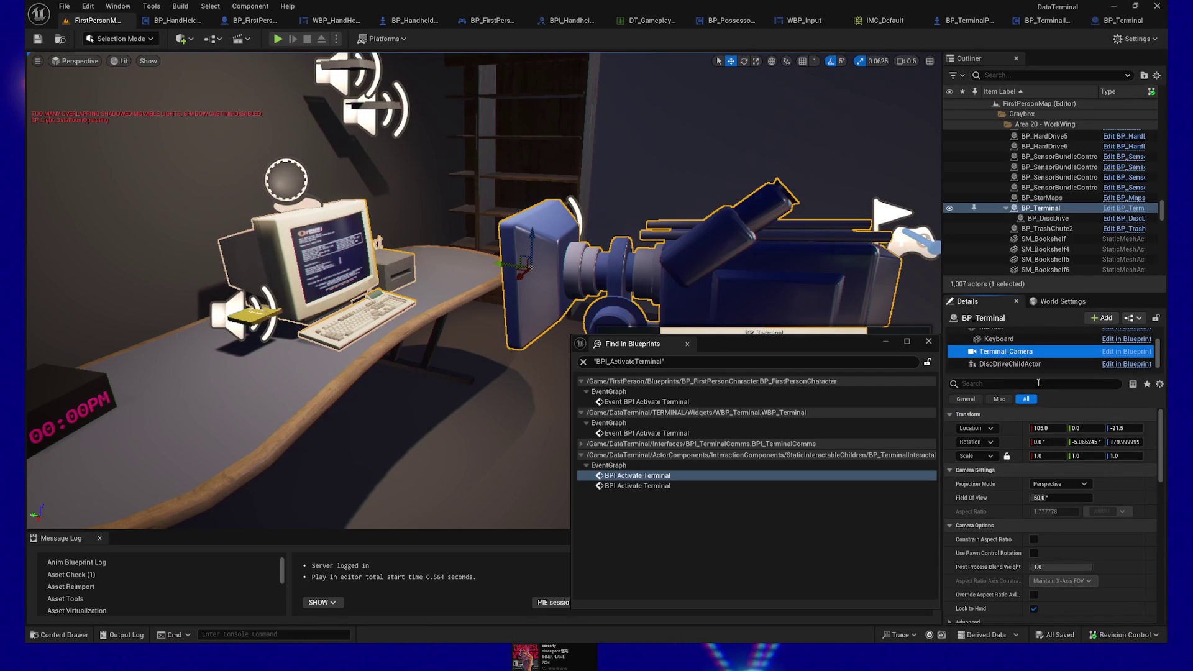
{"action": "scroll", "coordinate": [998, 353], "scroll_direction": "up", "scroll_amount": 2}
{"action": "left_click", "coordinate": [1000, 347]}
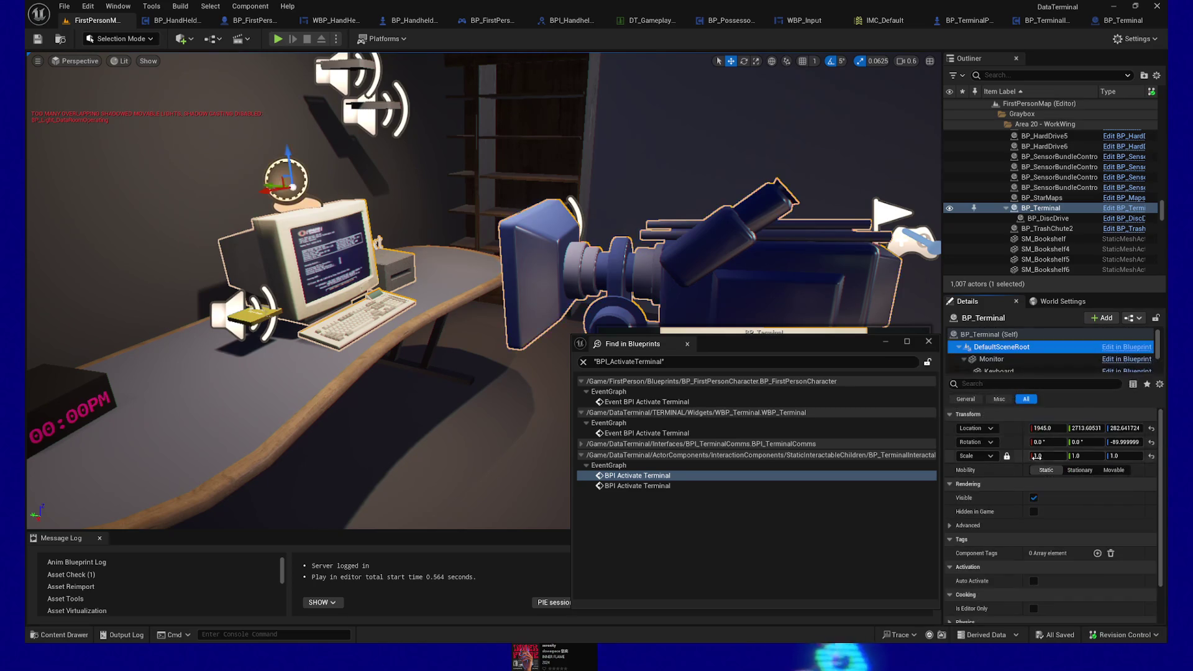
{"action": "scroll", "coordinate": [1005, 355], "scroll_direction": "down", "scroll_amount": 2}
{"action": "left_click", "coordinate": [1006, 352]}
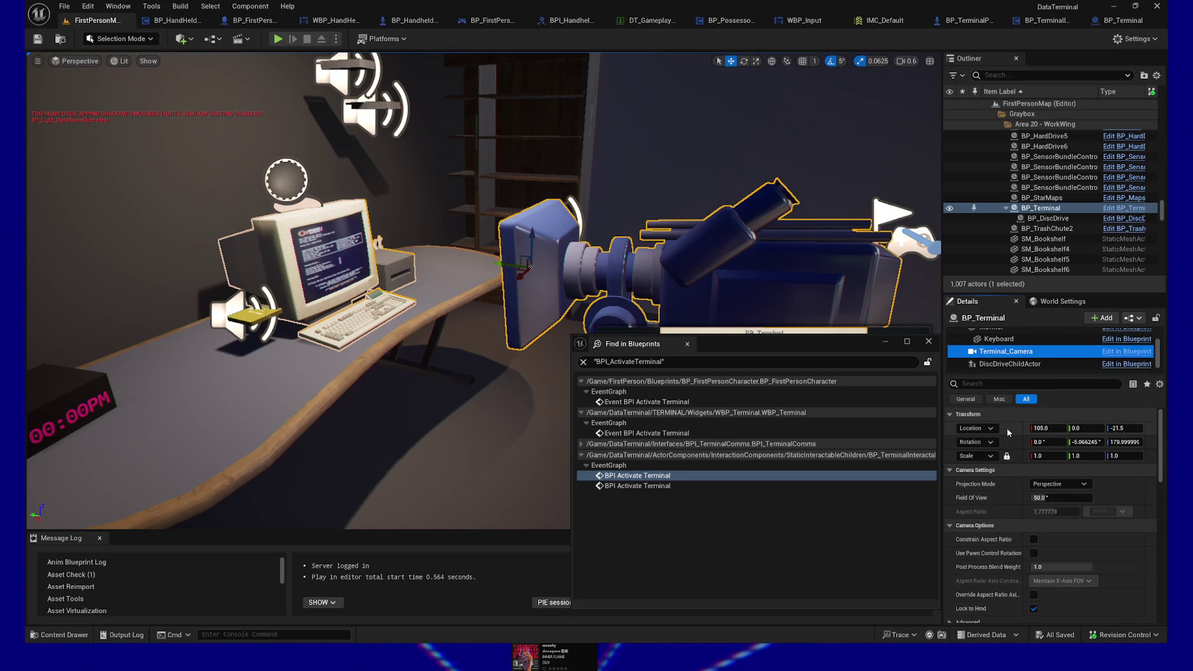
{"action": "left_click", "coordinate": [994, 429]}
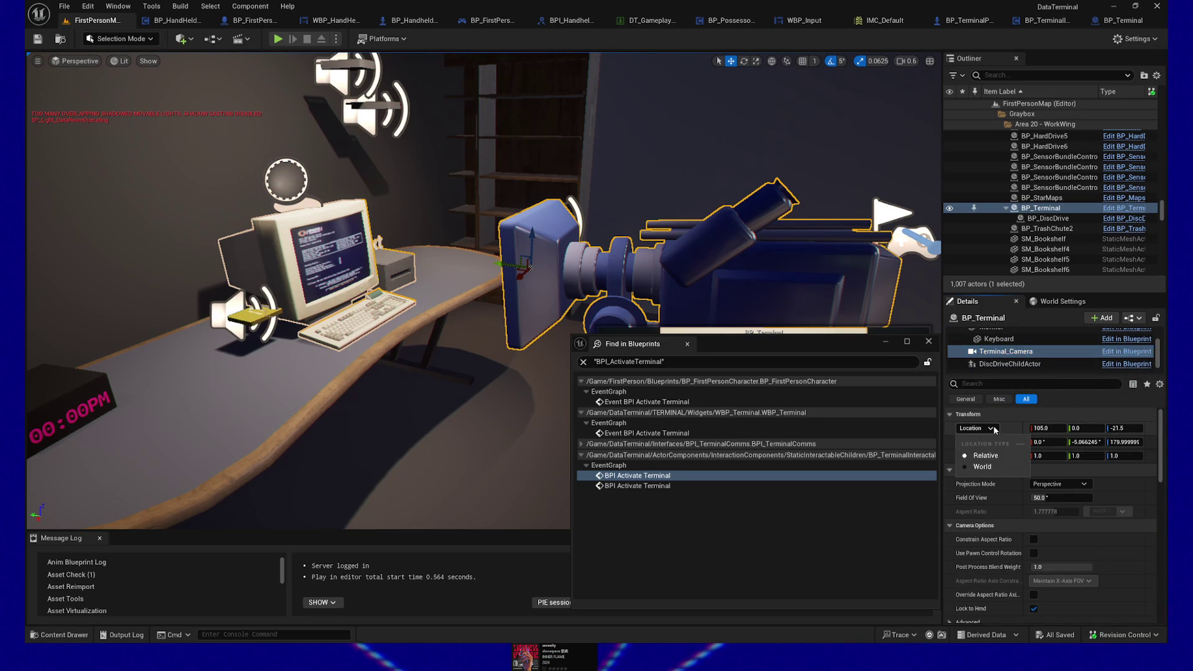
{"action": "left_click", "coordinate": [982, 467]}
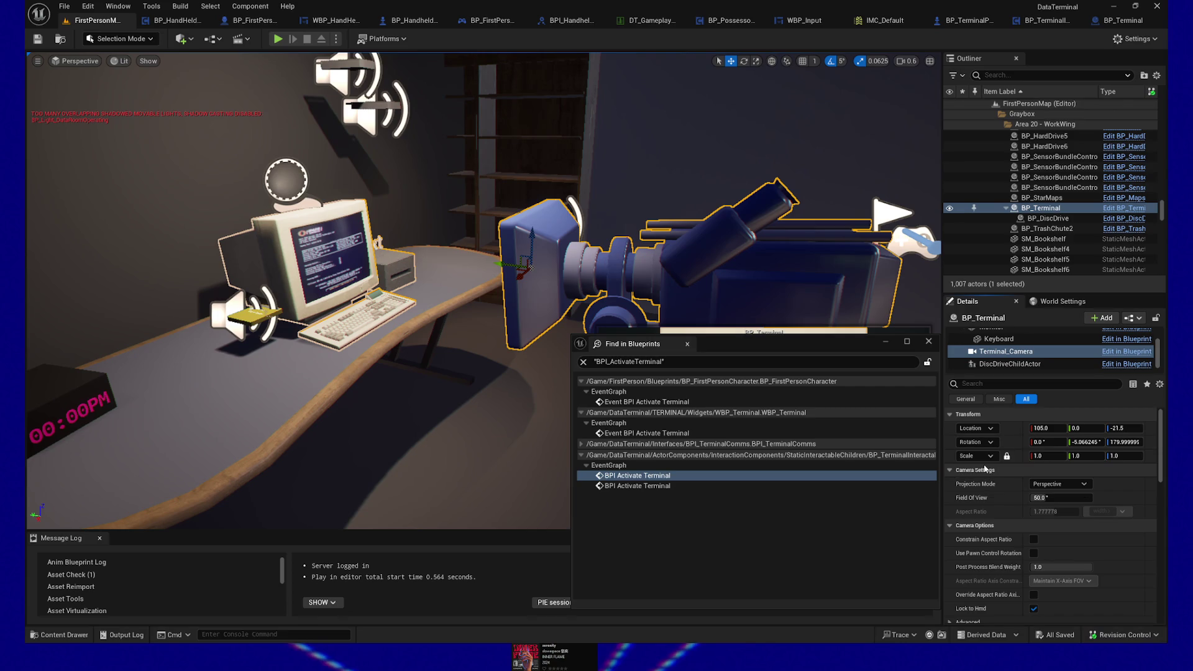
{"action": "right_click", "coordinate": [1027, 433]}
{"action": "left_click", "coordinate": [1047, 449]}
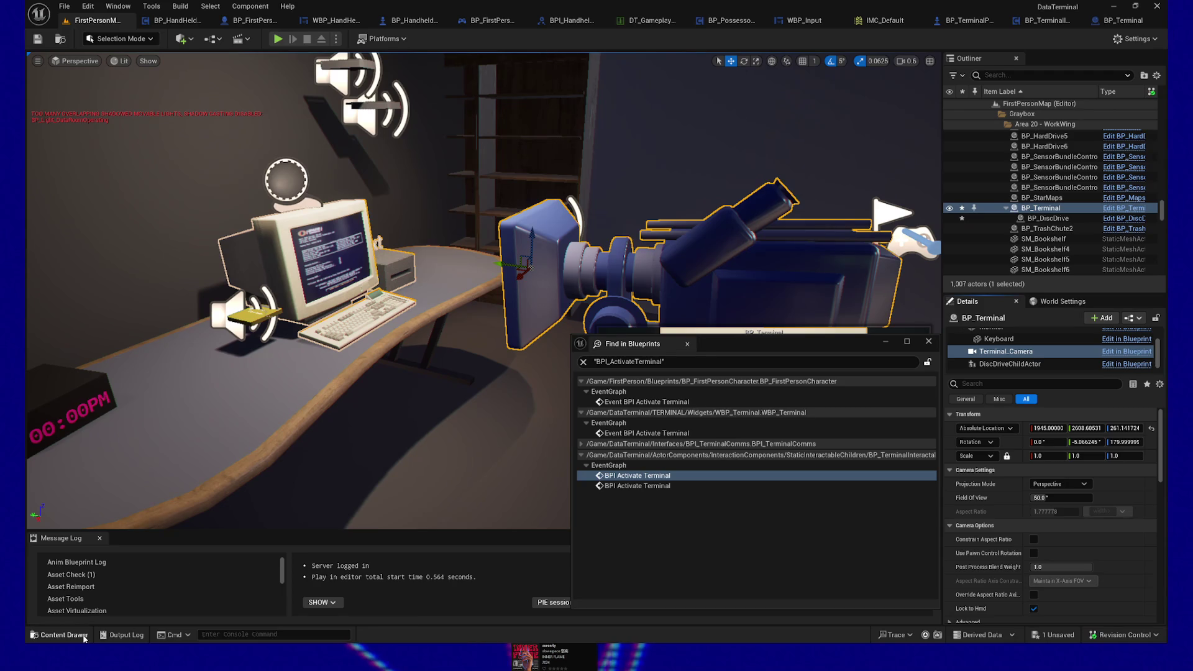
Drag BP_TerminalPawn from the Pawns folder into the level beside the desk.
{"action": "left_click", "coordinate": [64, 634]}
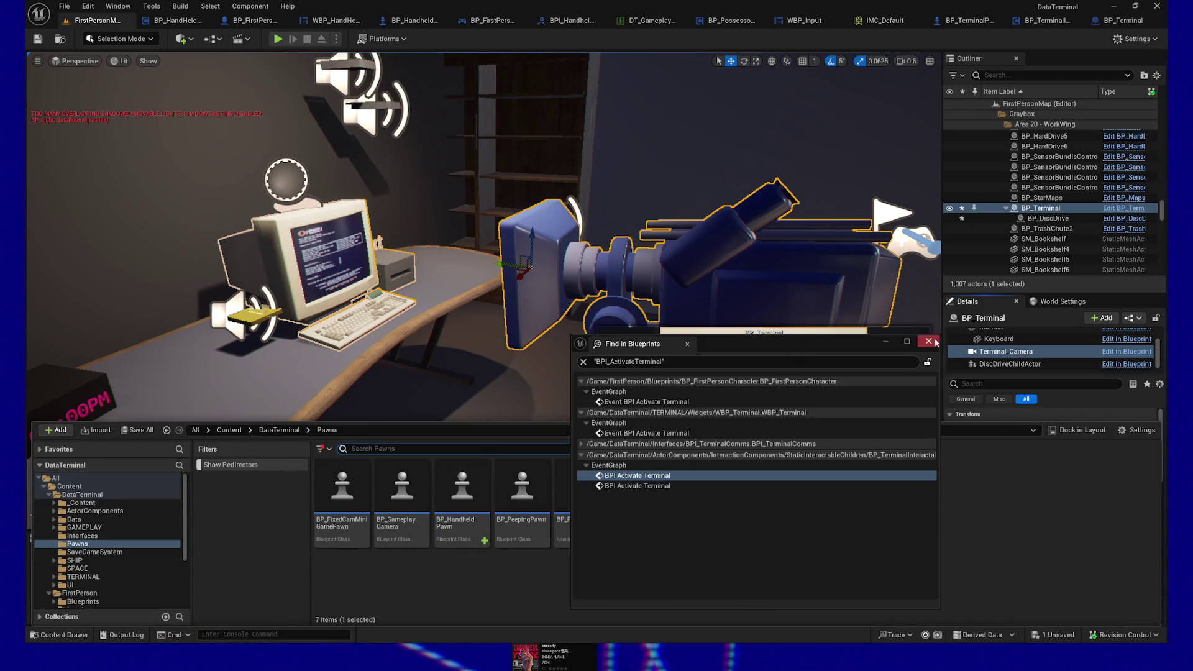
{"action": "left_click", "coordinate": [935, 341]}
{"action": "key", "text": "ctrl+space"}
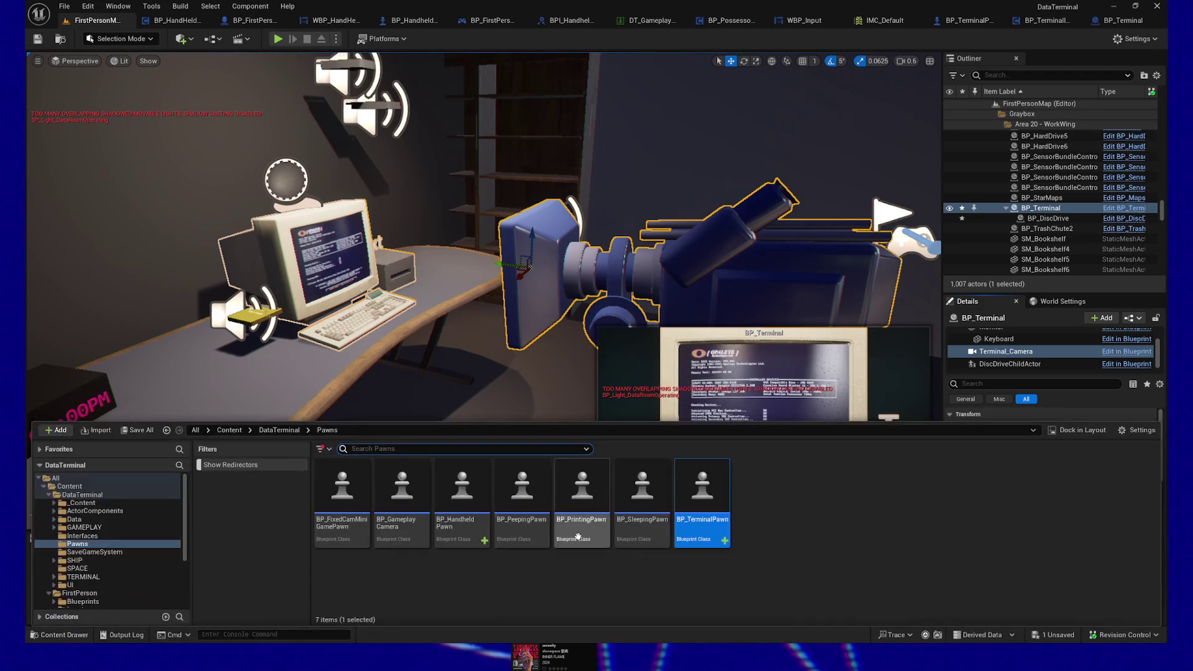
{"action": "mouse_move", "coordinate": [702, 525]}
{"action": "left_mouse_down"}
{"action": "mouse_move", "coordinate": [462, 384]}
{"action": "mouse_move", "coordinate": [461, 400]}
{"action": "left_mouse_up"}
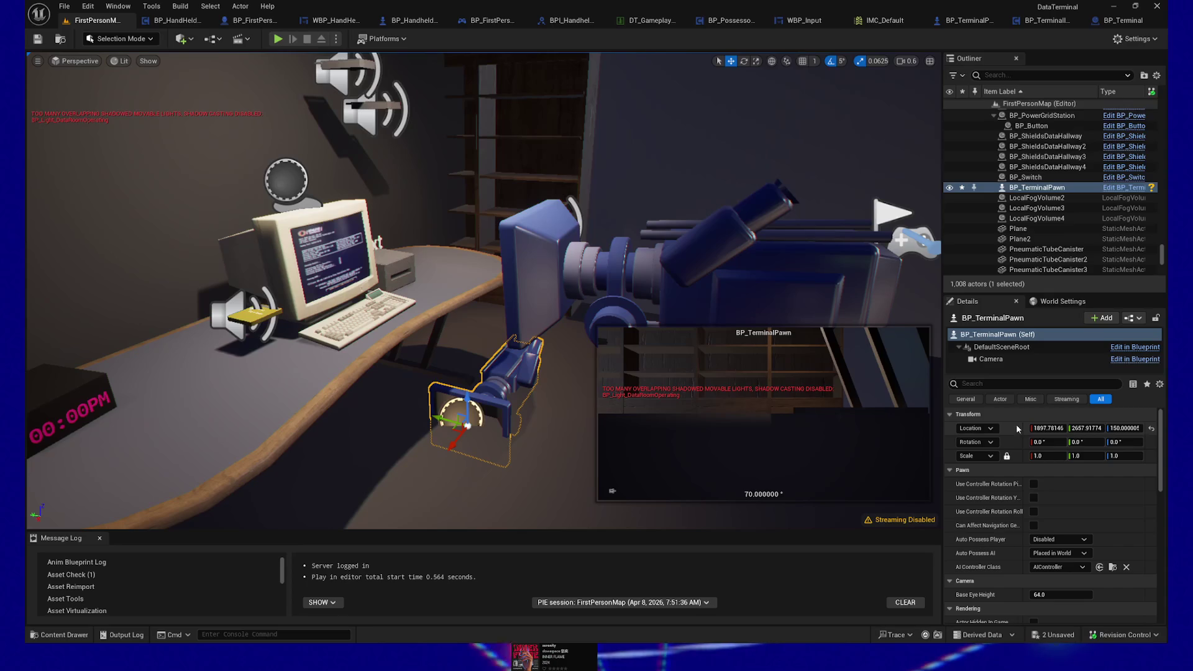
Paste the terminal camera's world location 1945, 2608.6, 261.1 onto BP_TerminalPawn.
{"action": "right_click", "coordinate": [1016, 425]}
{"action": "left_click", "coordinate": [990, 429]}
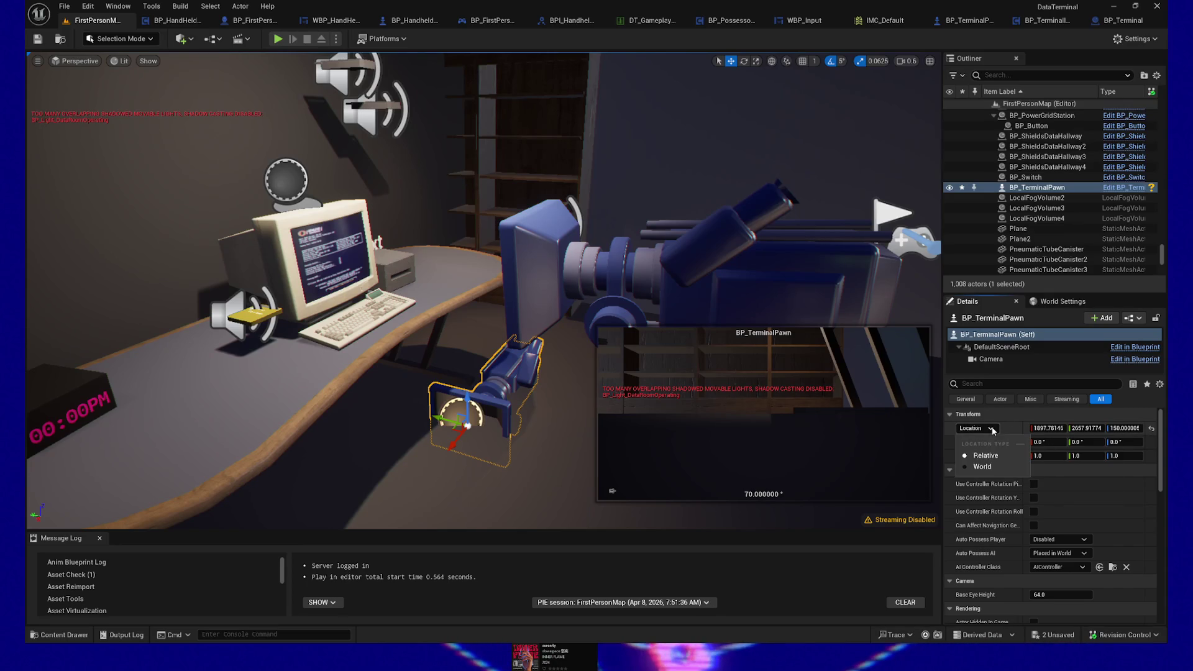
{"action": "left_click", "coordinate": [978, 465]}
{"action": "right_click", "coordinate": [1028, 429]}
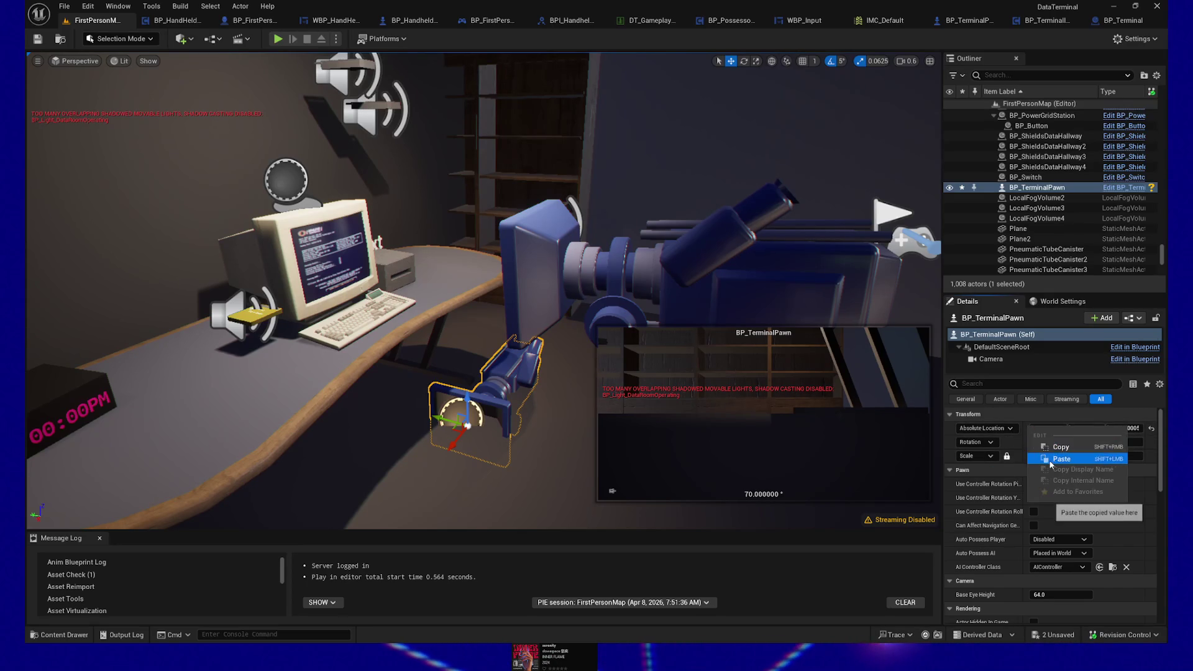
{"action": "left_click", "coordinate": [1049, 460]}
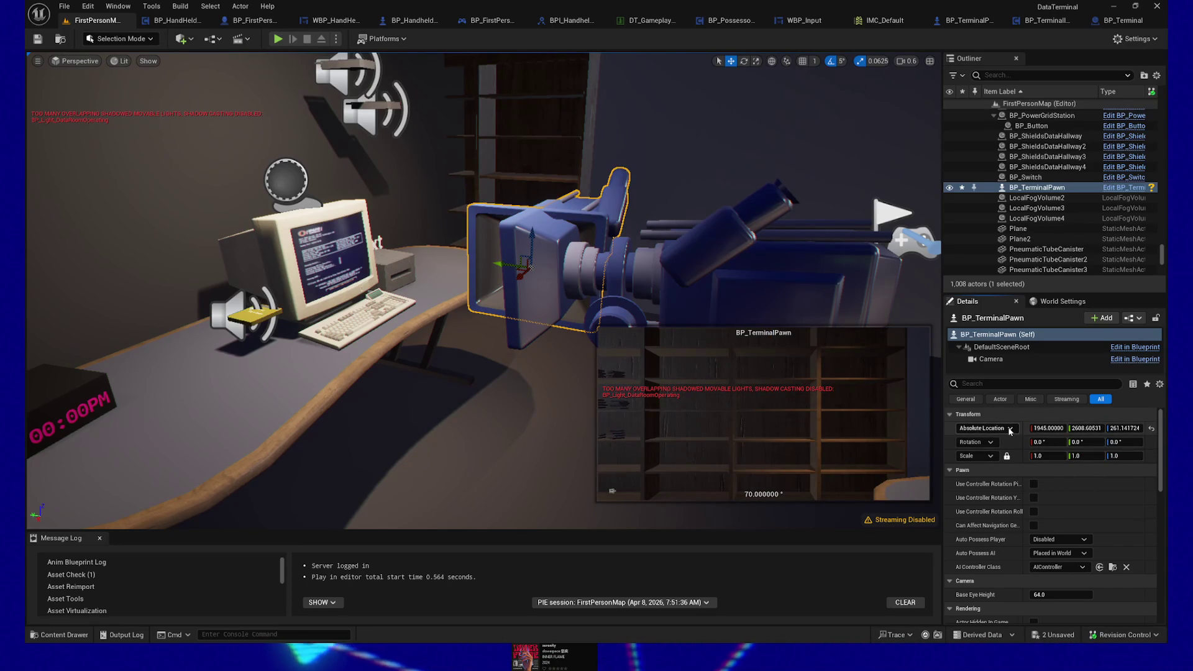
{"action": "left_click", "coordinate": [1009, 428]}
{"action": "left_click", "coordinate": [982, 453]}
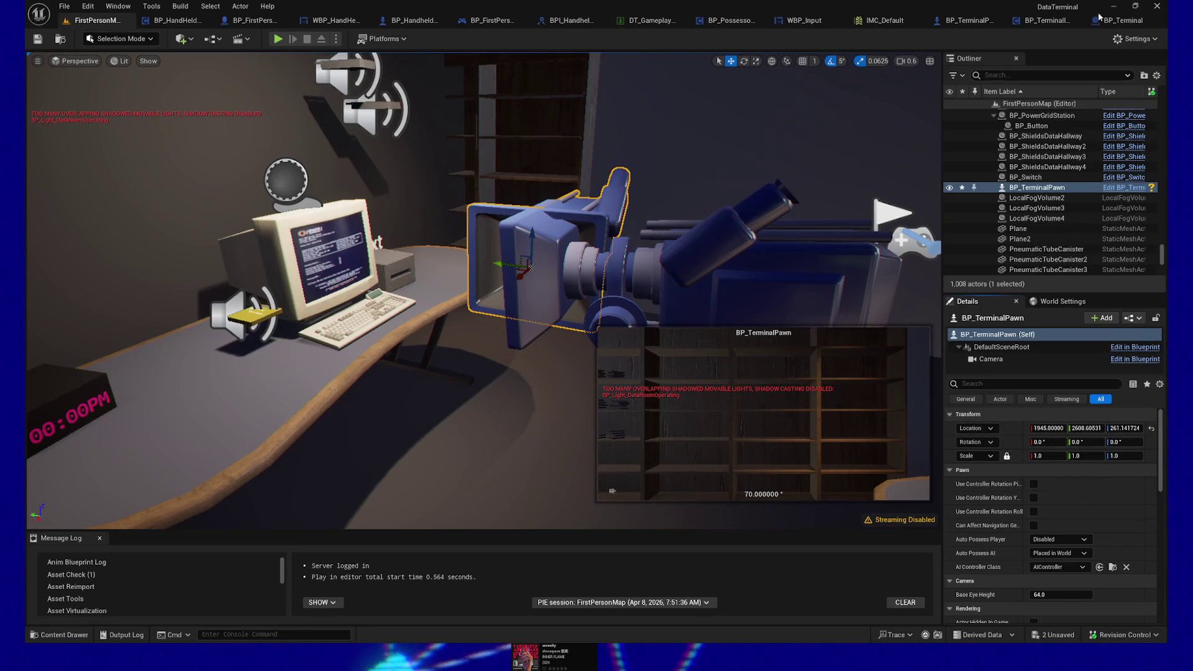
Set BP_TerminalPawn's Z rotation to 90 so it faces the terminal monitor.
{"action": "left_click", "coordinate": [773, 265]}
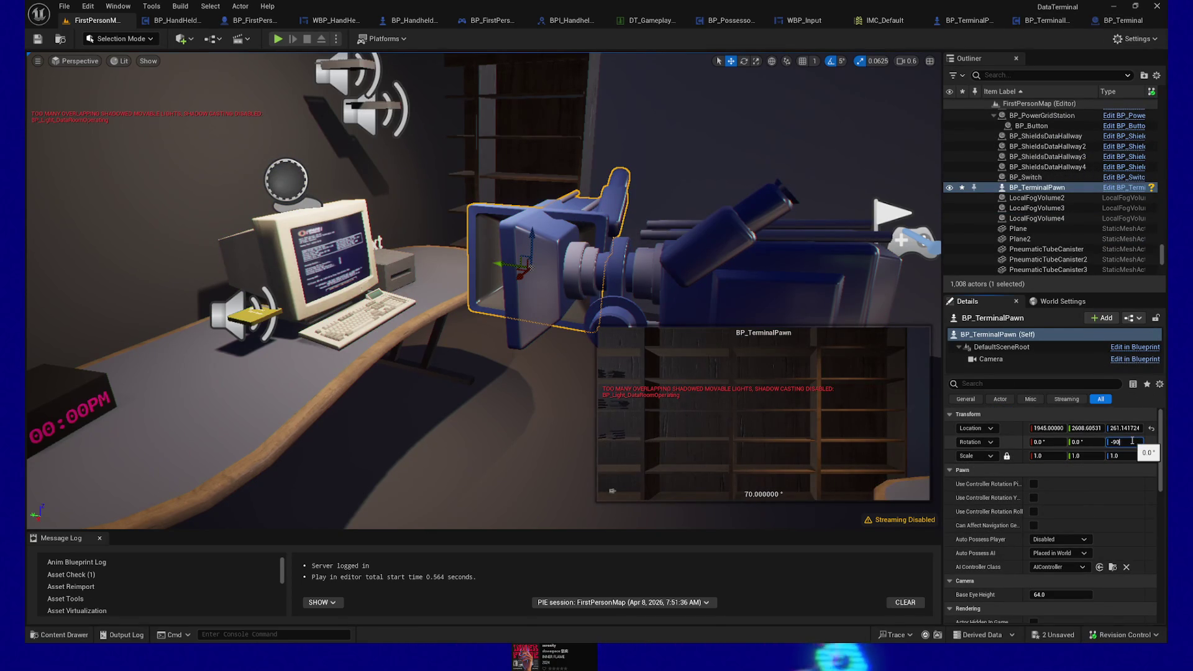
{"action": "key", "text": "Return"}
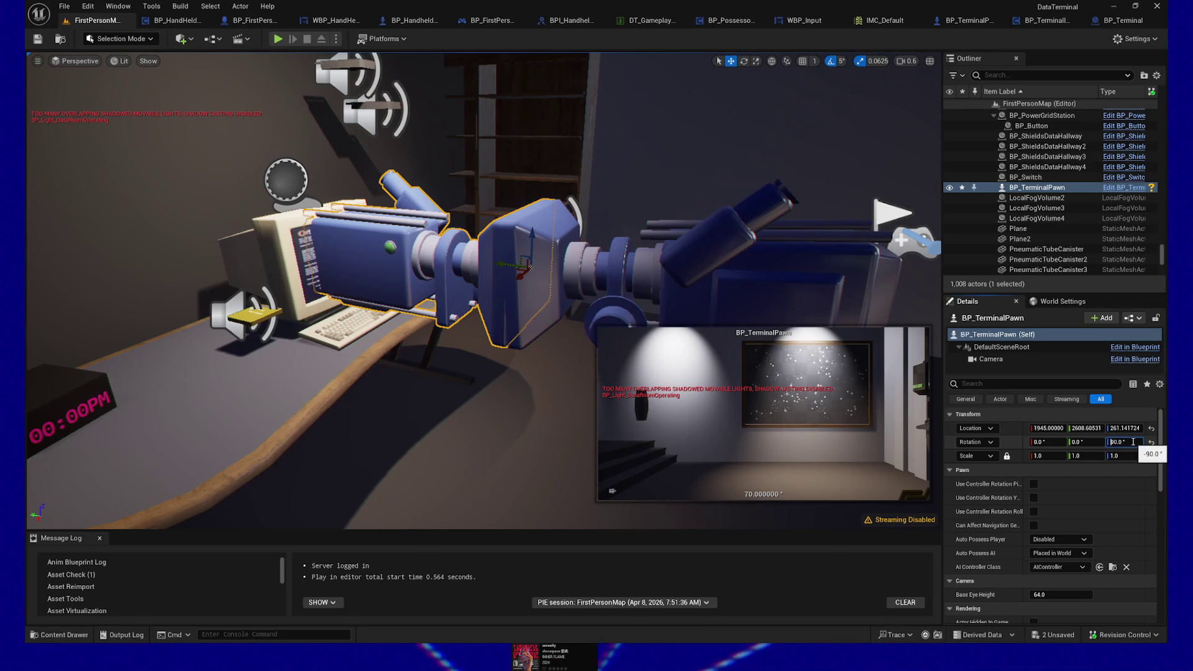
{"action": "key", "text": "Return"}
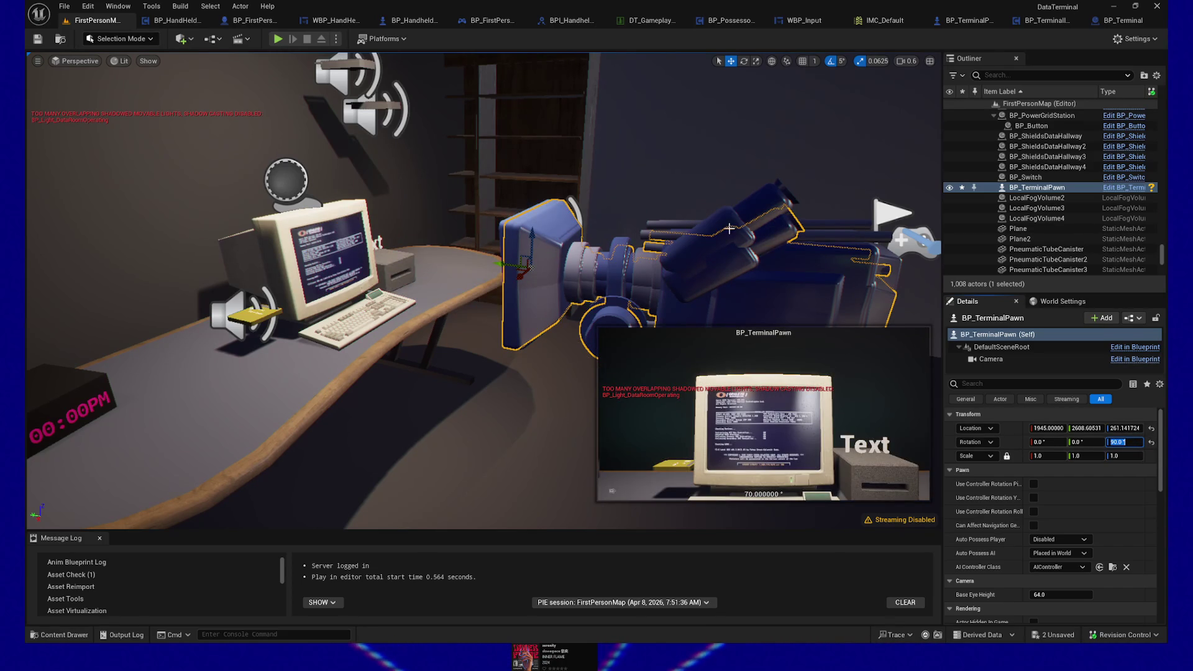
{"action": "left_click", "coordinate": [726, 220]}
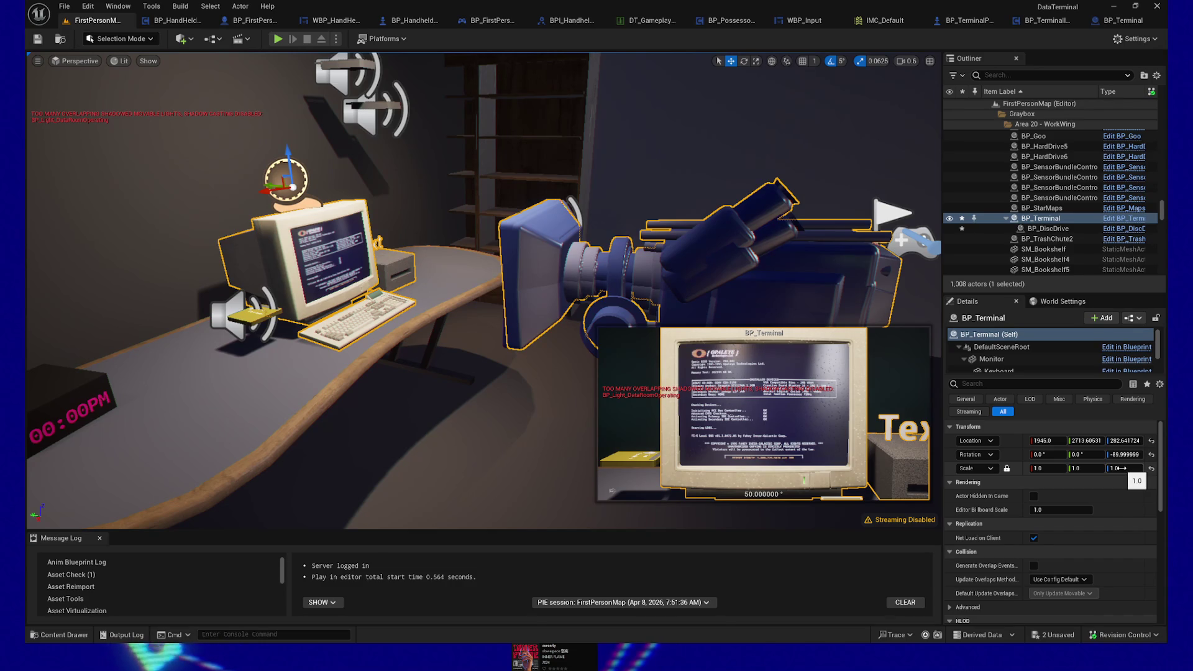
Copy Terminal_Camera's Y rotation -5.066245 onto BP_TerminalPawn, giving rotation 0, -5.07, 90.
{"action": "scroll", "coordinate": [1007, 339], "scroll_direction": "down", "scroll_amount": 1}
{"action": "left_click", "coordinate": [1007, 351]}
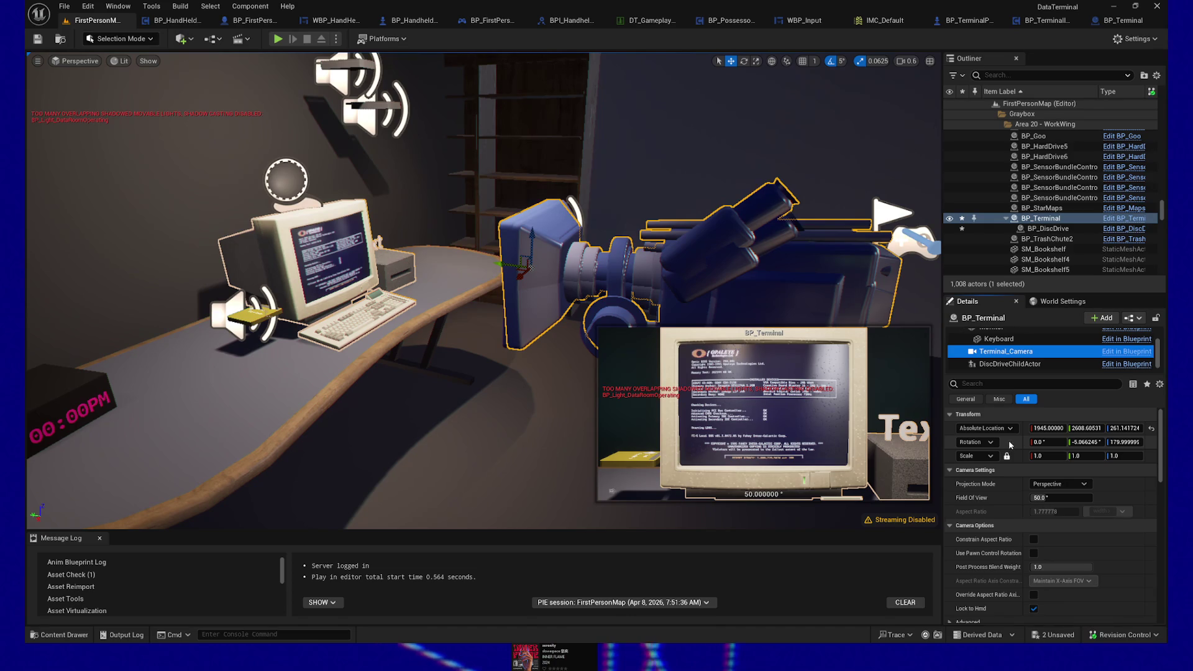
{"action": "left_click", "coordinate": [1092, 442]}
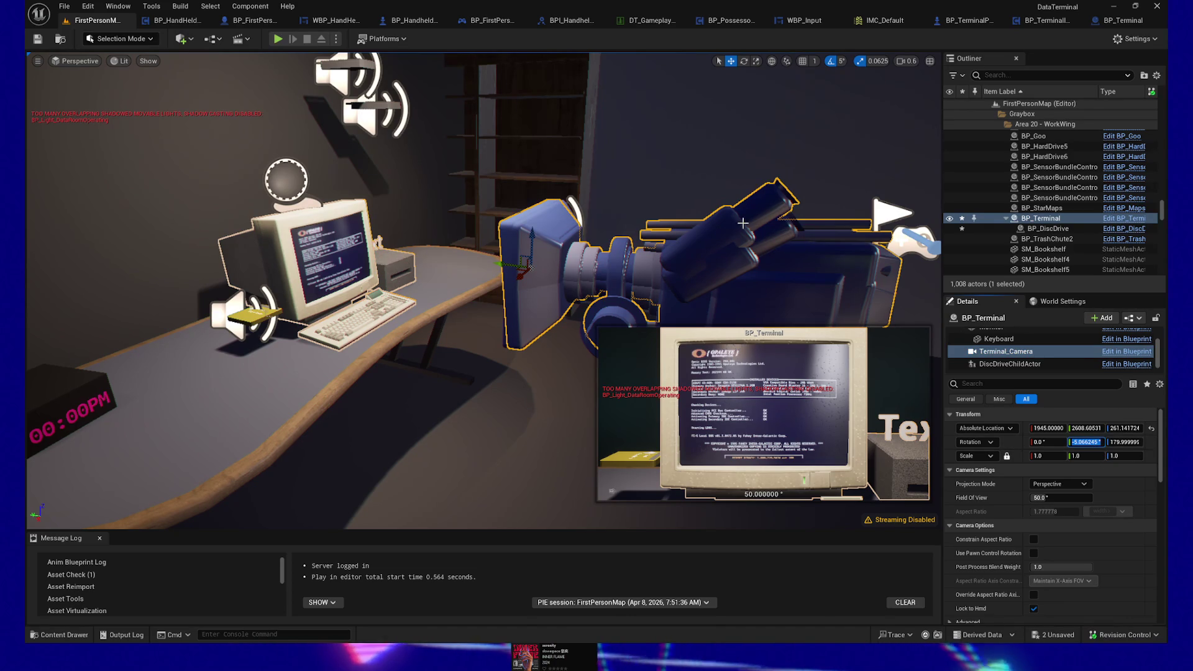
{"action": "left_click", "coordinate": [781, 272]}
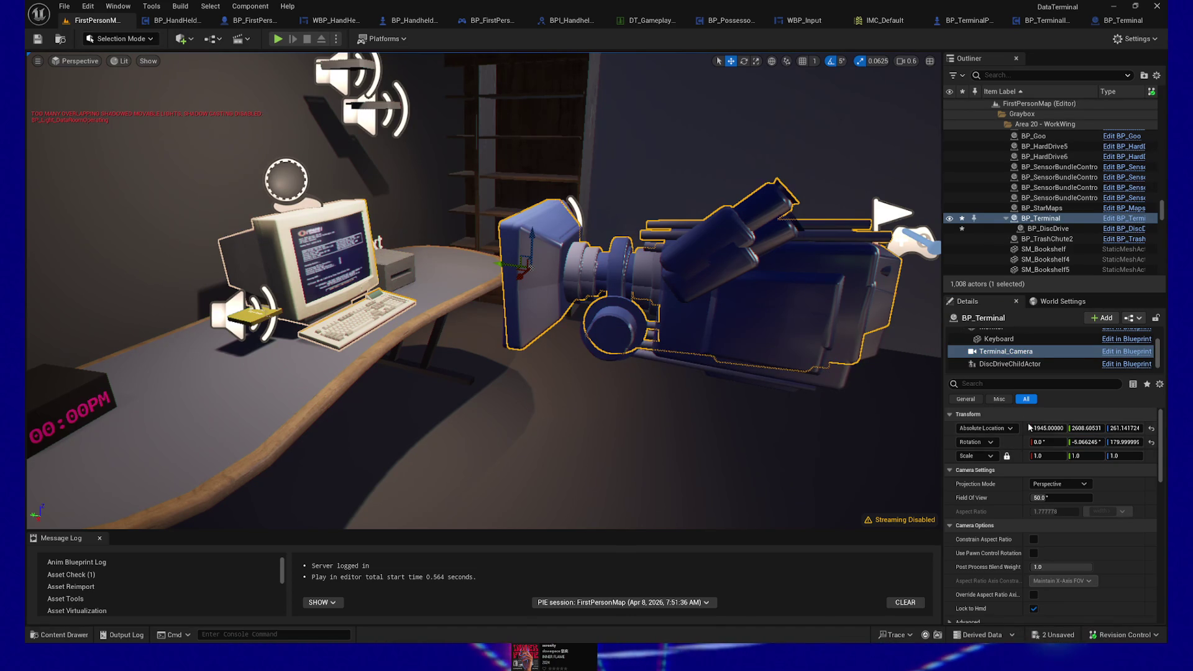
{"action": "left_click", "coordinate": [826, 372]}
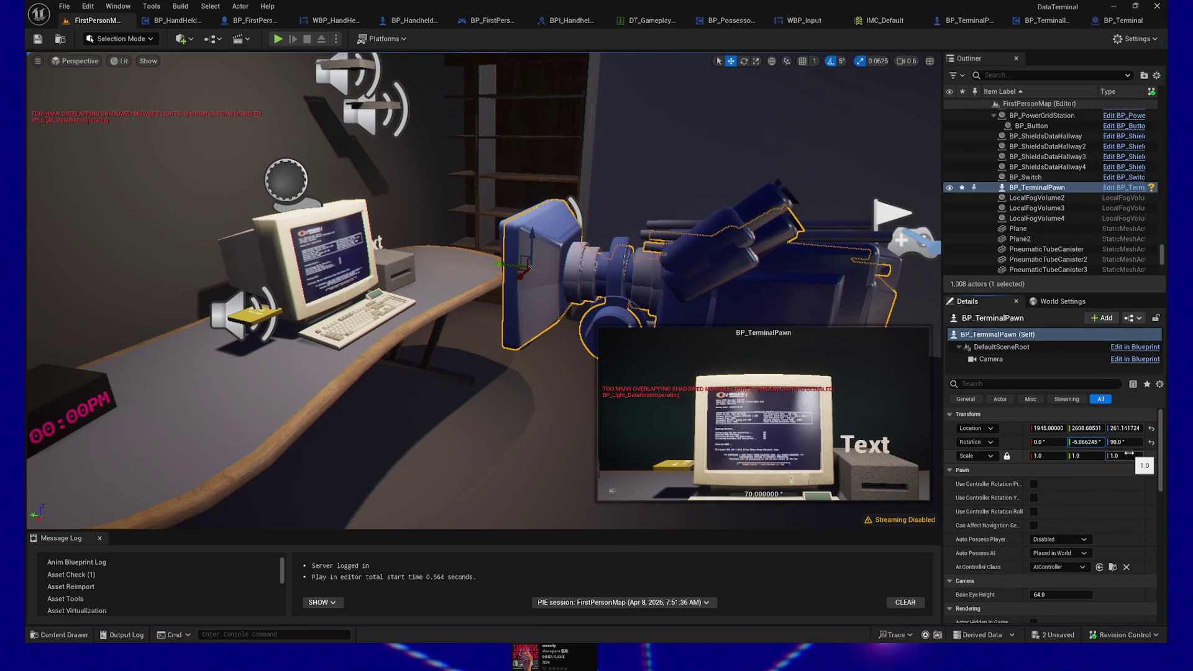
{"action": "key", "text": "Return"}
{"action": "mouse_move", "coordinate": [766, 260]}
{"action": "left_mouse_down"}
{"action": "mouse_move", "coordinate": [447, 272]}
{"action": "mouse_move", "coordinate": [447, 311]}
{"action": "mouse_move", "coordinate": [447, 272]}
{"action": "left_mouse_up"}
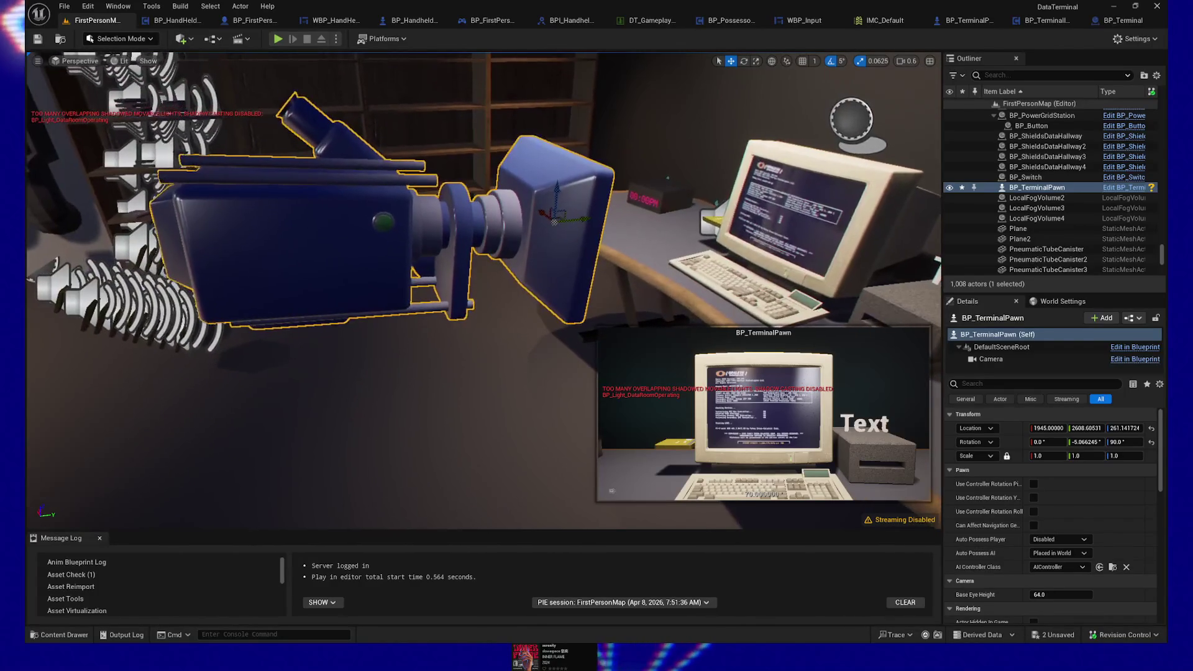
Find BP_TerminalPawn in the Outliner and open its Move To folder list.
{"action": "scroll", "coordinate": [770, 274], "scroll_direction": "down", "scroll_amount": 4}
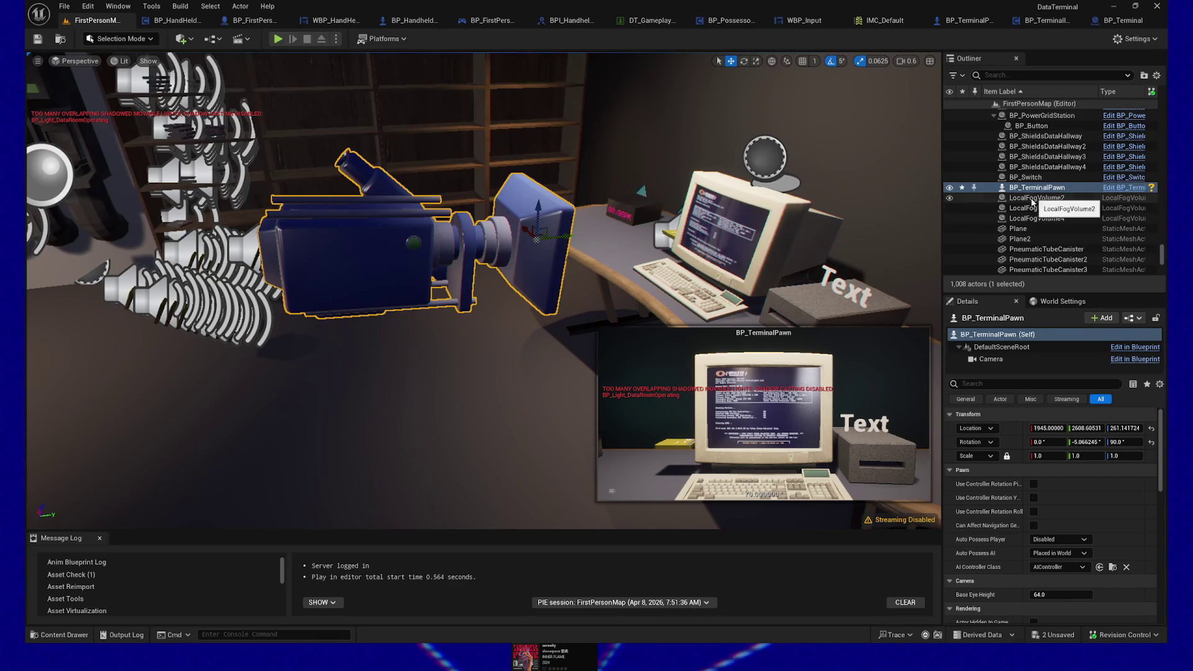
{"action": "scroll", "coordinate": [1027, 189], "scroll_direction": "up", "scroll_amount": 10}
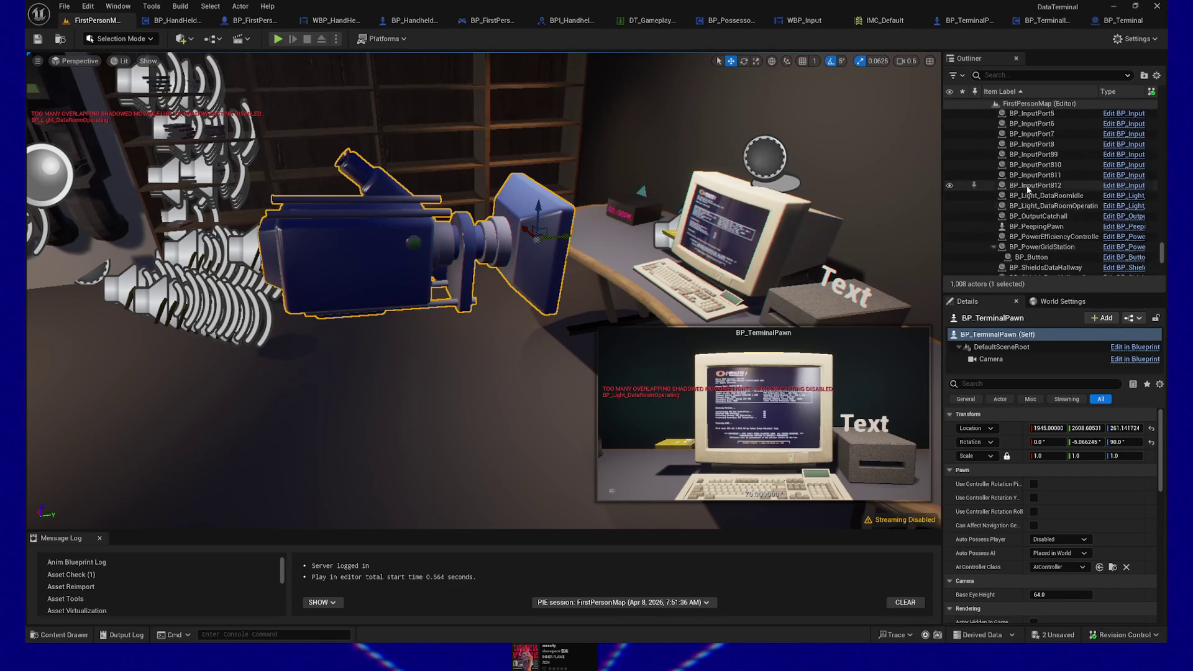
{"action": "scroll", "coordinate": [1027, 189], "scroll_direction": "down", "scroll_amount": 5}
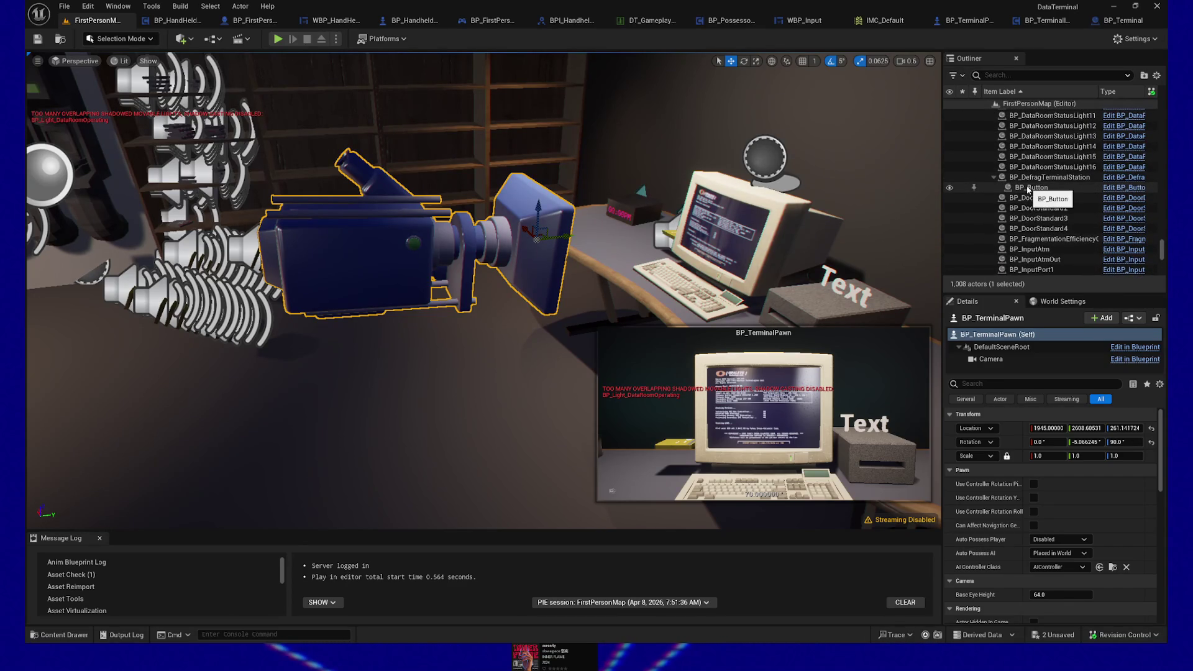
{"action": "scroll", "coordinate": [1027, 189], "scroll_direction": "down", "scroll_amount": 15}
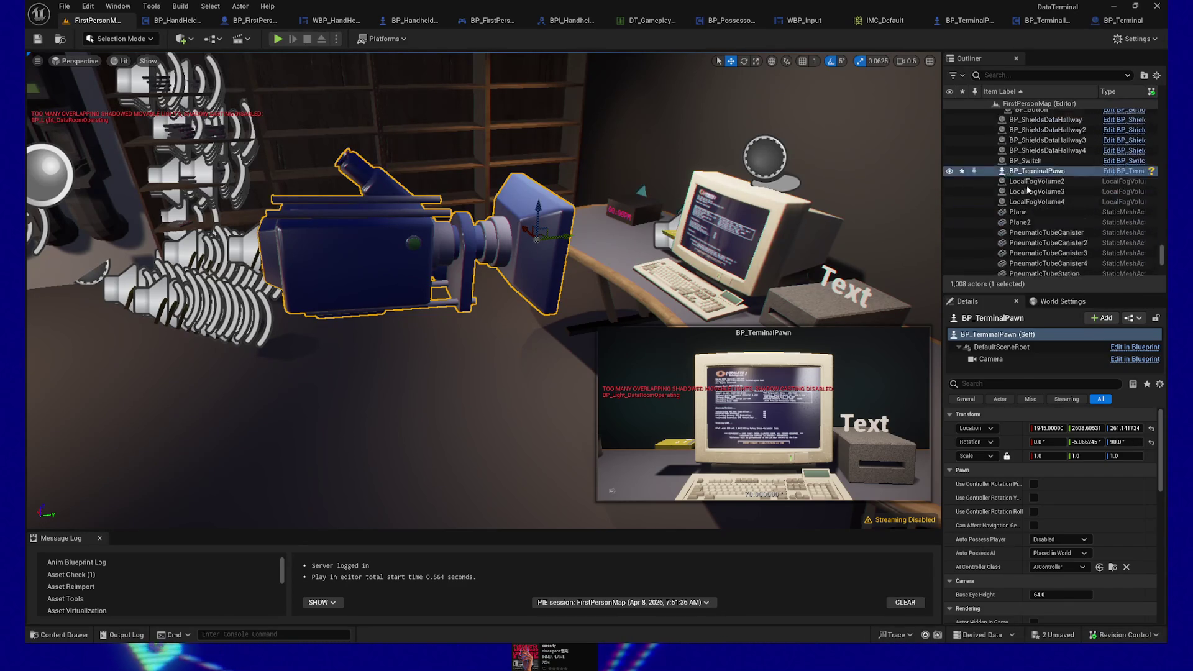
{"action": "scroll", "coordinate": [1027, 189], "scroll_direction": "up", "scroll_amount": 5}
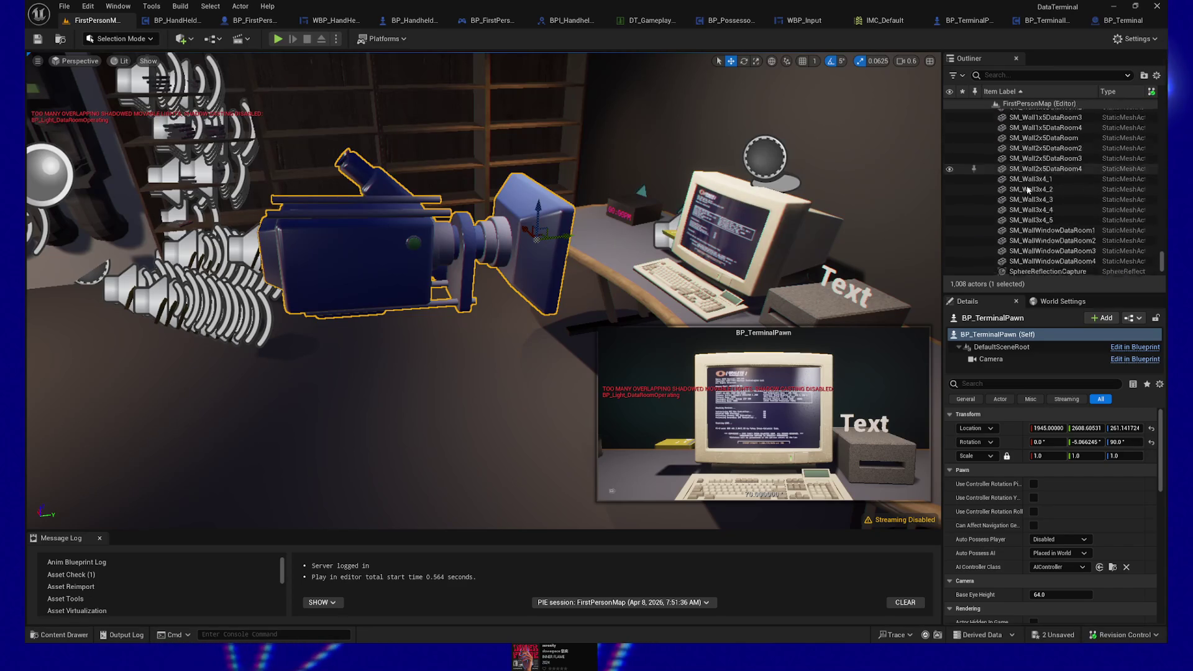
{"action": "scroll", "coordinate": [1026, 189], "scroll_direction": "up", "scroll_amount": 10}
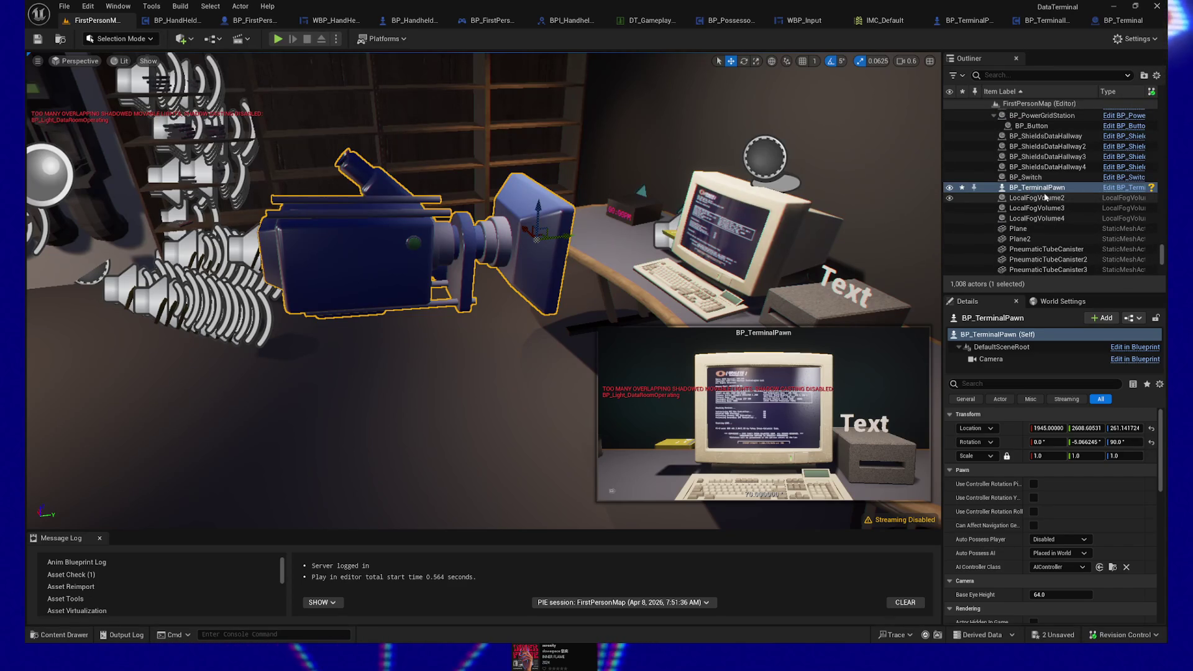
{"action": "right_click", "coordinate": [1006, 187]}
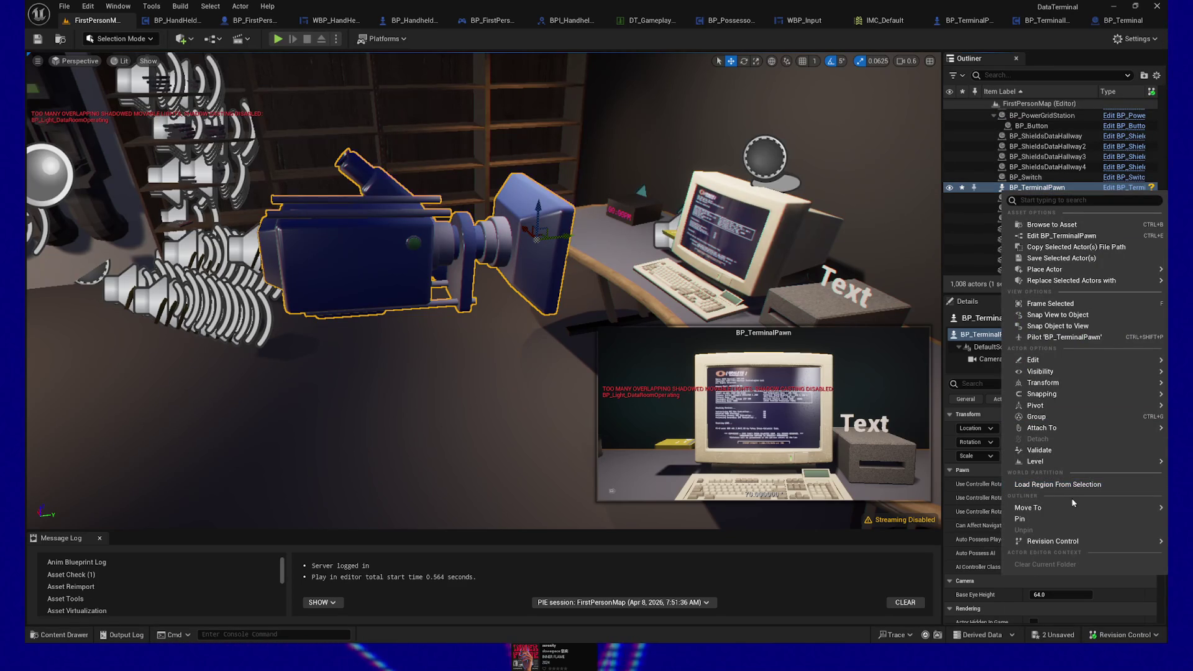
{"action": "mouse_move", "coordinate": [1070, 508]}
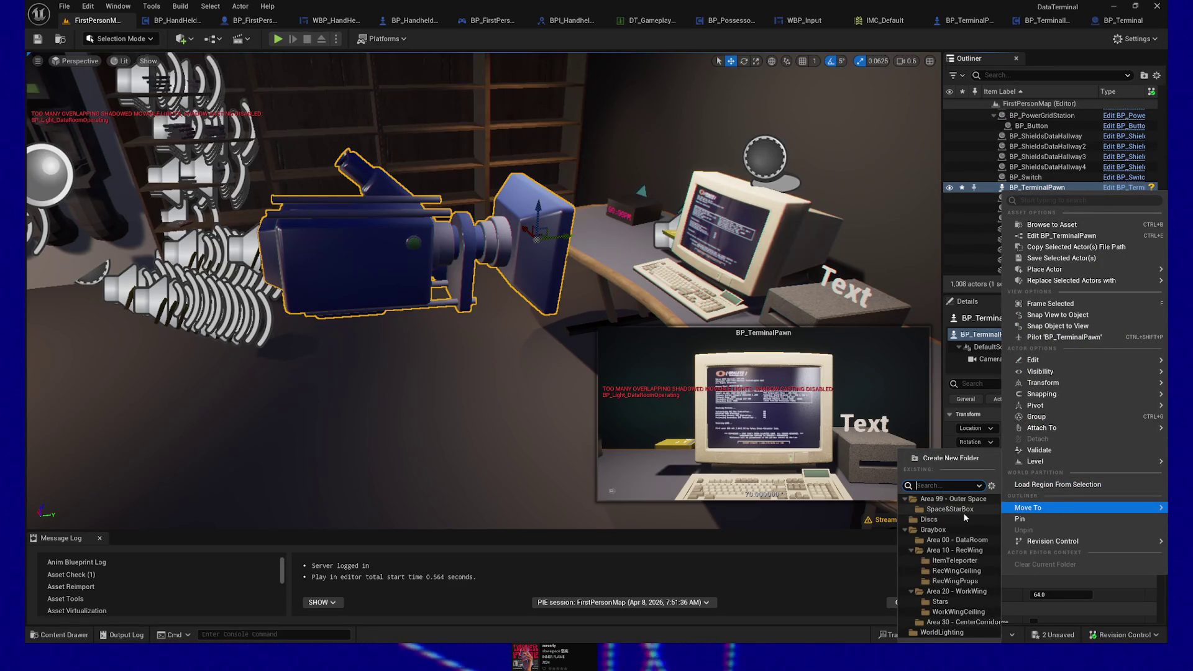
Expand Graybox > Area 20 - WorkWing and move the pawn into that folder.
{"action": "left_click", "coordinate": [905, 499]}
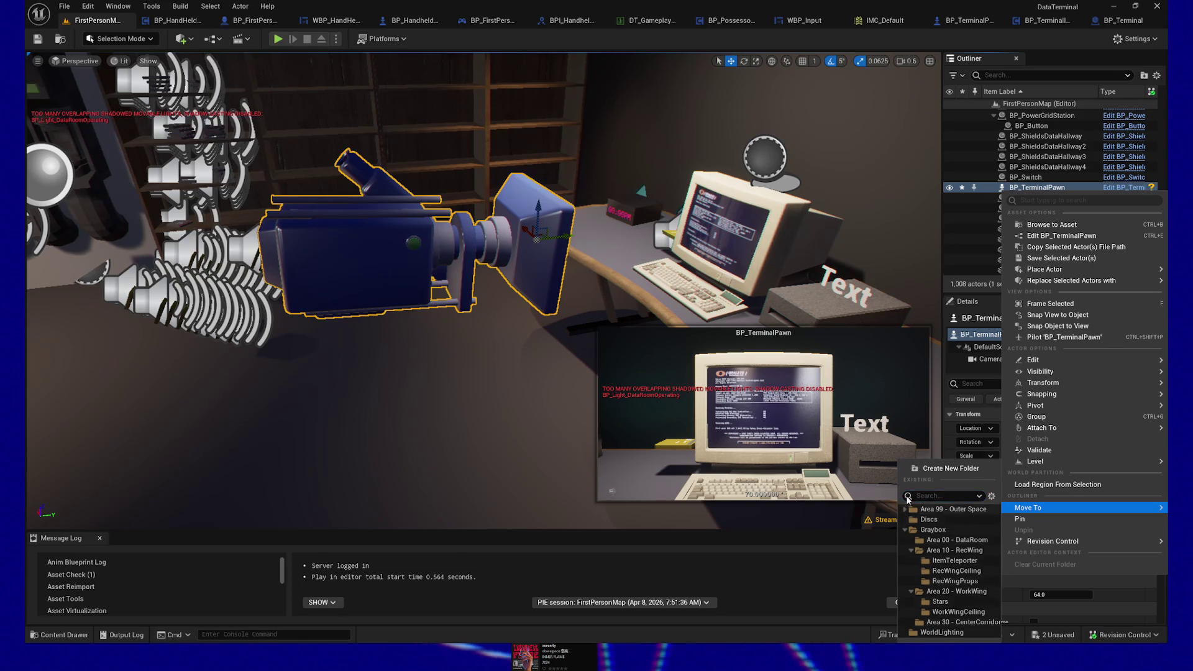
{"action": "left_click", "coordinate": [905, 528]}
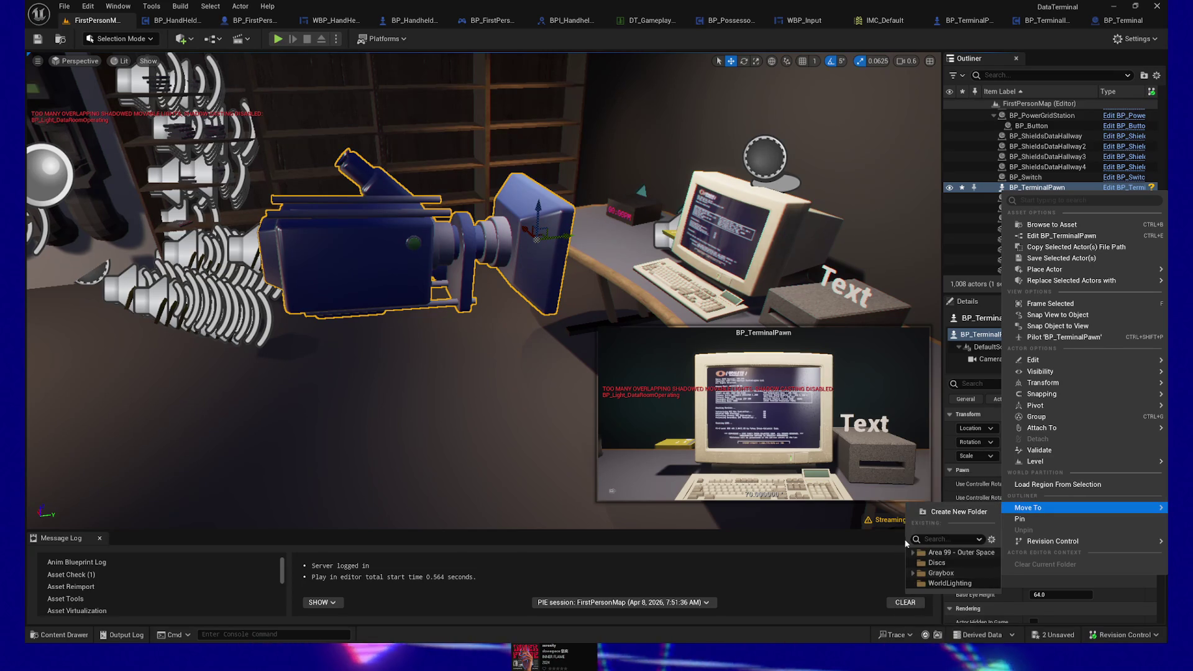
{"action": "left_click", "coordinate": [913, 573]}
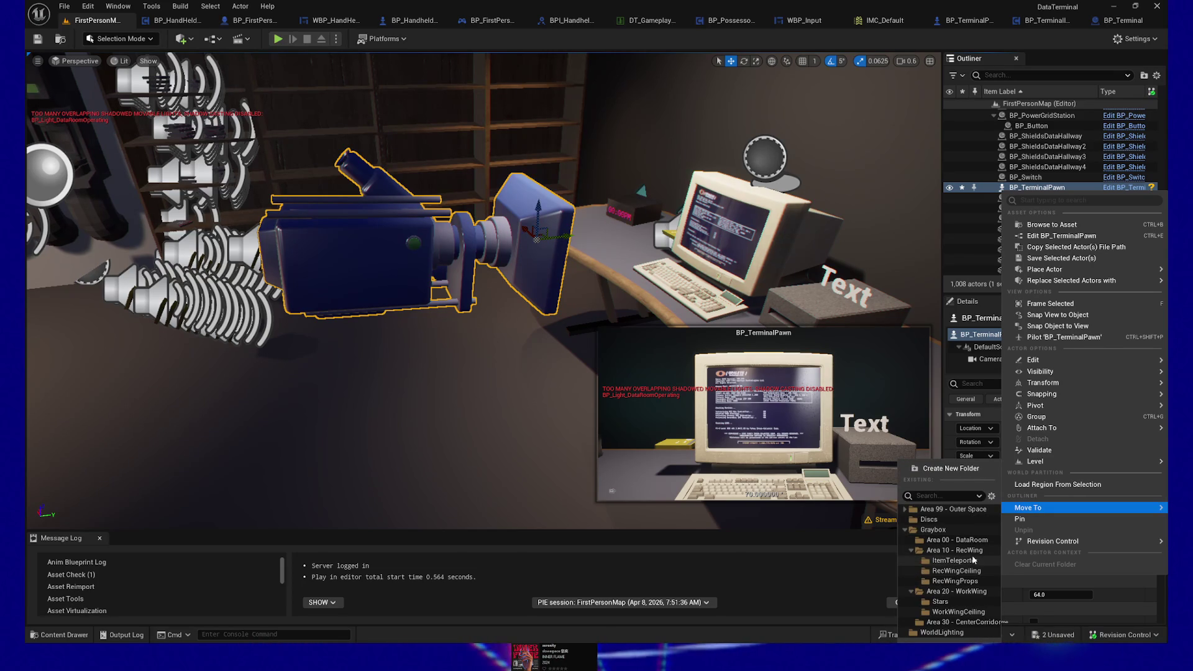
{"action": "left_click", "coordinate": [911, 551]}
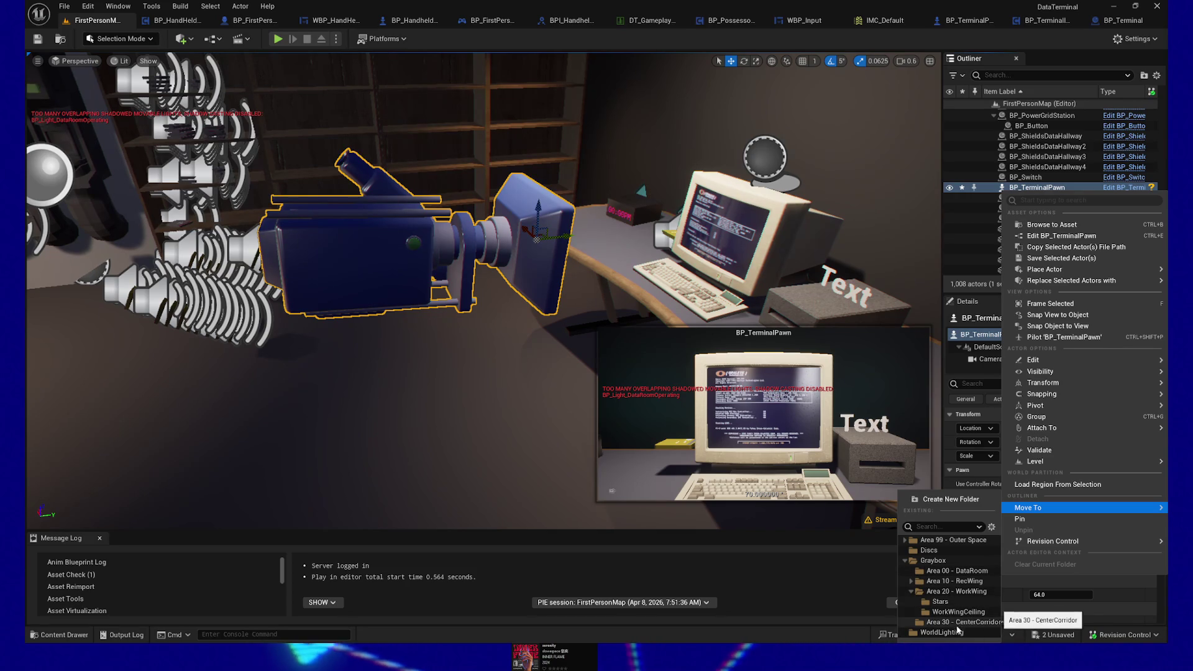
{"action": "left_click", "coordinate": [911, 592]}
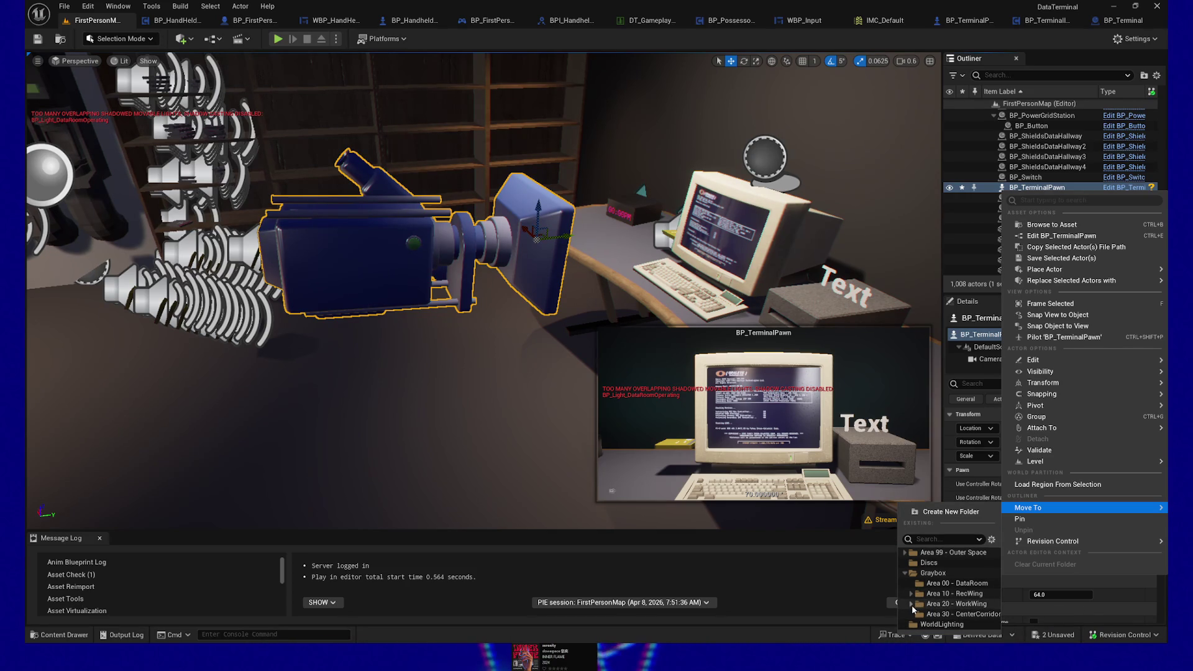
{"action": "left_click", "coordinate": [912, 605]}
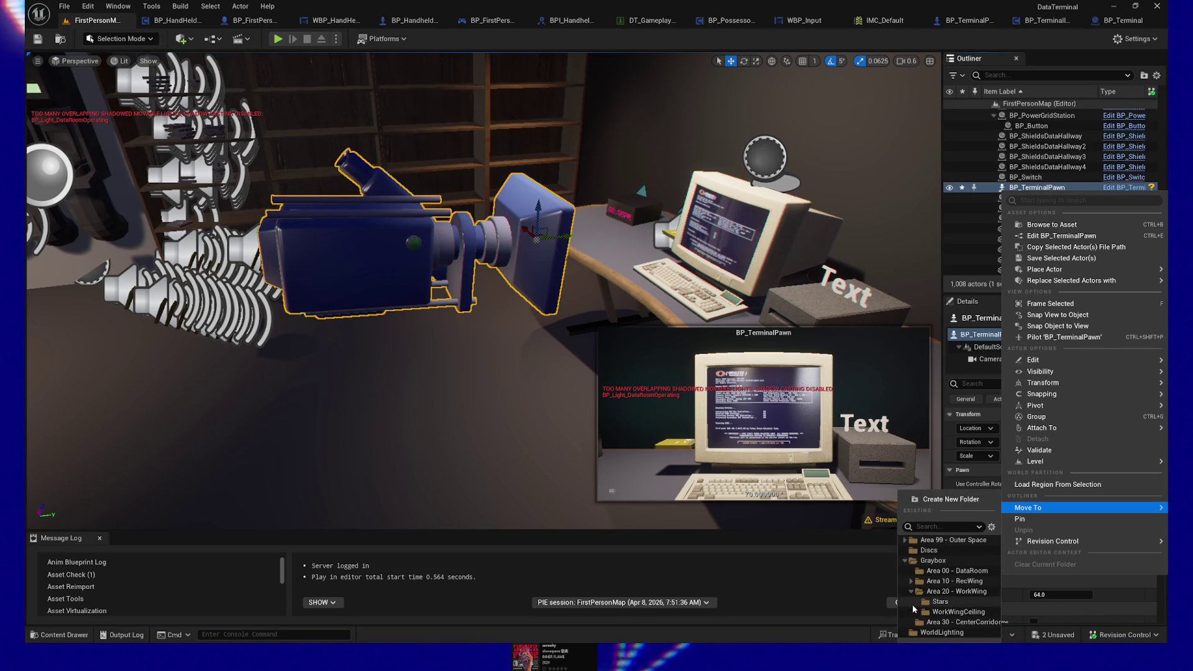
{"action": "left_click", "coordinate": [960, 591]}
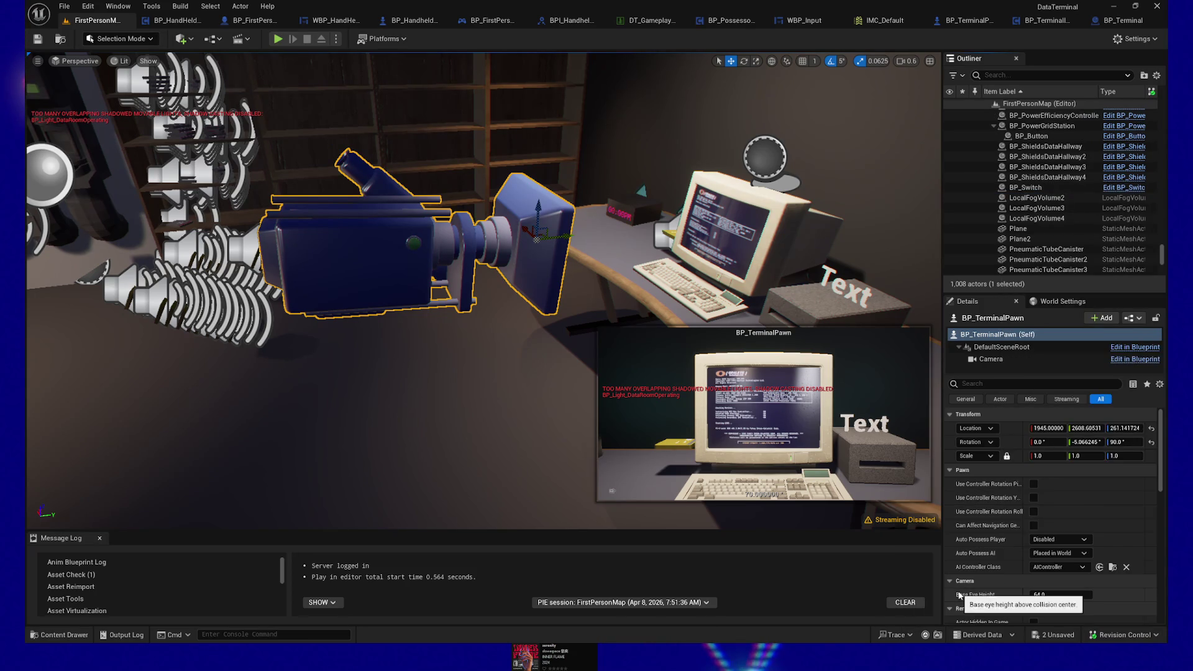
Scroll the Outliner to Graybox > Area 20 - WorkWing, showing BP_TerminalPawn beneath BP_Terminal.
{"action": "scroll", "coordinate": [1068, 195], "scroll_direction": "up", "scroll_amount": 2}
{"action": "scroll", "coordinate": [1068, 195], "scroll_direction": "up", "scroll_amount": 10}
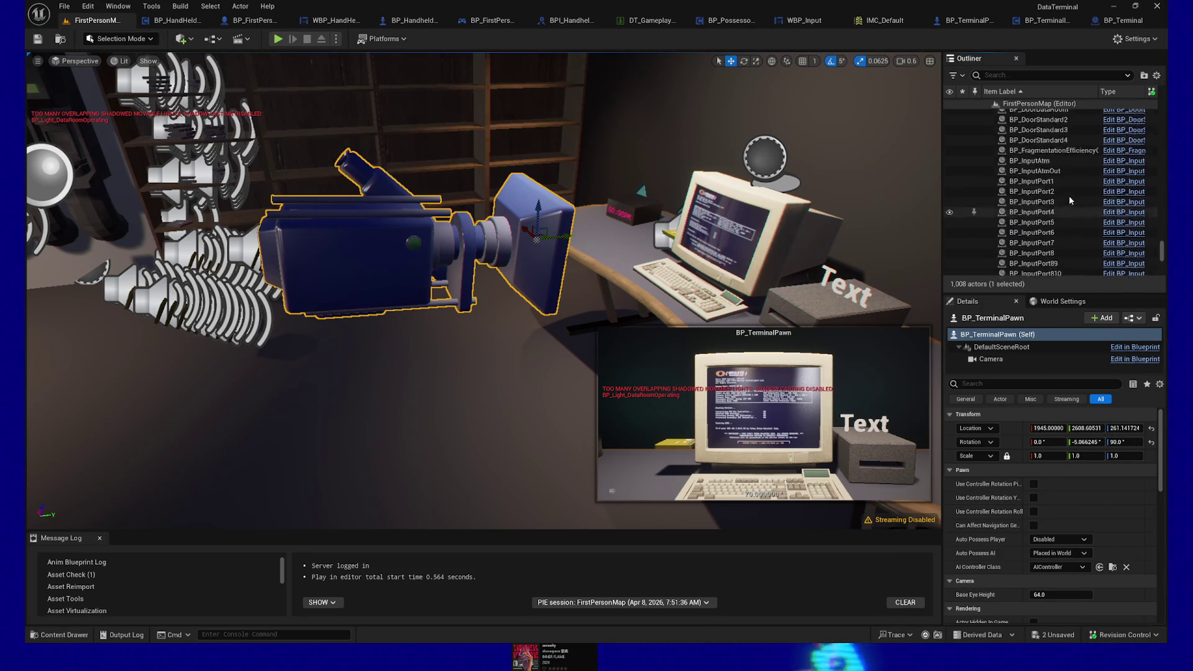
{"action": "scroll", "coordinate": [1069, 199], "scroll_direction": "up", "scroll_amount": 10}
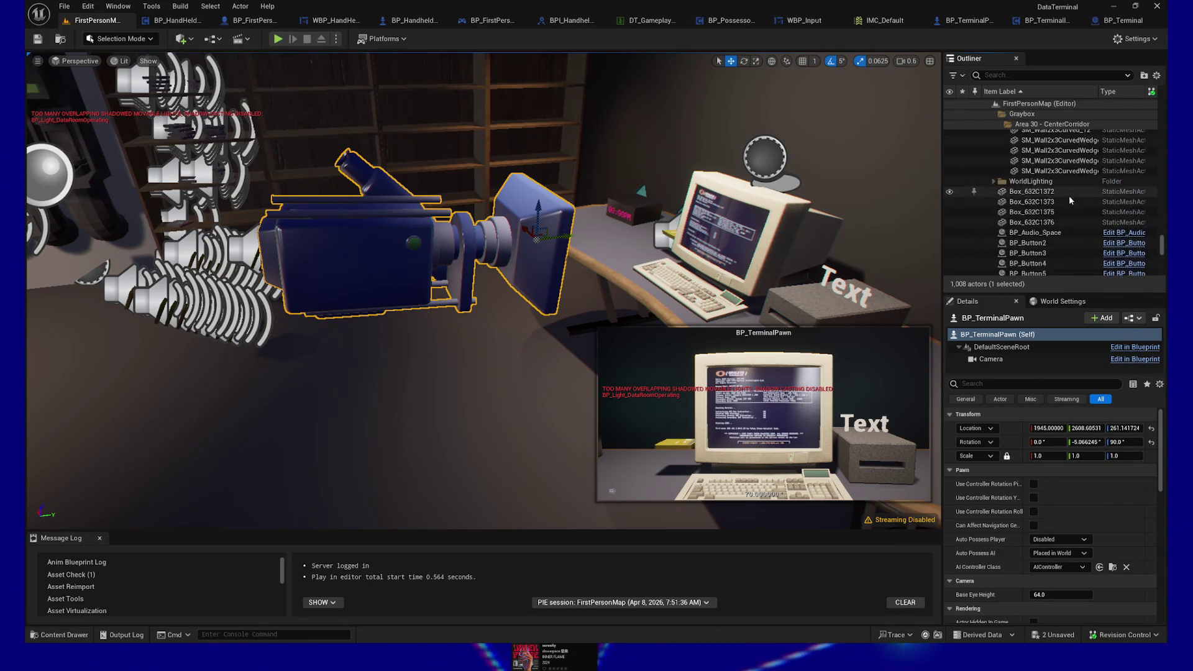
{"action": "scroll", "coordinate": [1068, 195], "scroll_direction": "down", "scroll_amount": 5}
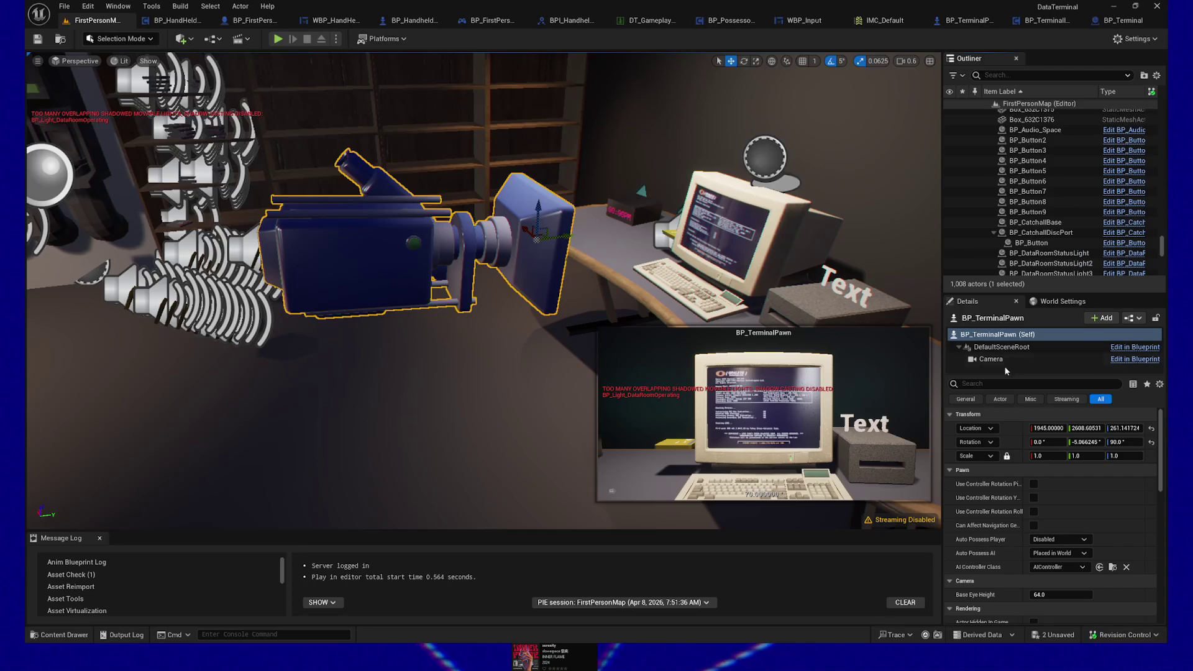
{"action": "scroll", "coordinate": [1072, 150], "scroll_direction": "down", "scroll_amount": 5}
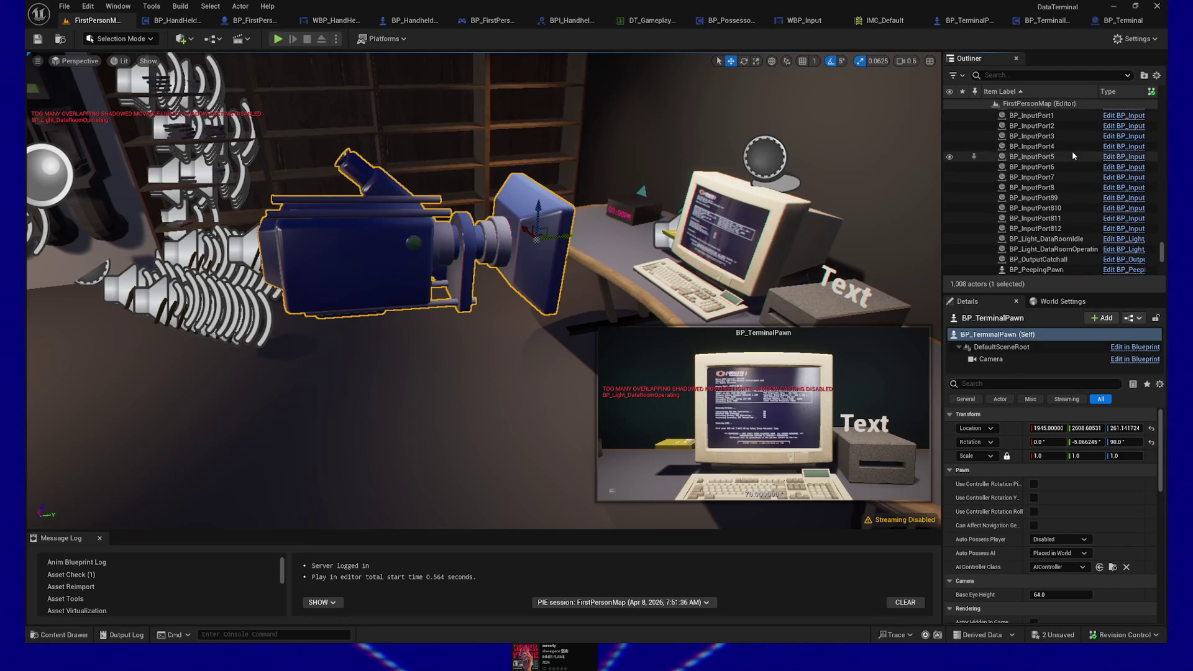
{"action": "scroll", "coordinate": [1072, 155], "scroll_direction": "down", "scroll_amount": 10}
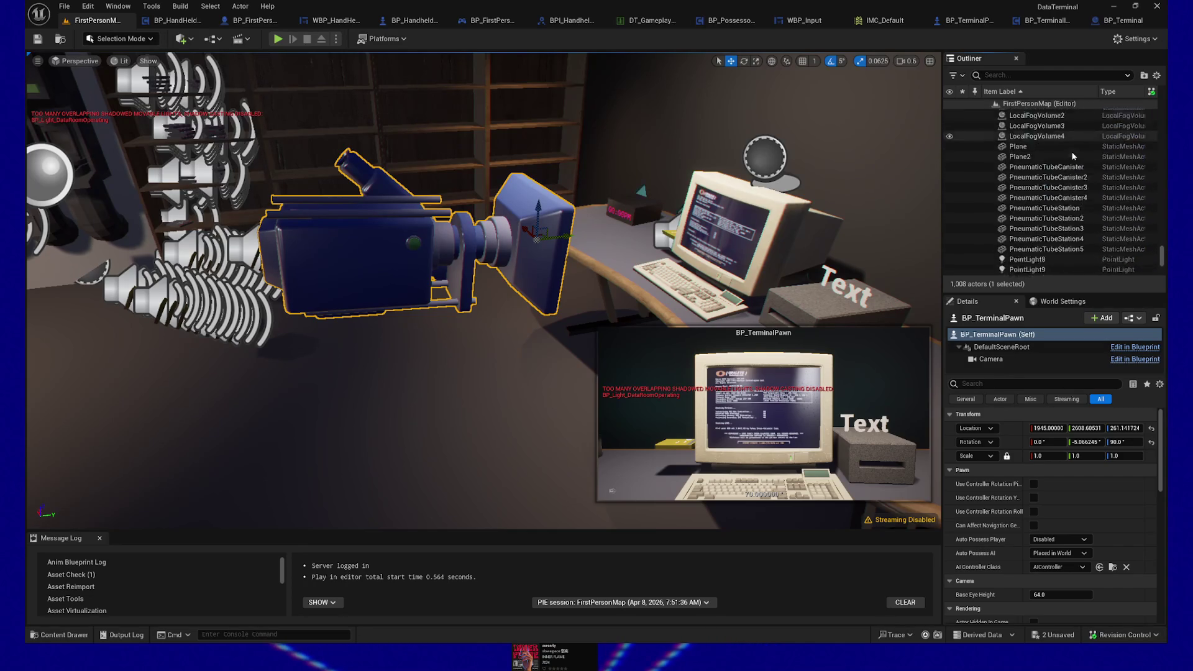
{"action": "scroll", "coordinate": [1072, 155], "scroll_direction": "down", "scroll_amount": 15}
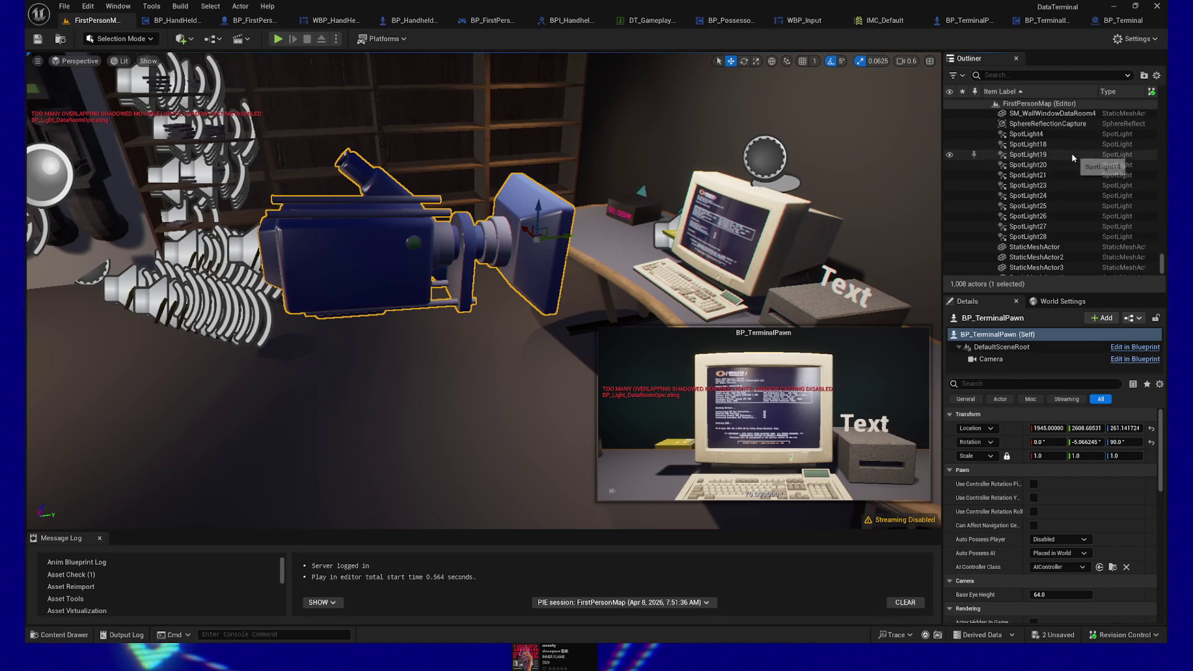
{"action": "scroll", "coordinate": [1072, 157], "scroll_direction": "up", "scroll_amount": 20}
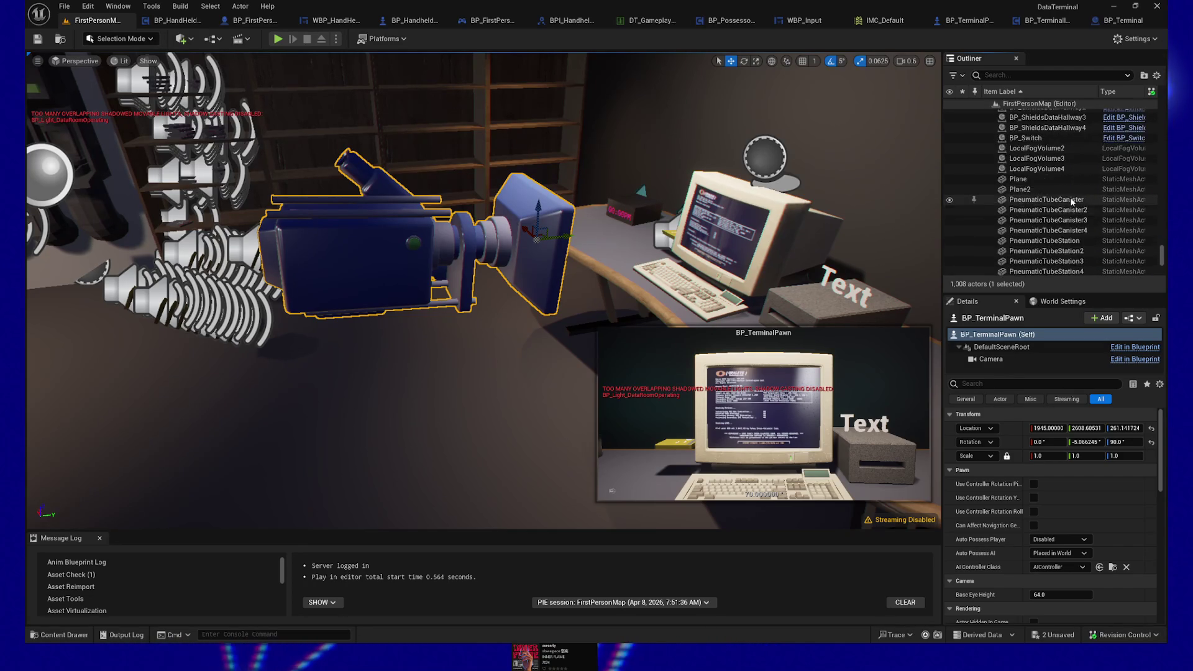
{"action": "scroll", "coordinate": [1071, 200], "scroll_direction": "up", "scroll_amount": 15}
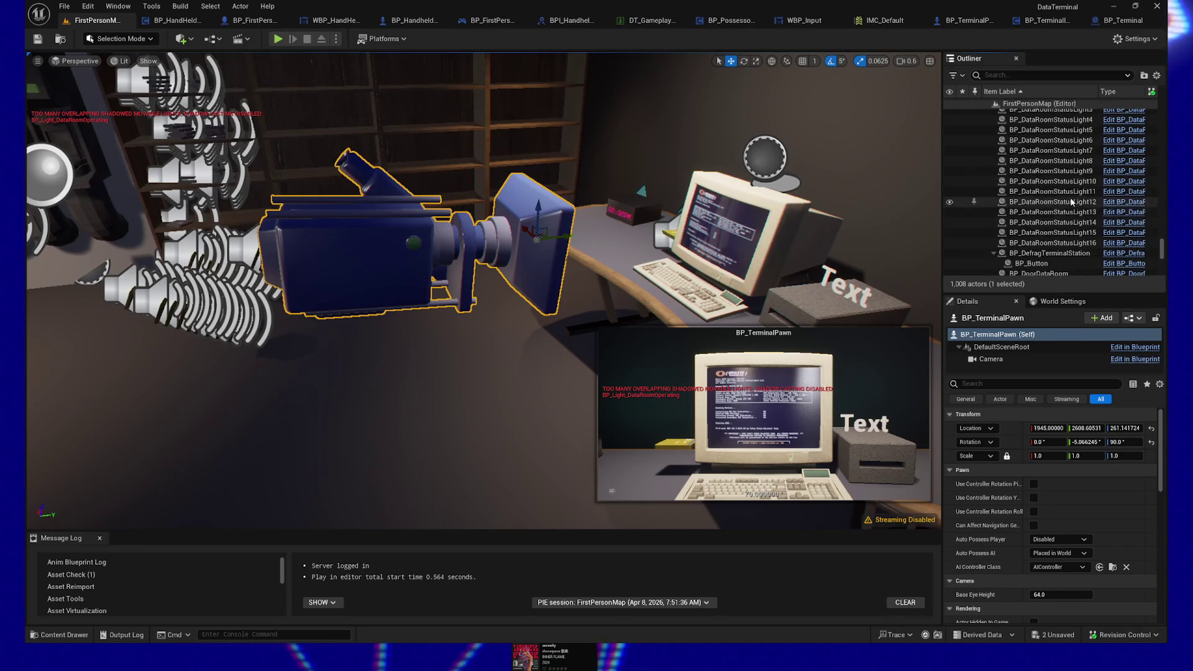
{"action": "scroll", "coordinate": [1070, 202], "scroll_direction": "up", "scroll_amount": 10}
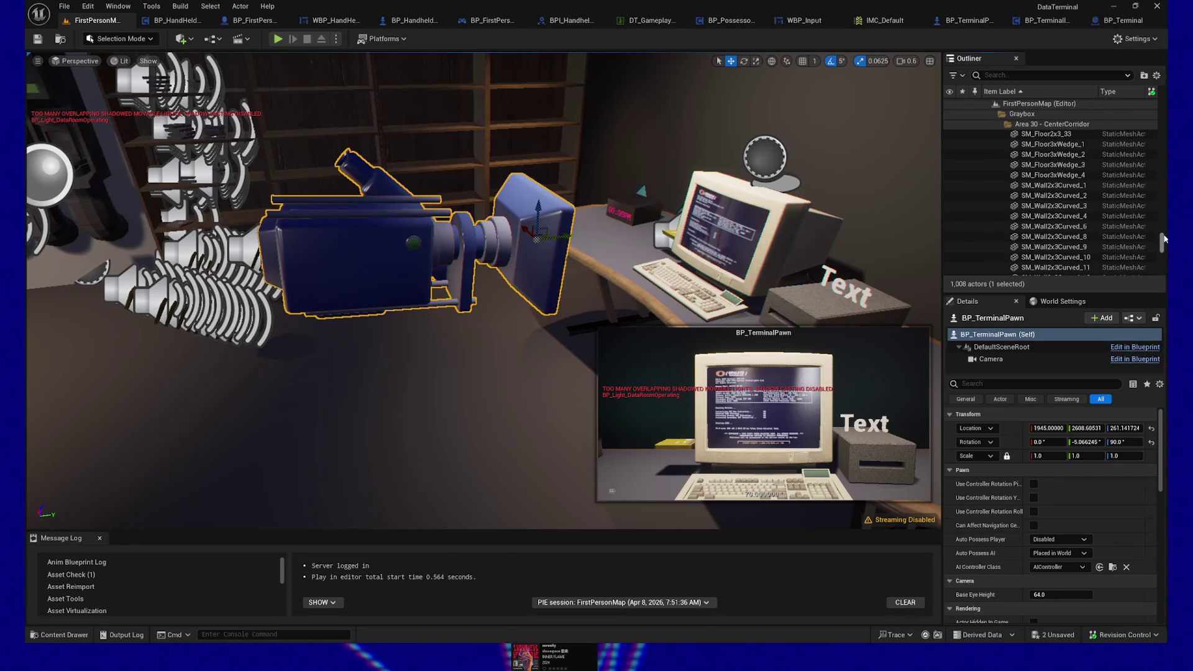
{"action": "left_click_drag", "start_coordinate": [1164, 244], "coordinate": [1166, 212]}
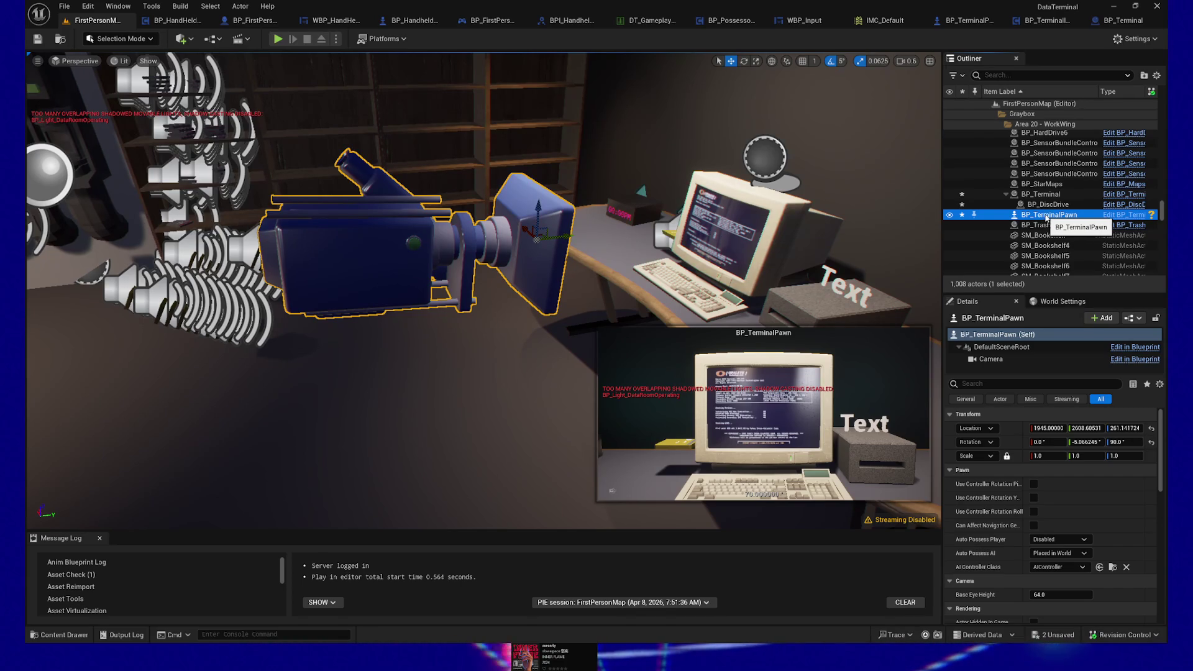
Inspect BP_Terminal's Terminal_Camera settings, toggling Show Only Modified Properties, to confirm its 50.0 FOV.
{"action": "left_click", "coordinate": [1046, 195]}
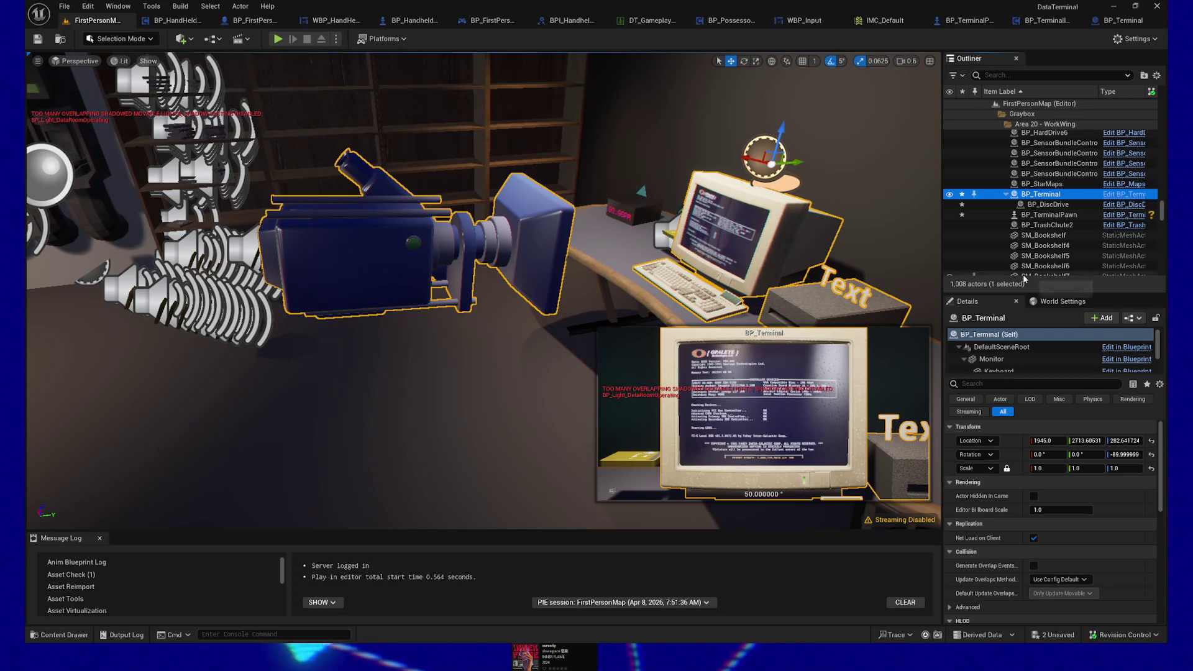
{"action": "left_click_drag", "start_coordinate": [1026, 293], "coordinate": [1027, 270]}
{"action": "left_click_drag", "start_coordinate": [1017, 356], "coordinate": [1017, 375]}
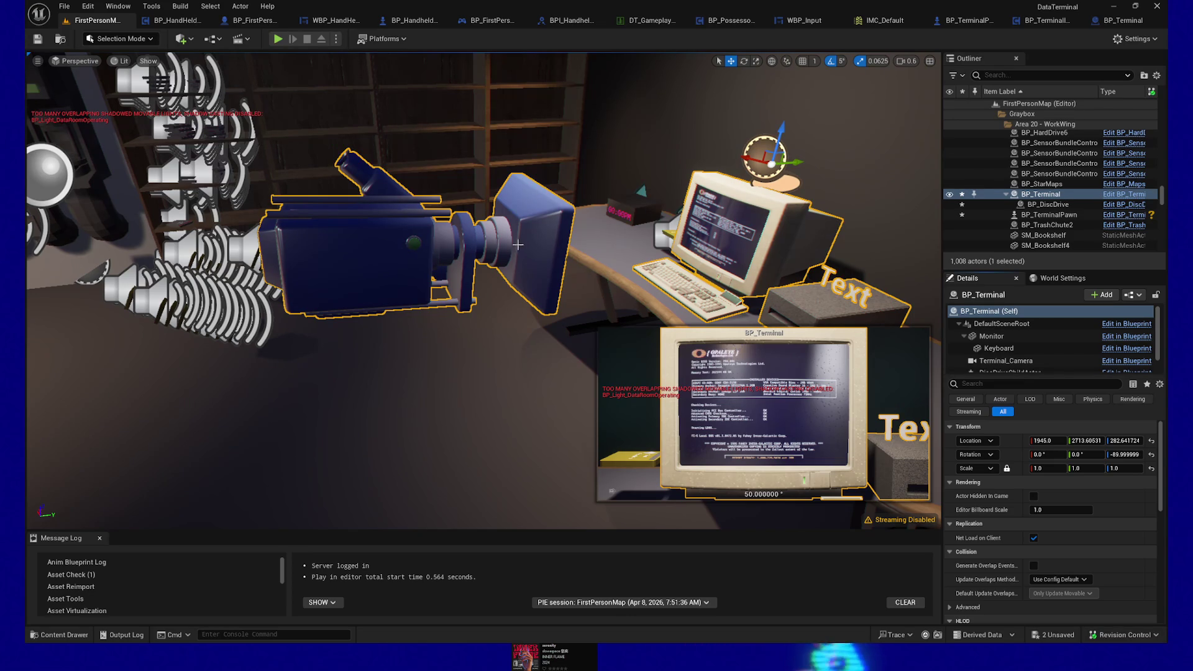
{"action": "left_click", "coordinate": [1006, 360]}
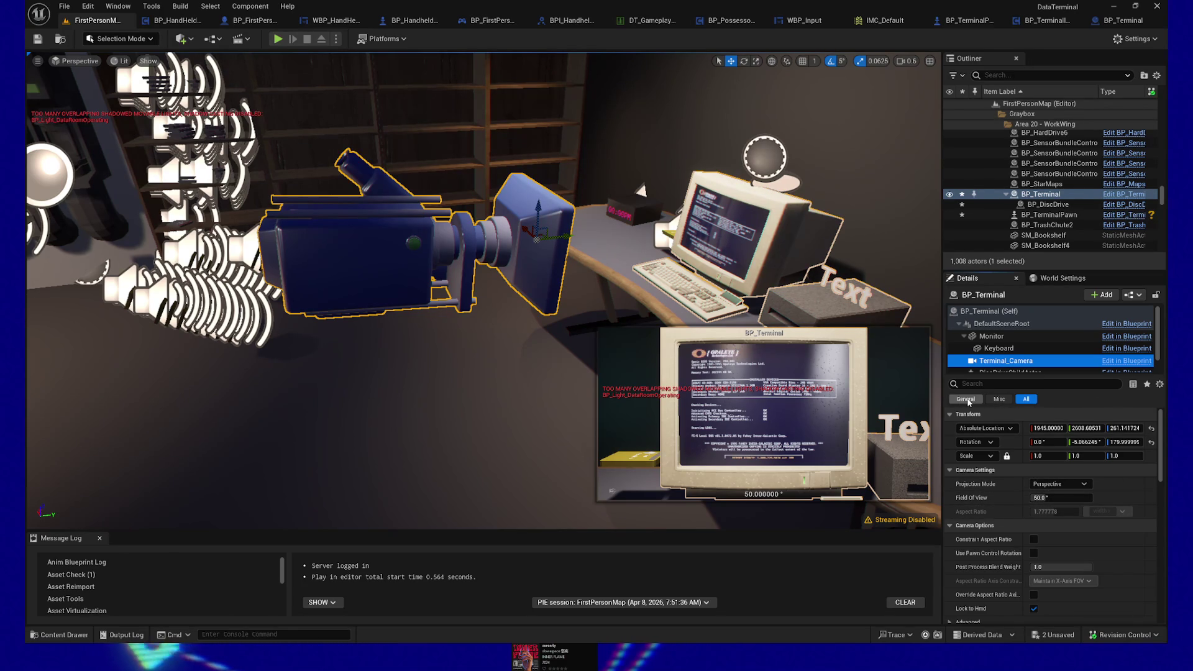
{"action": "left_click", "coordinate": [1159, 384]}
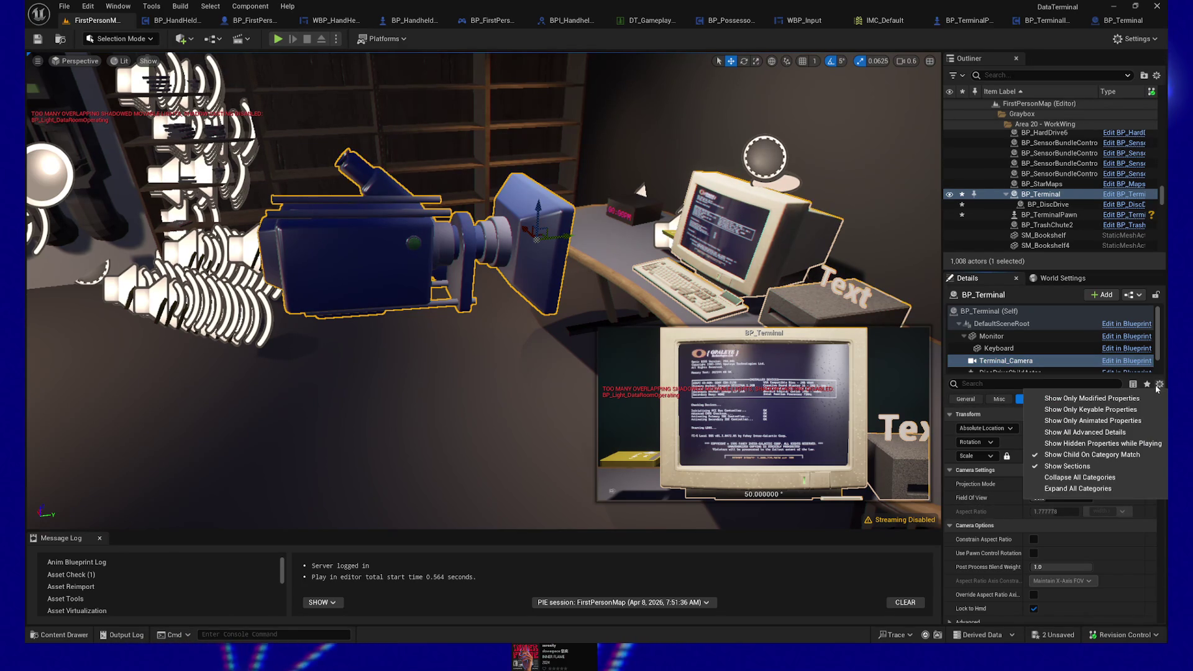
{"action": "left_click", "coordinate": [1130, 397]}
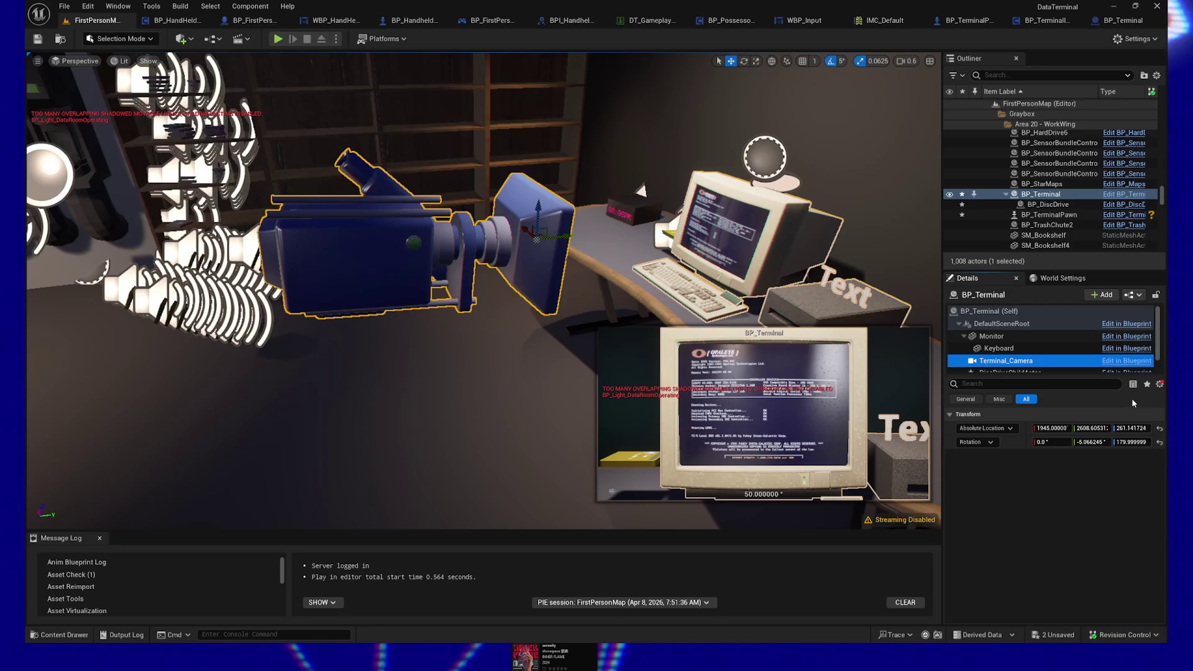
{"action": "left_click", "coordinate": [1159, 384]}
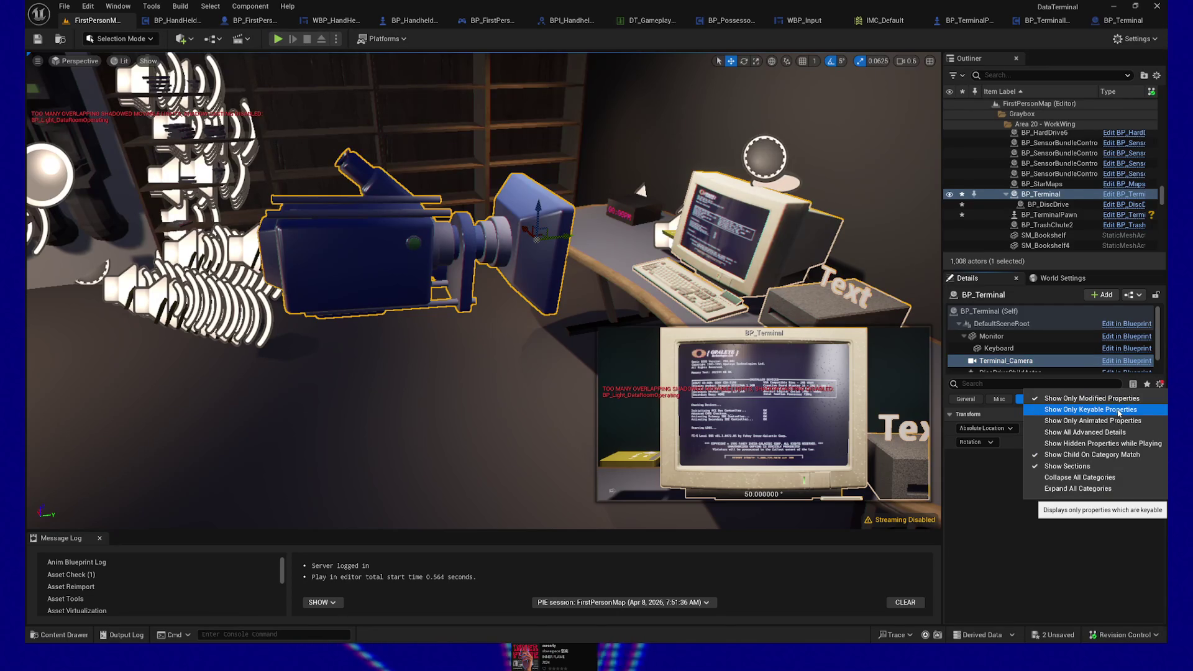
{"action": "left_click", "coordinate": [1091, 398]}
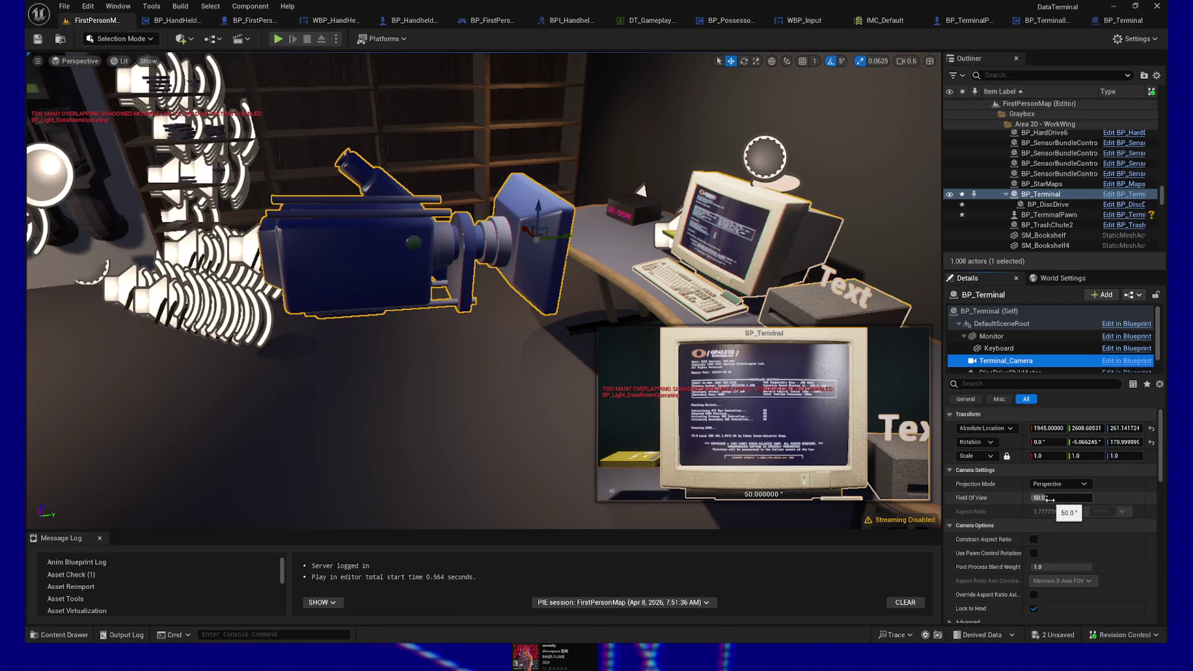
{"action": "left_click", "coordinate": [1047, 215]}
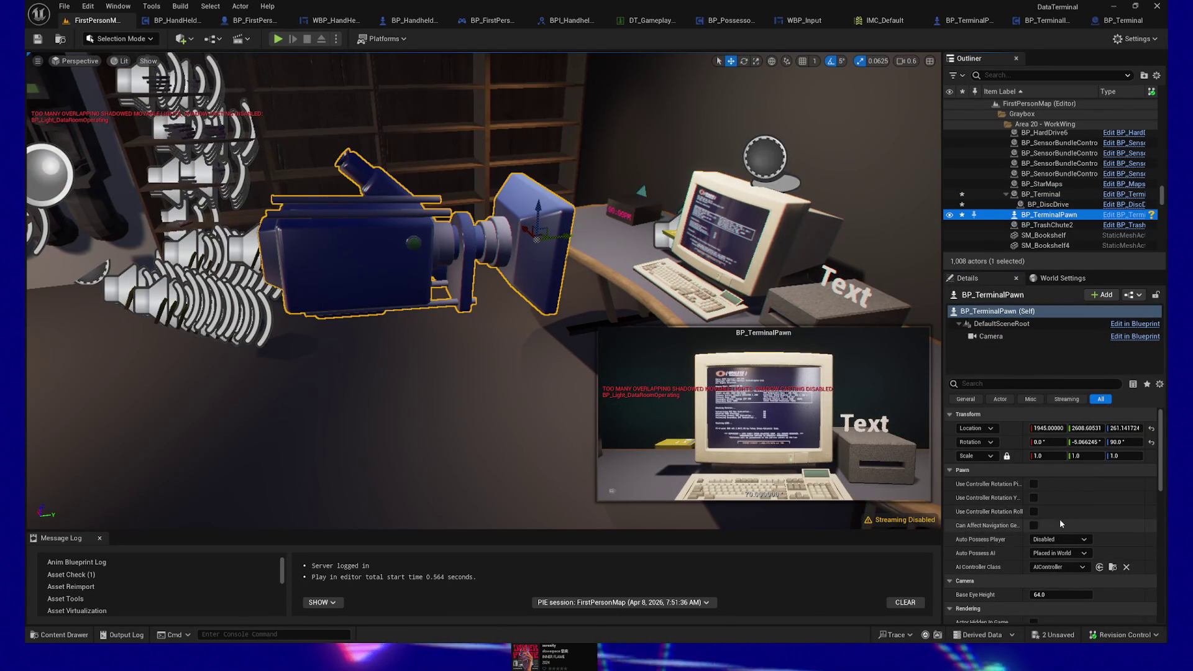
Set BP_TerminalPawn's Camera Field Of View to 50 and save all changes.
{"action": "left_click", "coordinate": [991, 336]}
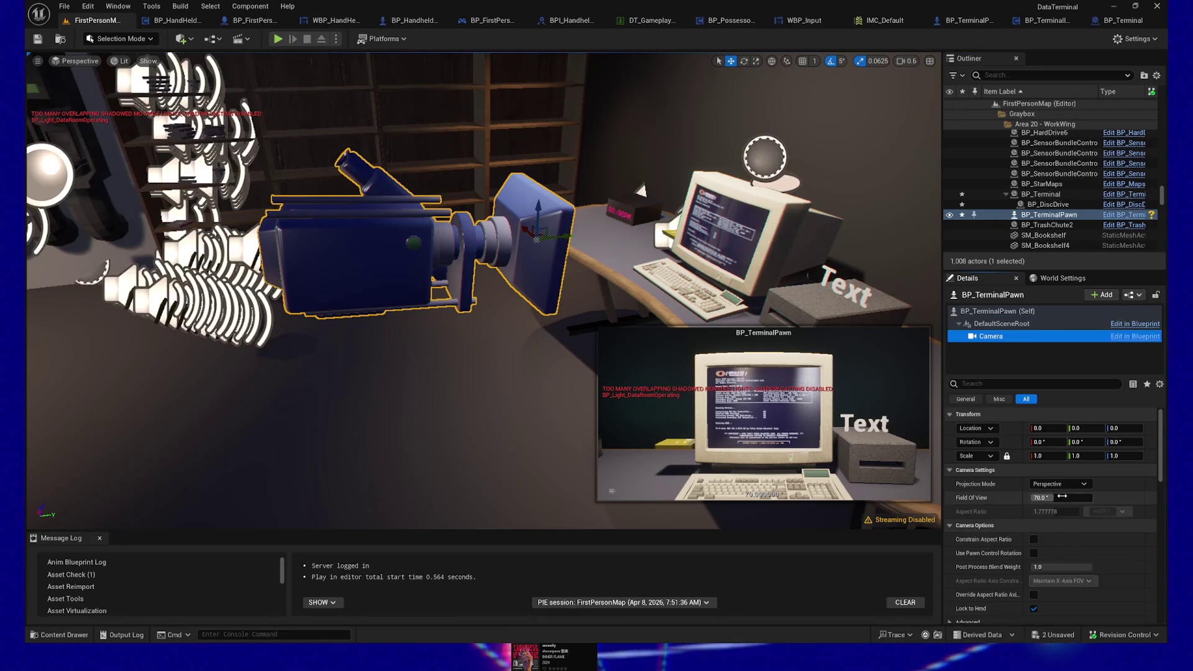
{"action": "left_click", "coordinate": [1064, 497]}
{"action": "type", "text": "50"}
{"action": "key", "text": "Return"}
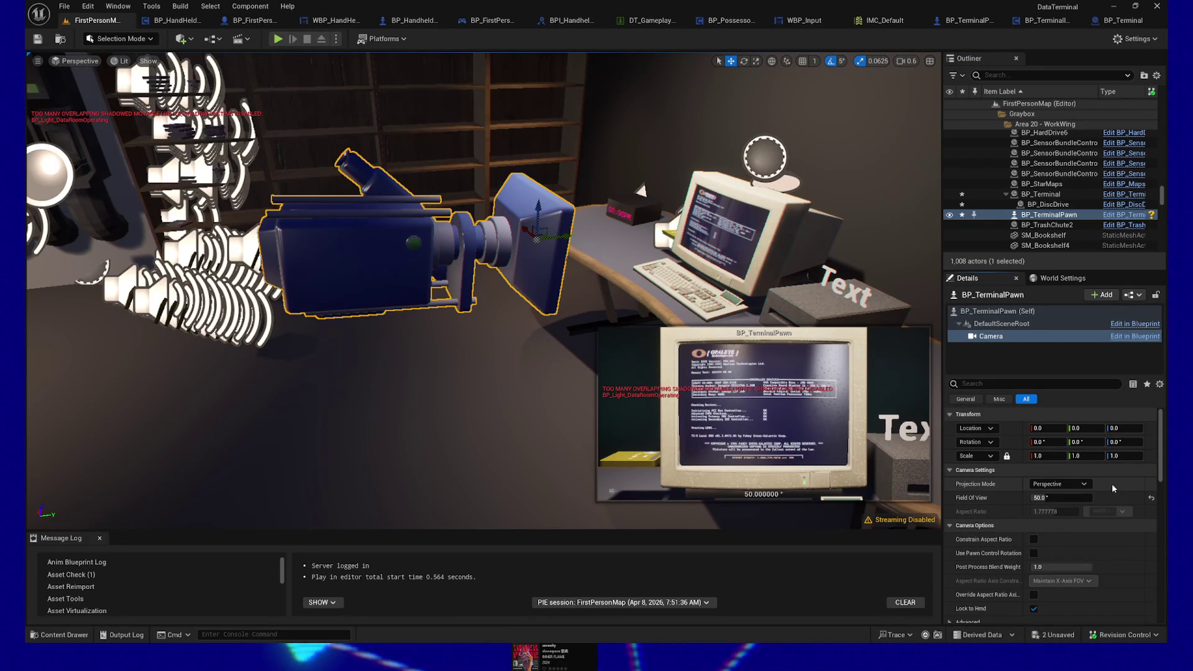
{"action": "left_click", "coordinate": [39, 39]}
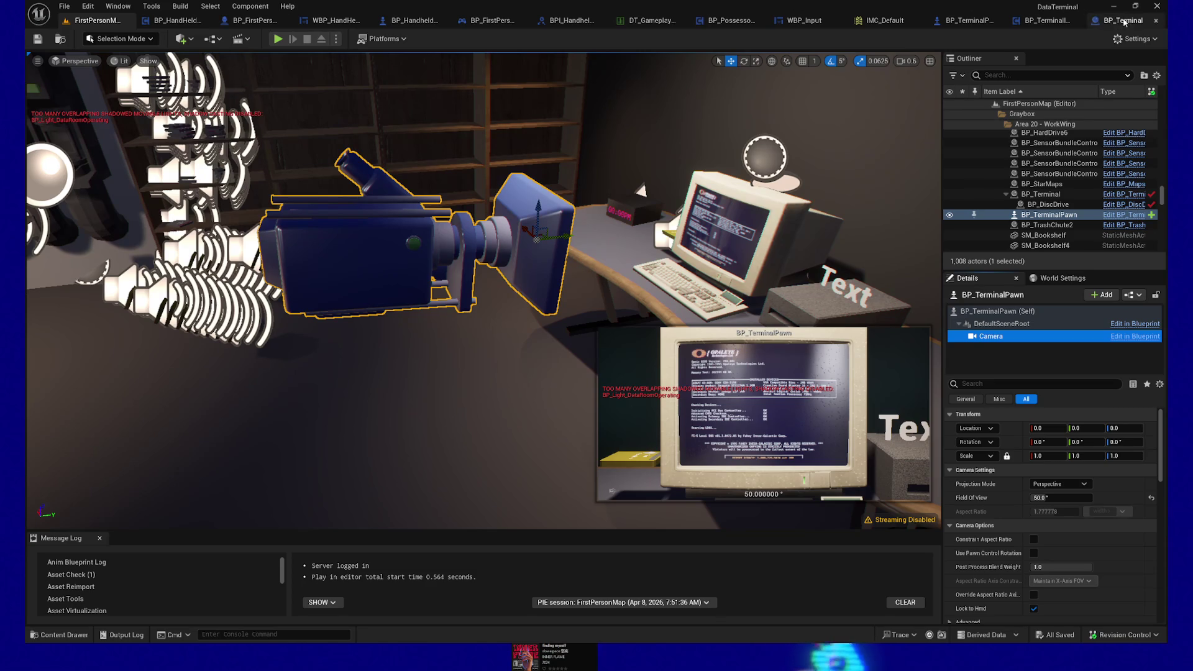
Open the BP_TerminalPawn blueprint, then return to FirstPersonMap and fly the view toward a doorway.
{"action": "left_click", "coordinate": [978, 26]}
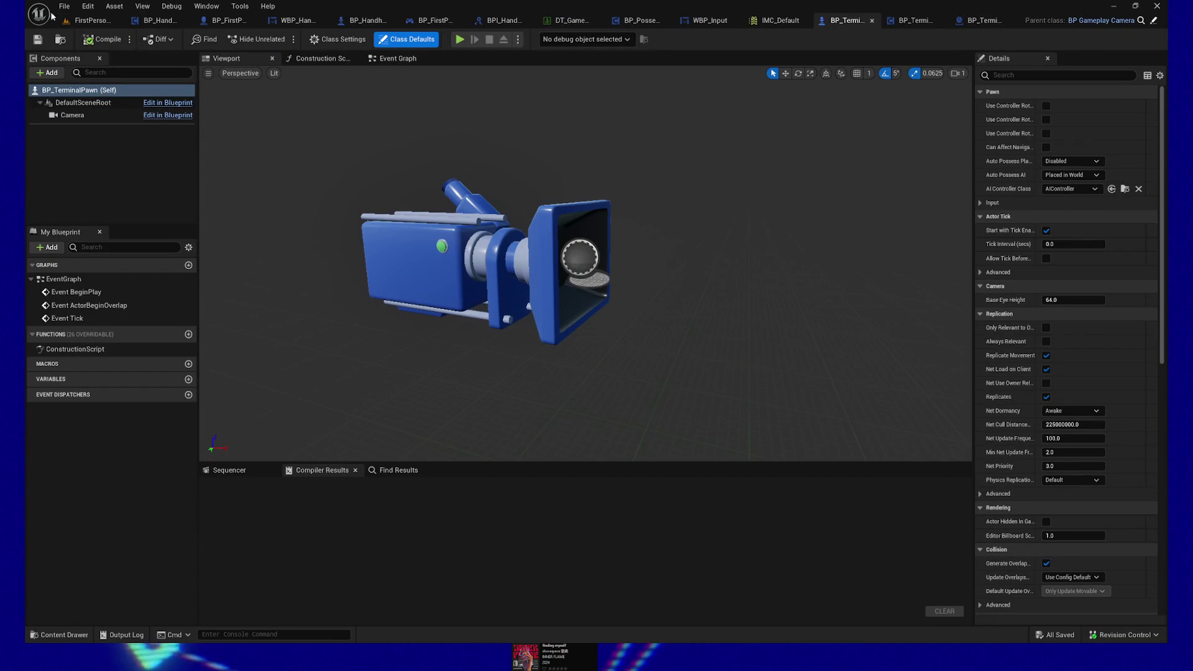
{"action": "left_click", "coordinate": [90, 21]}
{"action": "mouse_move", "coordinate": [412, 225]}
{"action": "left_mouse_down"}
{"action": "mouse_move", "coordinate": [397, 211]}
{"action": "mouse_move", "coordinate": [361, 224]}
{"action": "mouse_move", "coordinate": [410, 220]}
{"action": "mouse_move", "coordinate": [288, 310]}
{"action": "left_mouse_up"}
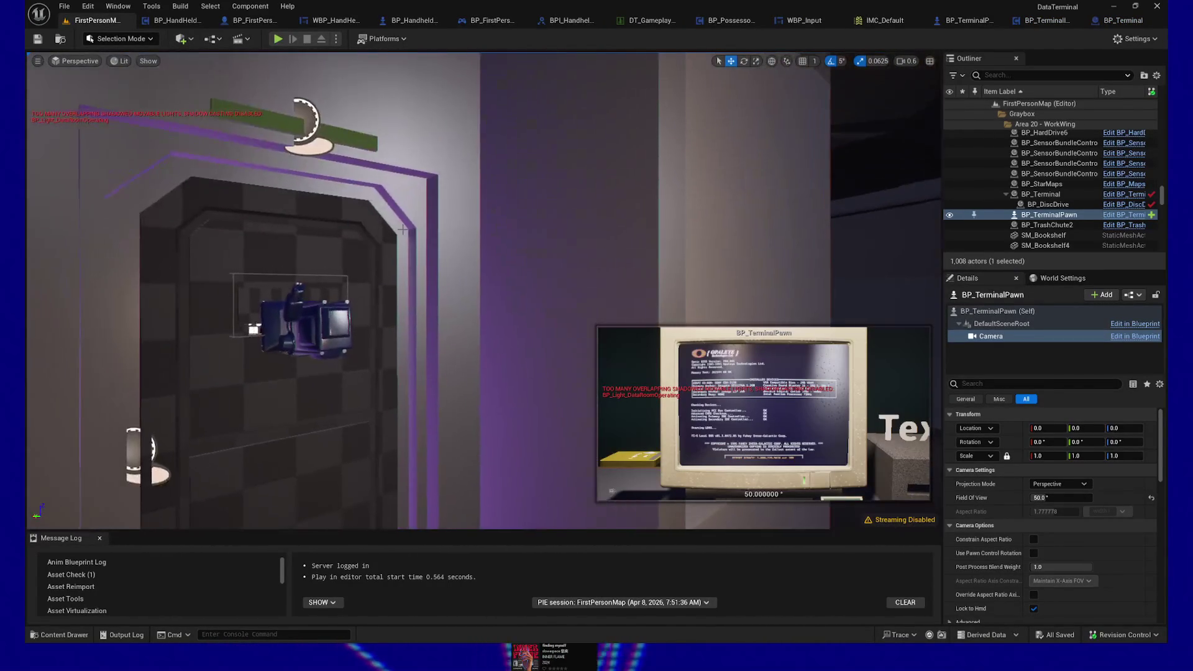